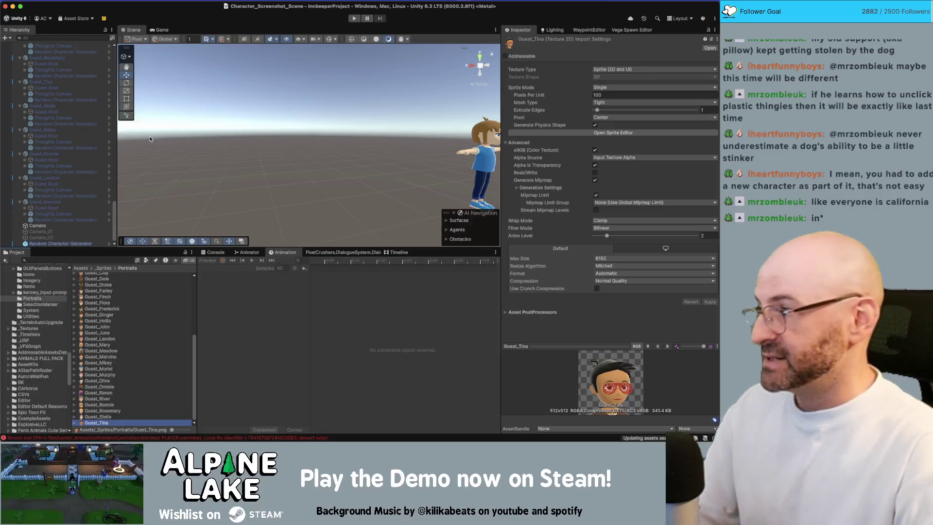
Show Unity's Console with its warnings and errors in the bottom panel
{"action": "scroll", "coordinate": [40, 217], "scroll_direction": "up", "scroll_amount": 5}
{"action": "scroll", "coordinate": [40, 217], "scroll_direction": "up", "scroll_amount": 10}
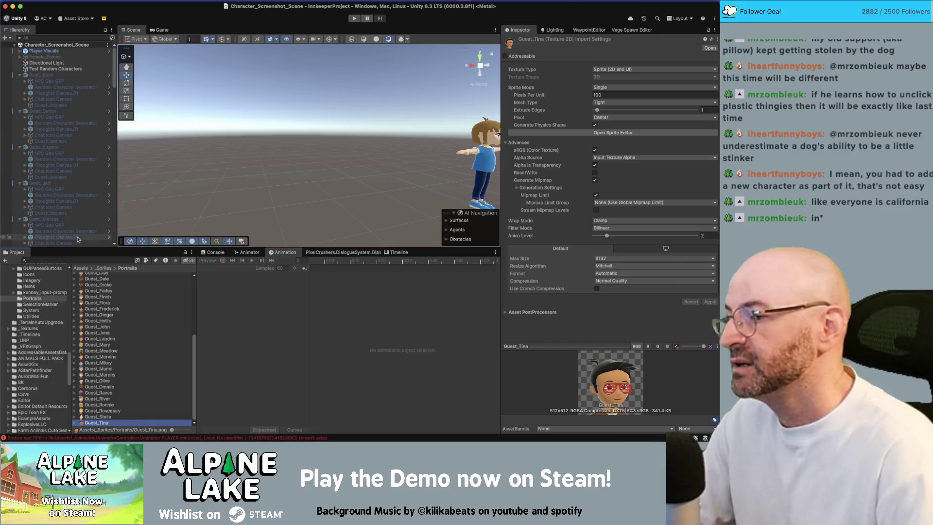
{"action": "left_click", "coordinate": [75, 259]}
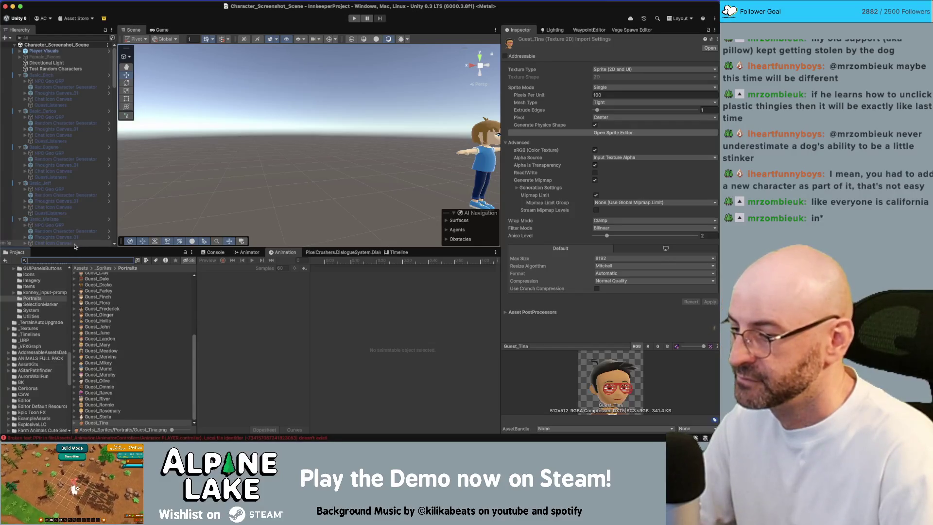
{"action": "left_click", "coordinate": [217, 253]}
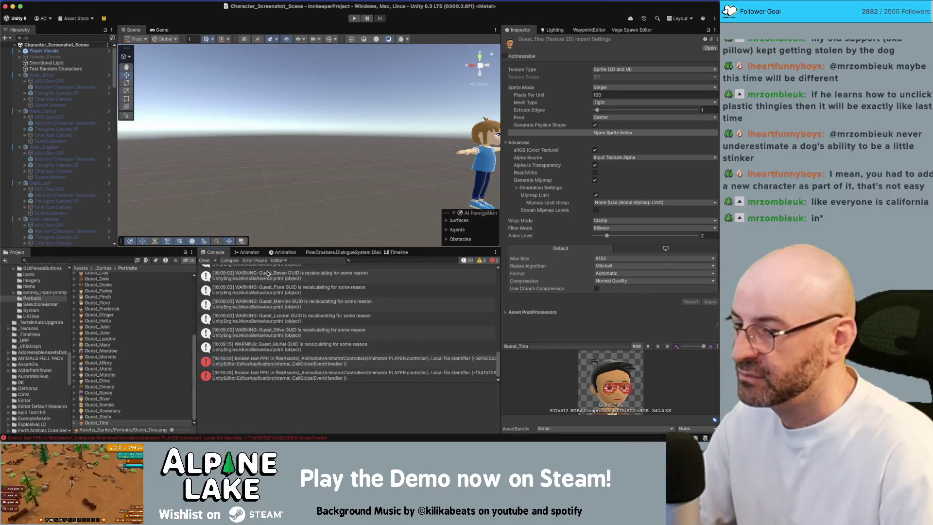
{"action": "key", "text": "super+Tab"}
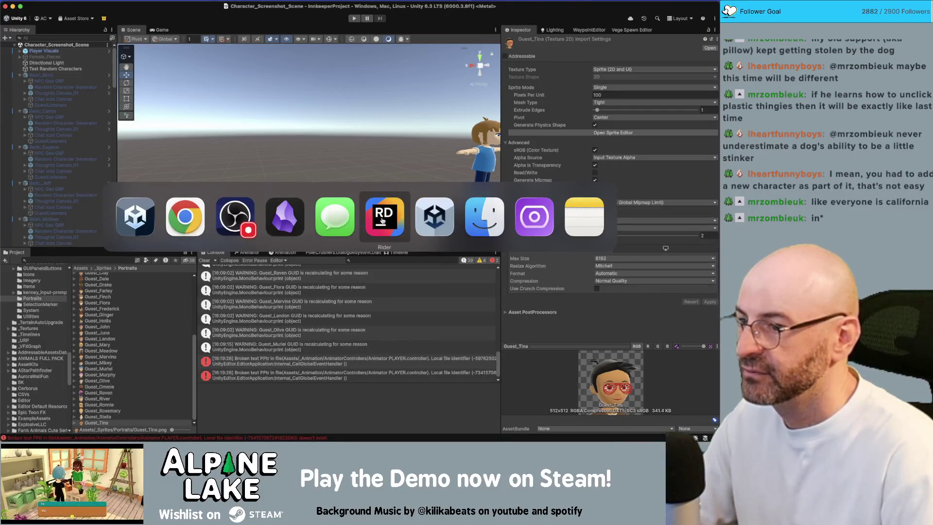
Bring the Miro board in Chrome forward and widen the browser window
{"action": "left_click", "coordinate": [298, 216]}
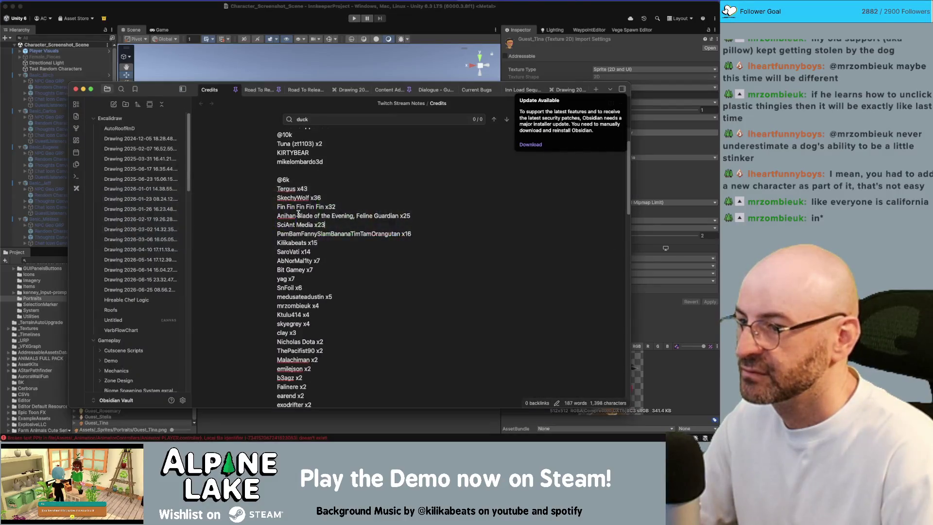
{"action": "key", "text": "super+Tab"}
{"action": "left_click", "coordinate": [234, 217]}
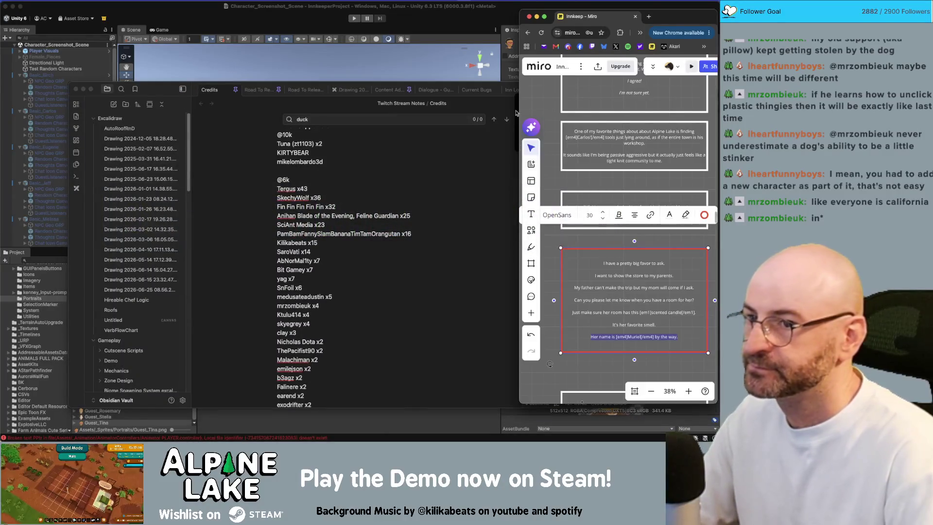
{"action": "left_click_drag", "start_coordinate": [519, 88], "coordinate": [162, 87]}
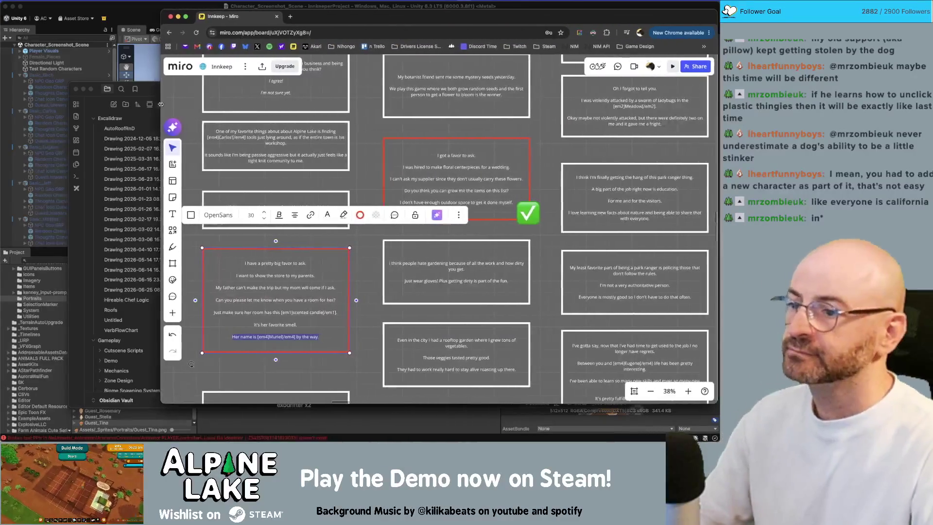
Paste a green checkmark onto the big favor card, then return to Unity
{"action": "left_click", "coordinate": [563, 131]}
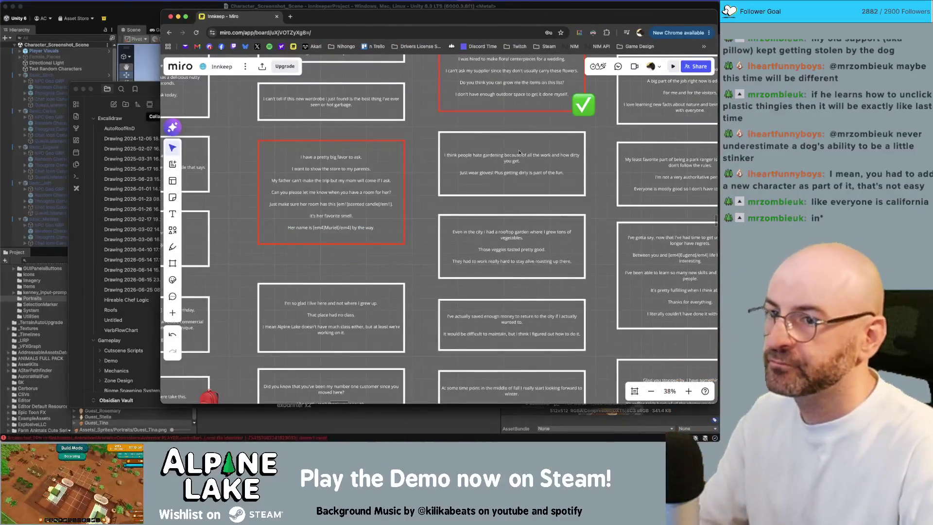
{"action": "key", "text": "cmd+v"}
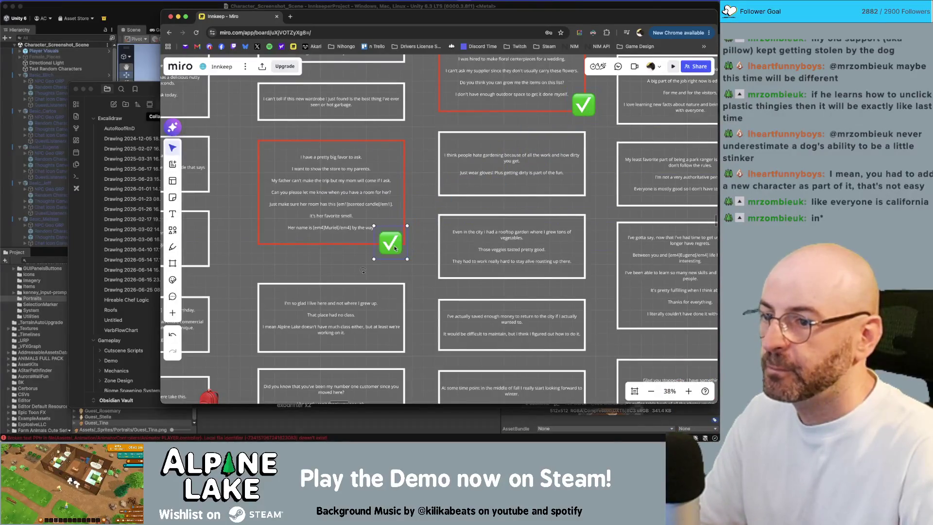
{"action": "scroll", "coordinate": [425, 213], "scroll_direction": "down", "scroll_amount": 3}
{"action": "scroll", "coordinate": [420, 199], "scroll_direction": "down", "scroll_amount": 3}
{"action": "scroll", "coordinate": [416, 187], "scroll_direction": "up", "scroll_amount": 5}
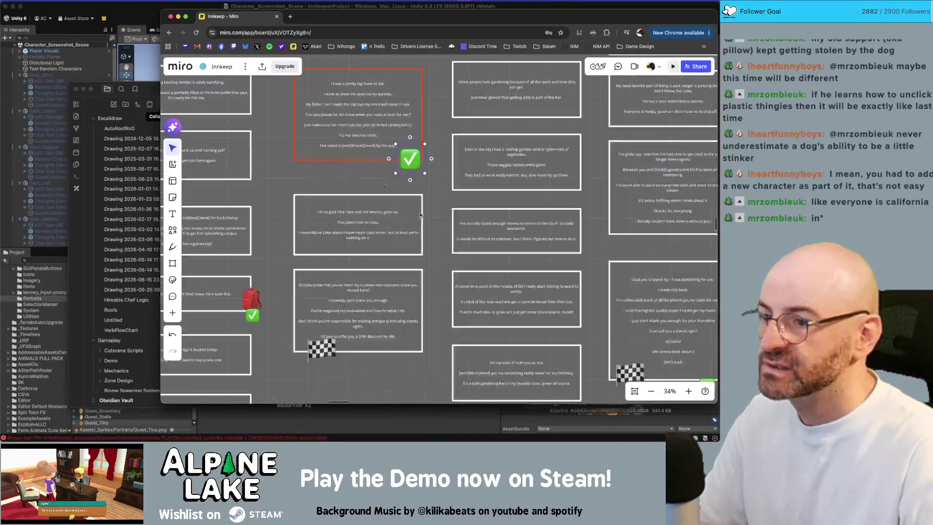
{"action": "scroll", "coordinate": [359, 311], "scroll_direction": "up", "scroll_amount": 2}
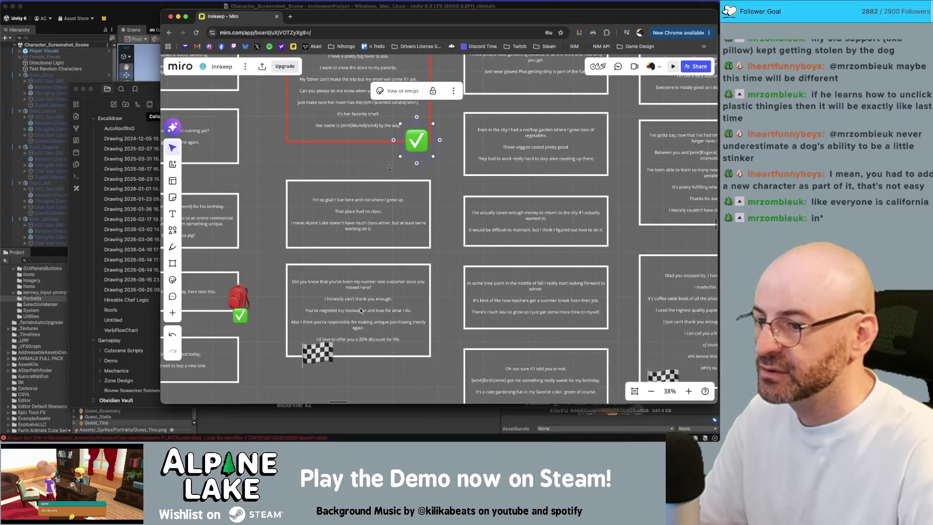
{"action": "left_click", "coordinate": [153, 19]}
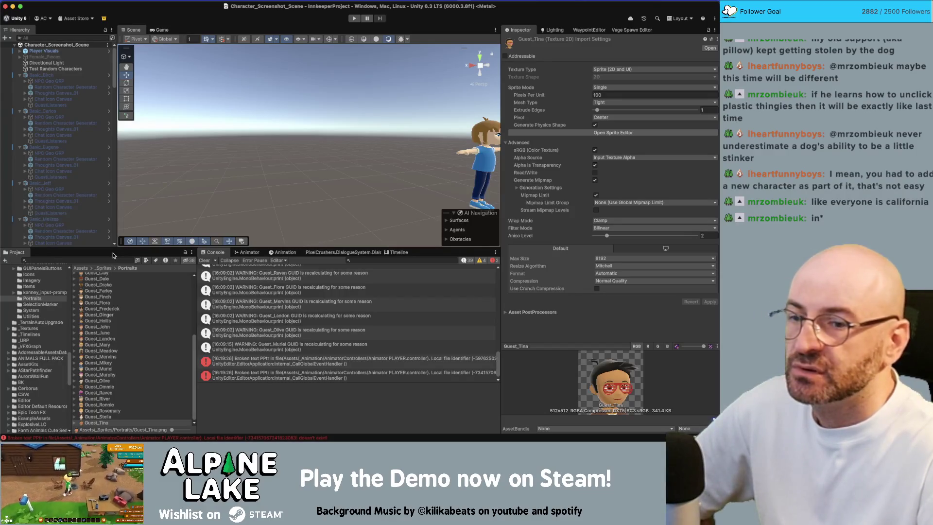
Search the project for 'merchant' and open the Merchant.cs script
{"action": "left_click", "coordinate": [108, 258]}
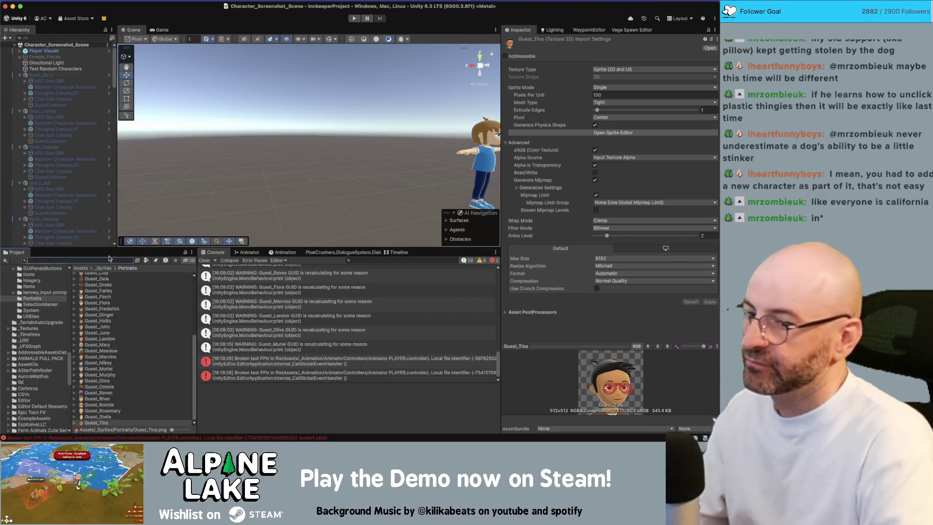
{"action": "type", "text": "oriel"}
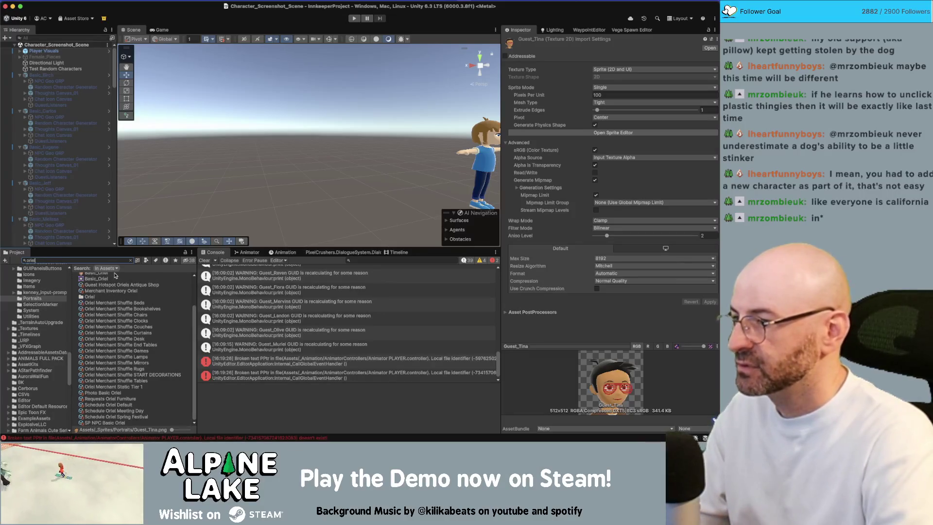
{"action": "key", "text": "BackSpace"}
{"action": "key", "text": "BackSpace"}
{"action": "key", "text": "BackSpace"}
{"action": "type", "text": "merchant"}
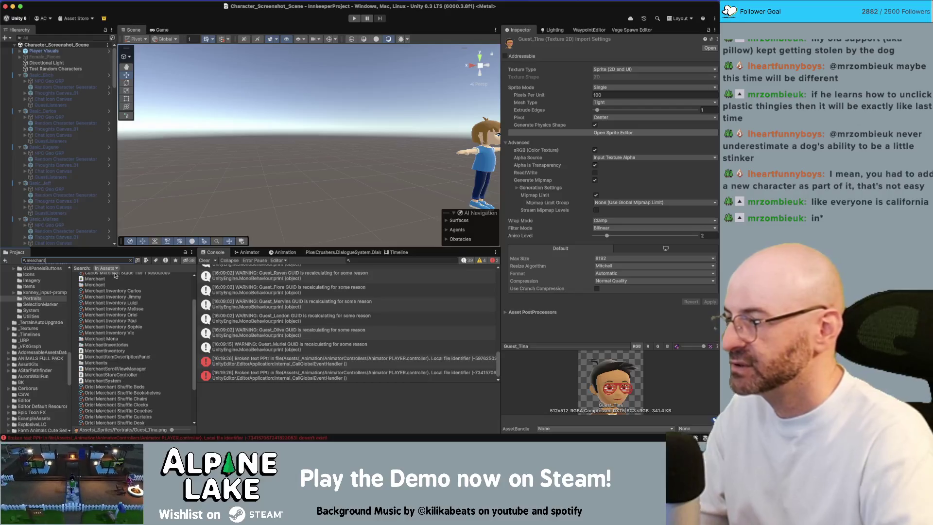
{"action": "scroll", "coordinate": [115, 292], "scroll_direction": "up", "scroll_amount": 2}
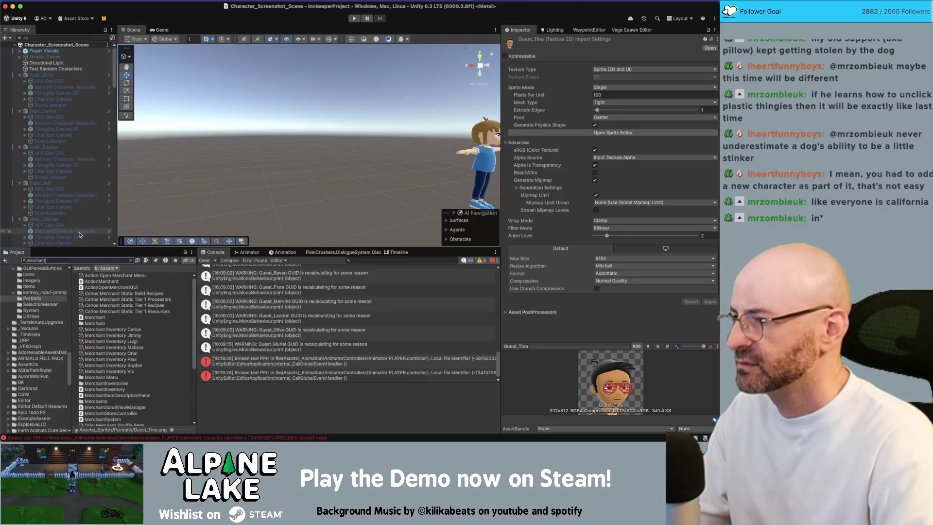
{"action": "double_click", "coordinate": [96, 320]}
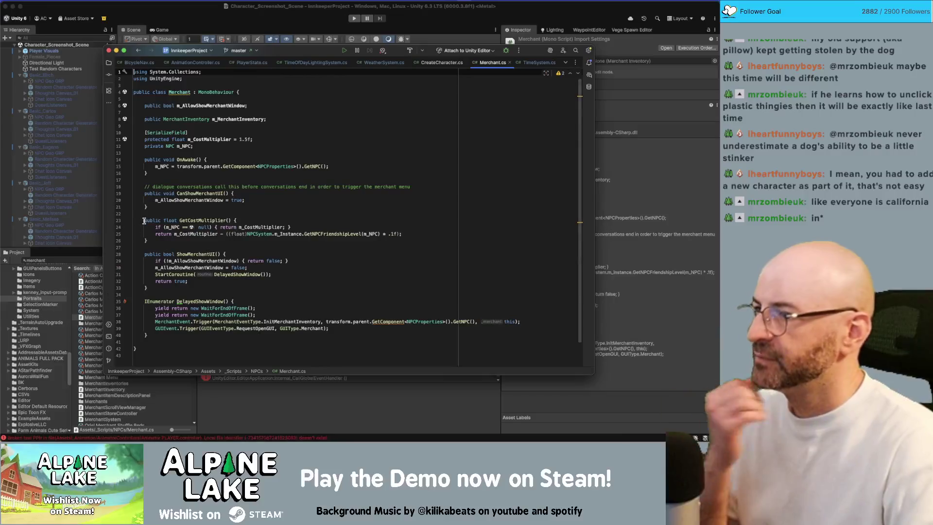
Highlight m_CostMultiplier's usages in Merchant.cs, then switch over to the Miro board
{"action": "left_click", "coordinate": [226, 119]}
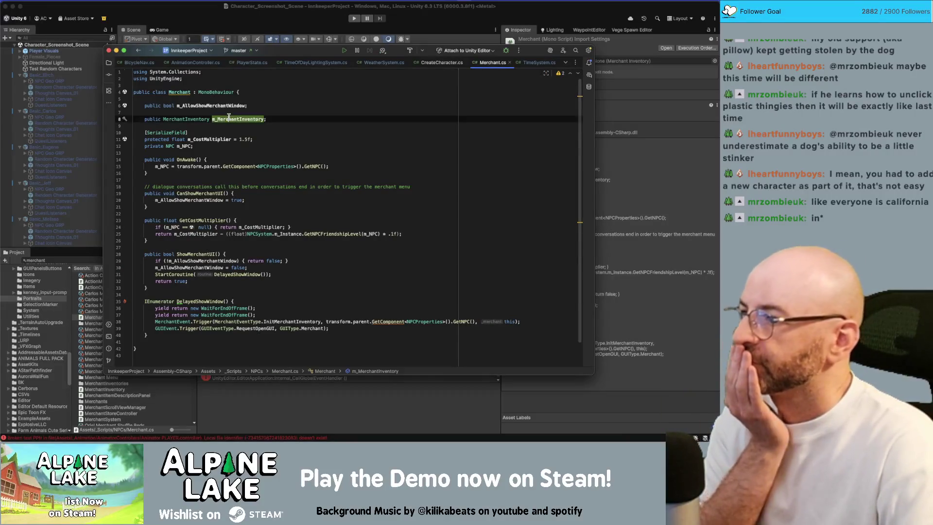
{"action": "double_click", "coordinate": [217, 139]}
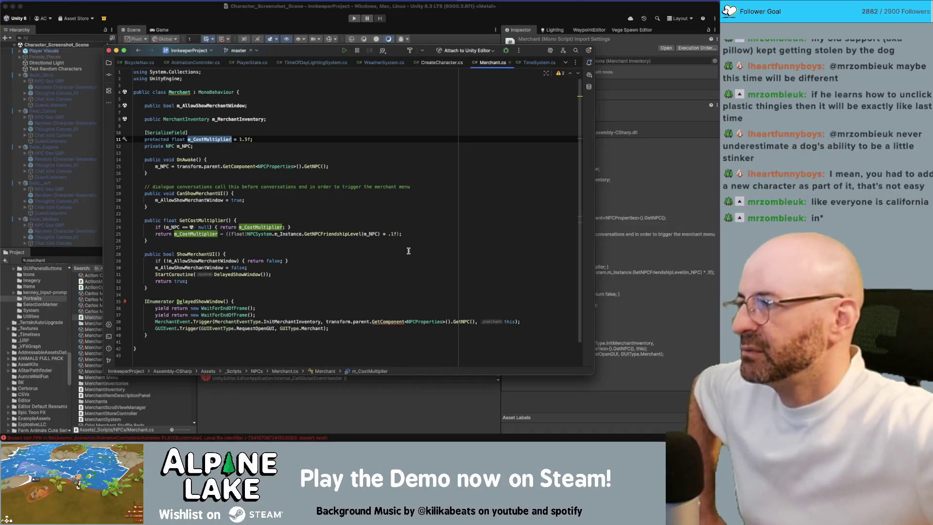
{"action": "key", "text": "super+Tab"}
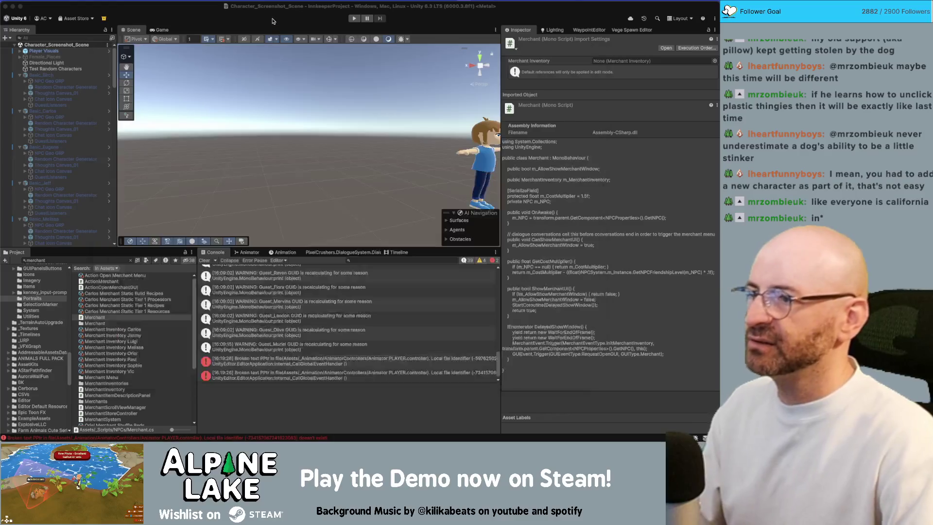
{"action": "key", "text": "super+Tab"}
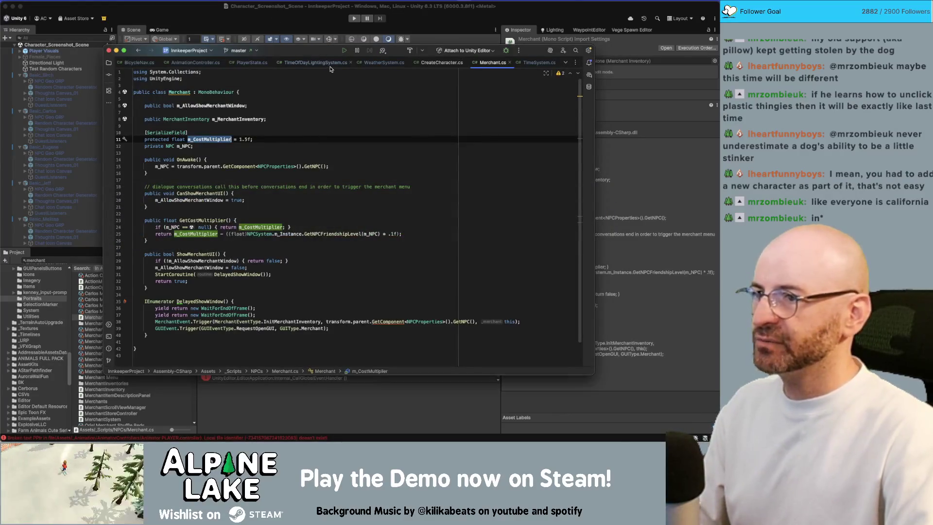
{"action": "key", "text": "super+Tab"}
{"action": "key", "text": "super+Tab"}
{"action": "scroll", "coordinate": [384, 188], "scroll_direction": "down", "scroll_amount": 3}
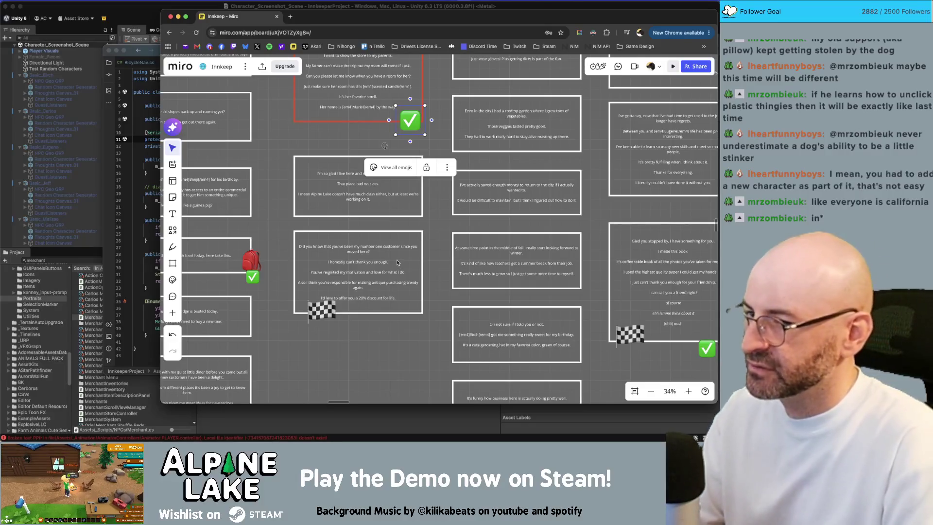
Deselect the checkmark, zoom out to the overview, then zoom into Stella's red events card
{"action": "left_click", "coordinate": [403, 266]}
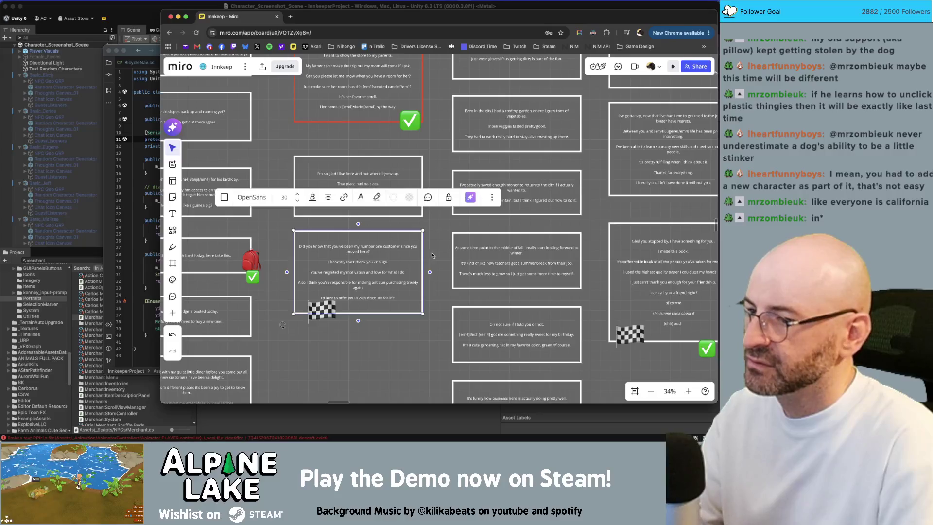
{"action": "left_click", "coordinate": [429, 255]}
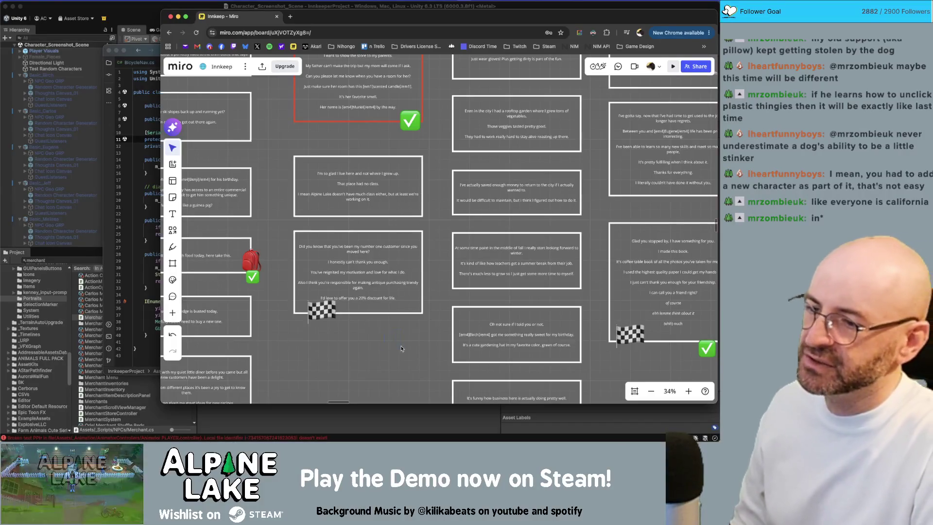
{"action": "scroll", "coordinate": [374, 324], "scroll_direction": "down", "scroll_amount": 10}
{"action": "scroll", "coordinate": [328, 320], "scroll_direction": "down", "scroll_amount": 5}
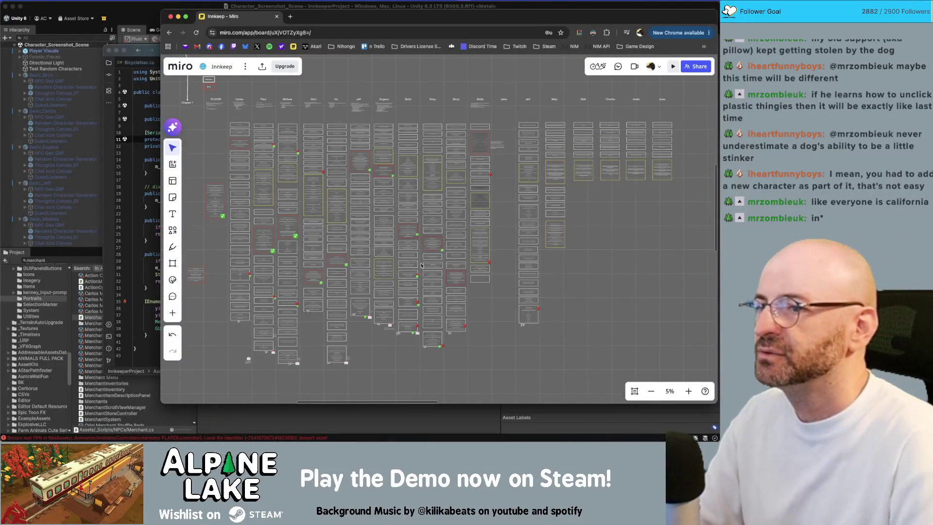
{"action": "scroll", "coordinate": [486, 165], "scroll_direction": "up", "scroll_amount": 4}
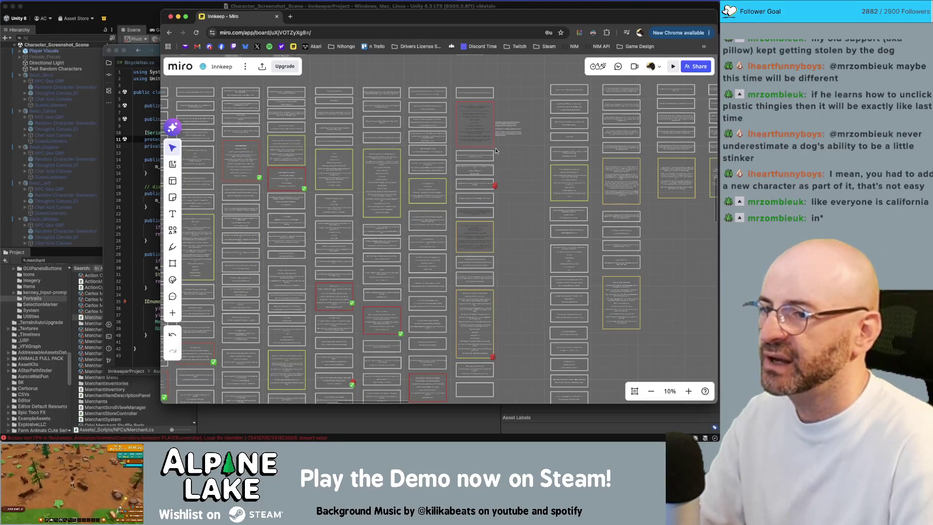
{"action": "scroll", "coordinate": [487, 117], "scroll_direction": "up", "scroll_amount": 8}
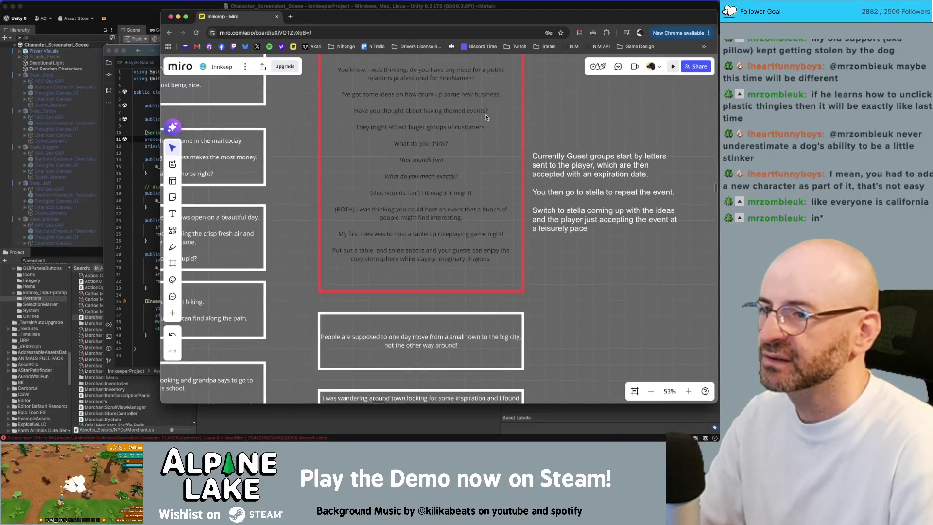
{"action": "scroll", "coordinate": [486, 117], "scroll_direction": "up", "scroll_amount": 2}
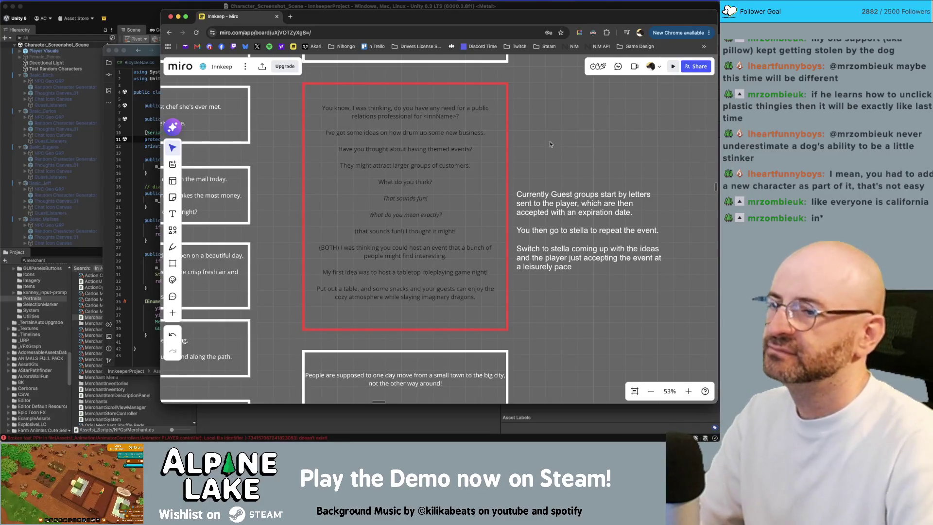
{"action": "scroll", "coordinate": [550, 143], "scroll_direction": "down", "scroll_amount": 10}
{"action": "scroll", "coordinate": [546, 192], "scroll_direction": "up", "scroll_amount": 8}
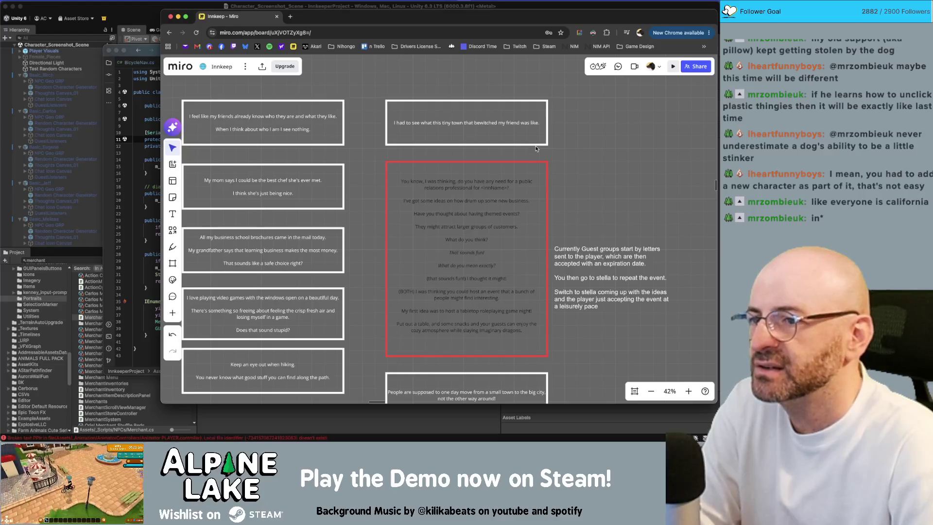
Reword the top card to 'I had to see with my own eyes the town that bewitched my friend.'
{"action": "left_click", "coordinate": [484, 119]}
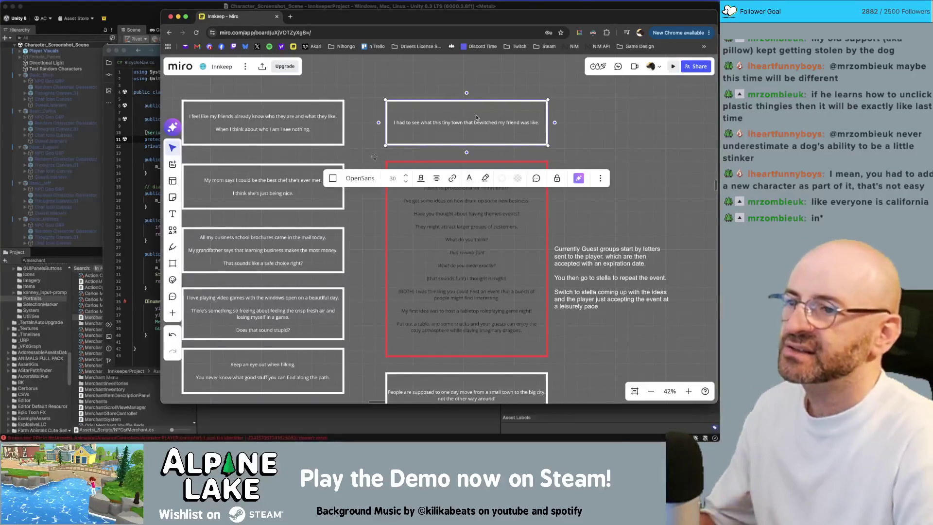
{"action": "left_click", "coordinate": [443, 123]}
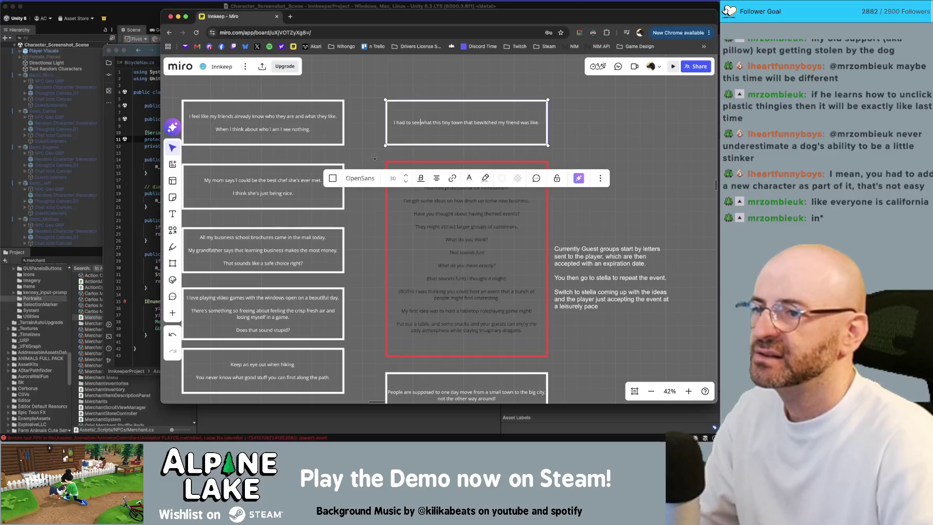
{"action": "key", "text": "alt+shift+Right"}
{"action": "type", "text": "with my own"}
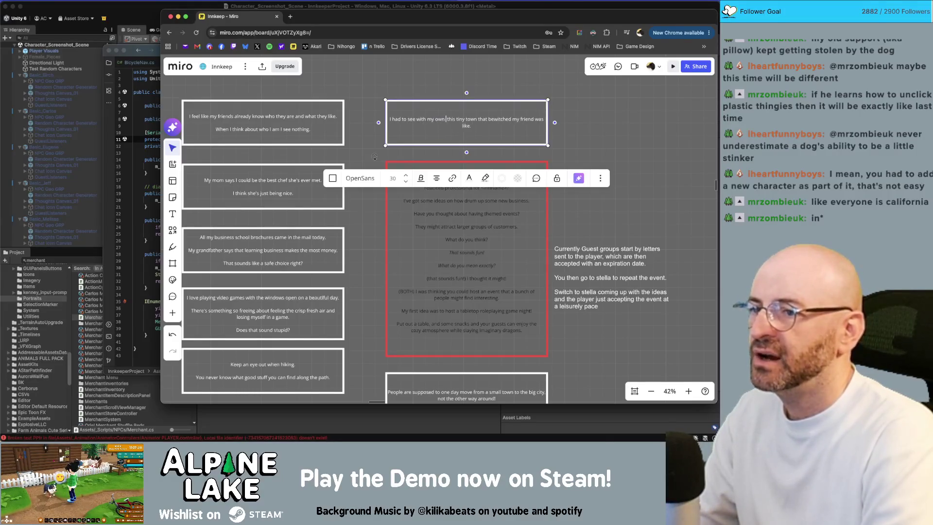
{"action": "type", "text": " eyes"}
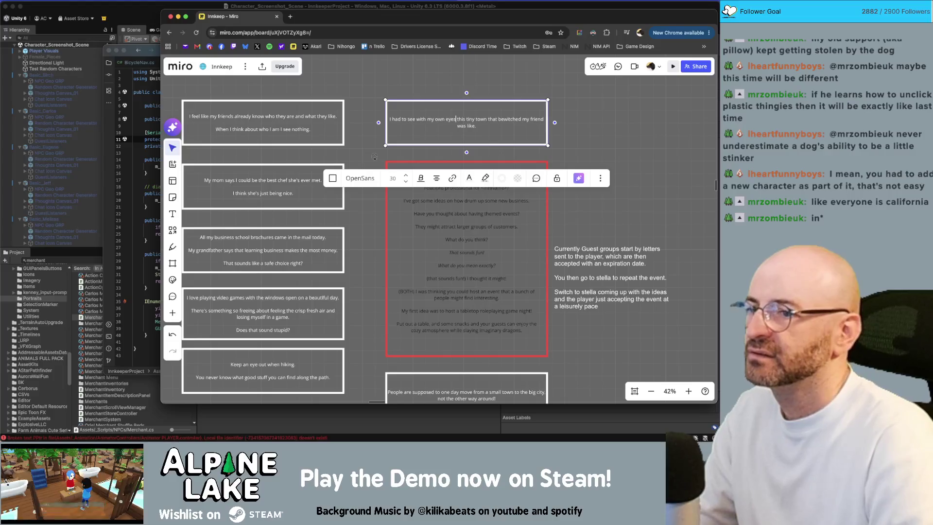
{"action": "key", "text": "alt+shift+Right"}
{"action": "type", "text": "the"}
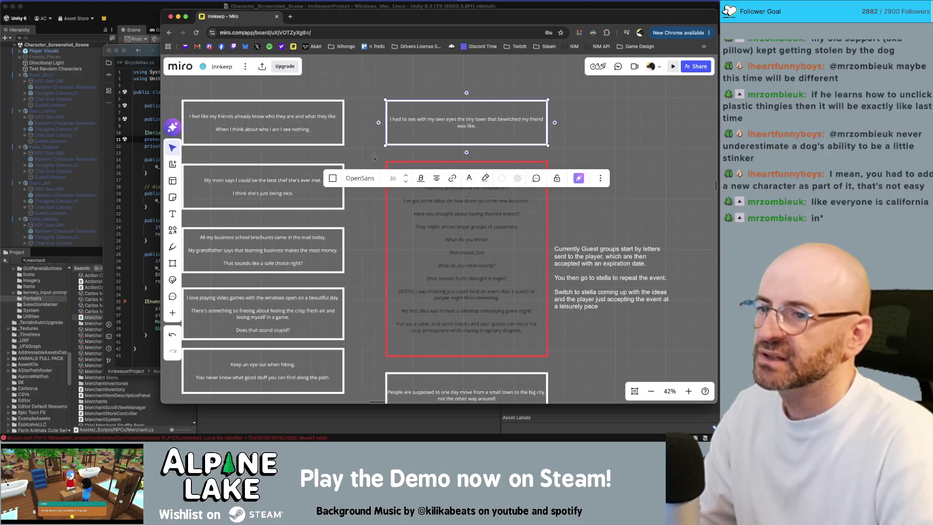
{"action": "key", "text": "alt+BackSpace"}
{"action": "key", "text": "Escape"}
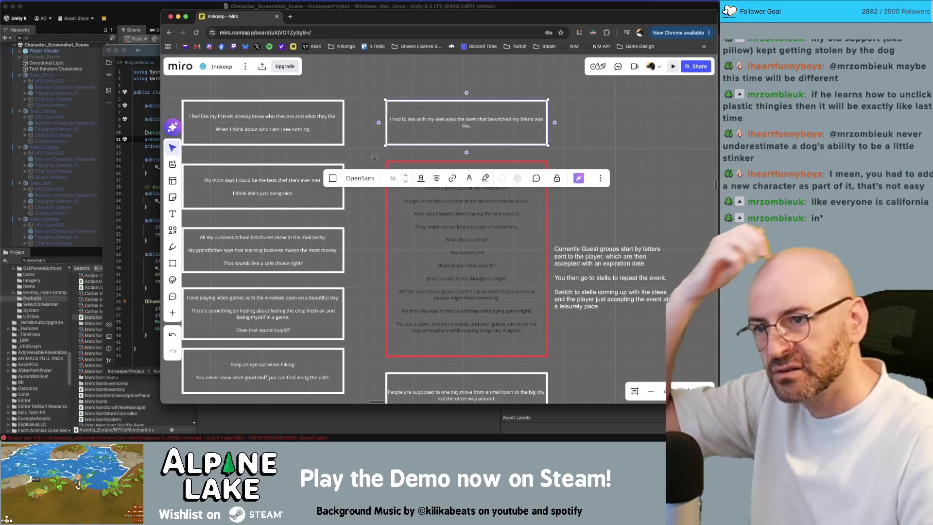
{"action": "left_click", "coordinate": [477, 119]}
{"action": "key", "text": "shift+super+Down"}
{"action": "key", "text": "BackSpace"}
{"action": "type", "text": "."}
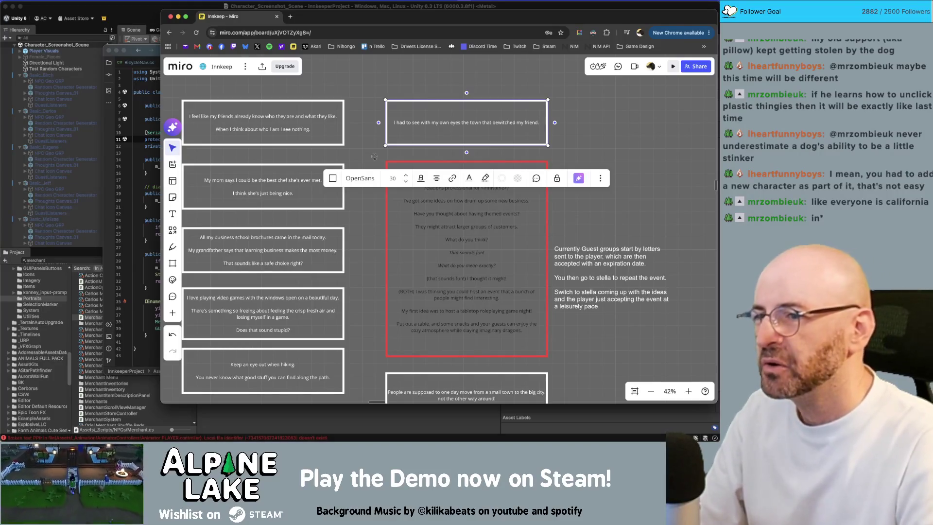
{"action": "key", "text": "super+Up"}
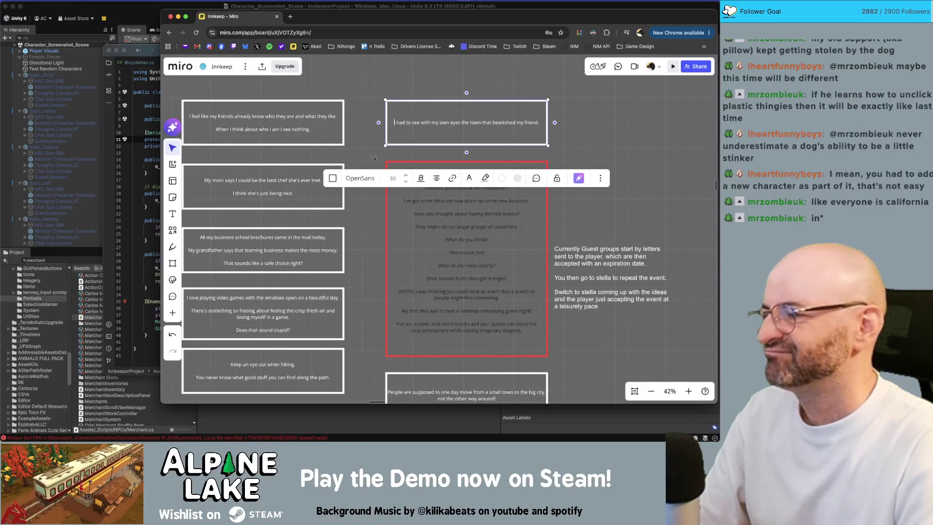
{"action": "left_click", "coordinate": [573, 116]}
Nudge the red backpack emoji slightly down and right
{"action": "scroll", "coordinate": [552, 236], "scroll_direction": "down", "scroll_amount": 5}
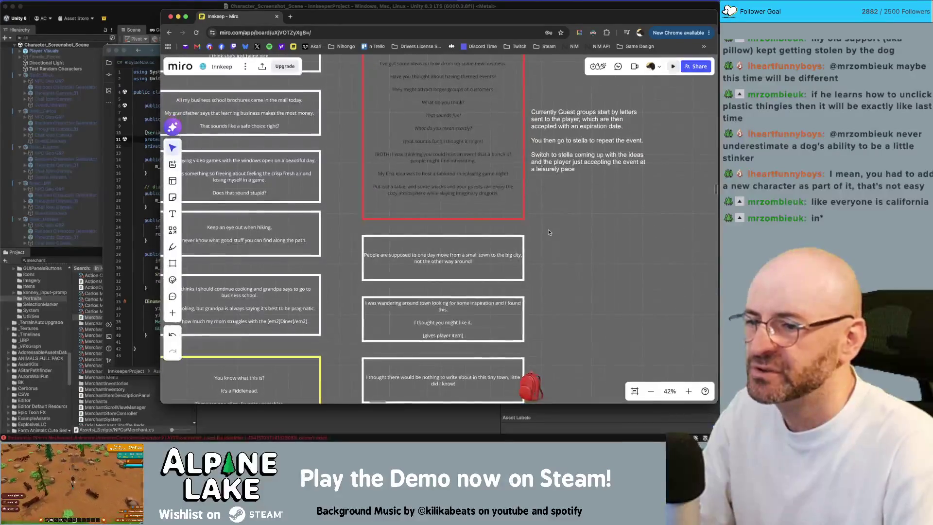
{"action": "scroll", "coordinate": [553, 202], "scroll_direction": "down", "scroll_amount": 2}
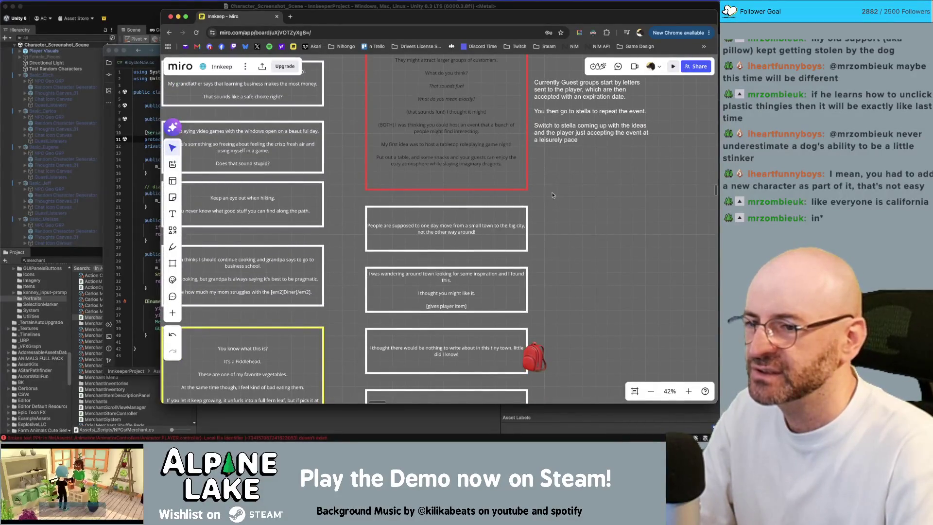
{"action": "scroll", "coordinate": [573, 254], "scroll_direction": "down", "scroll_amount": 5}
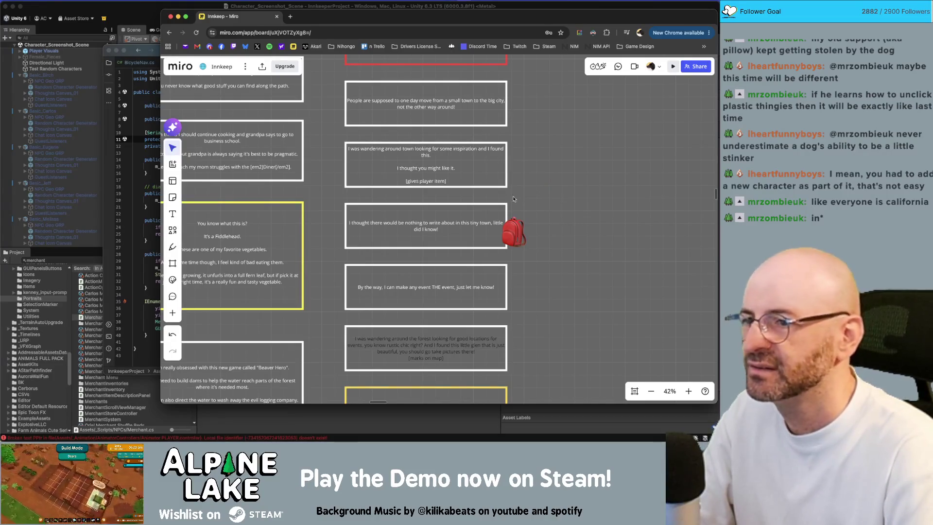
{"action": "left_click_drag", "start_coordinate": [541, 196], "coordinate": [602, 233]}
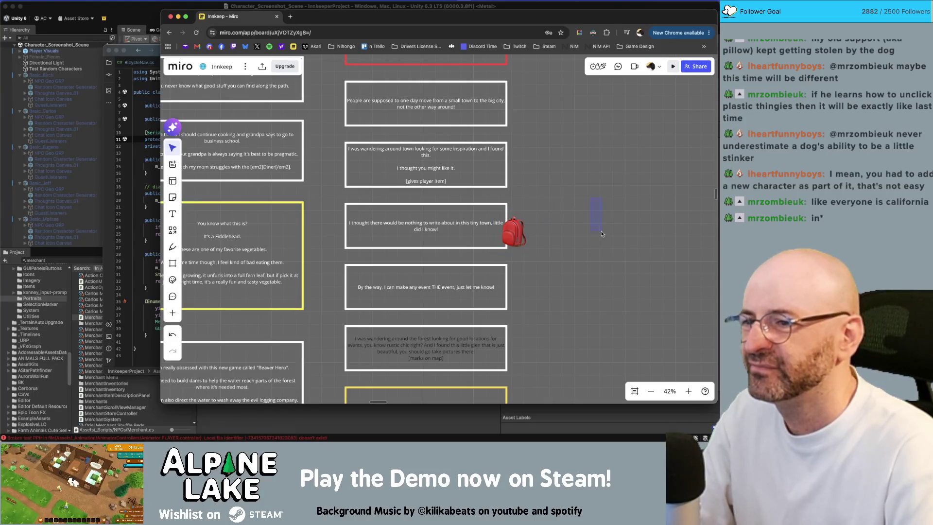
{"action": "left_click_drag", "start_coordinate": [530, 235], "coordinate": [533, 240]}
Replace 'in this tiny town,' with 'here' on the backpack card
{"action": "double_click", "coordinate": [472, 224]}
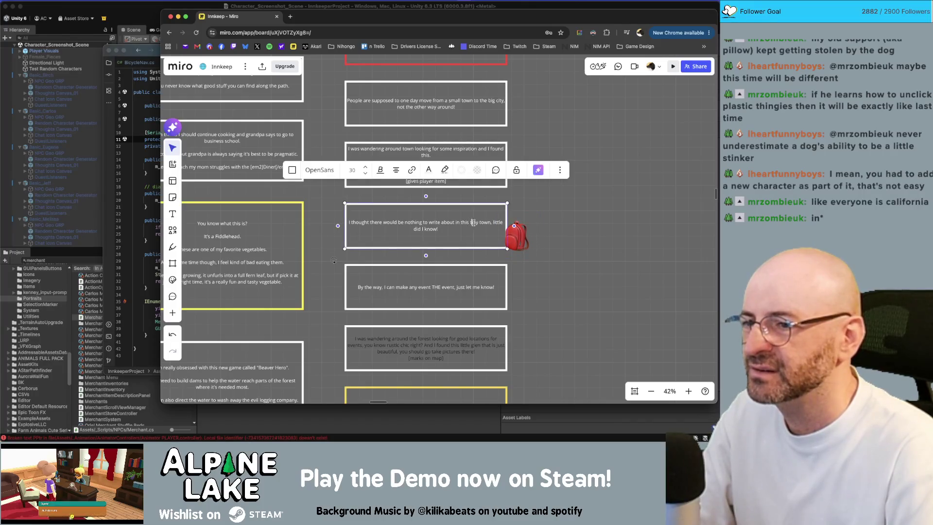
{"action": "key", "text": "alt+Left"}
{"action": "key", "text": "alt+Left"}
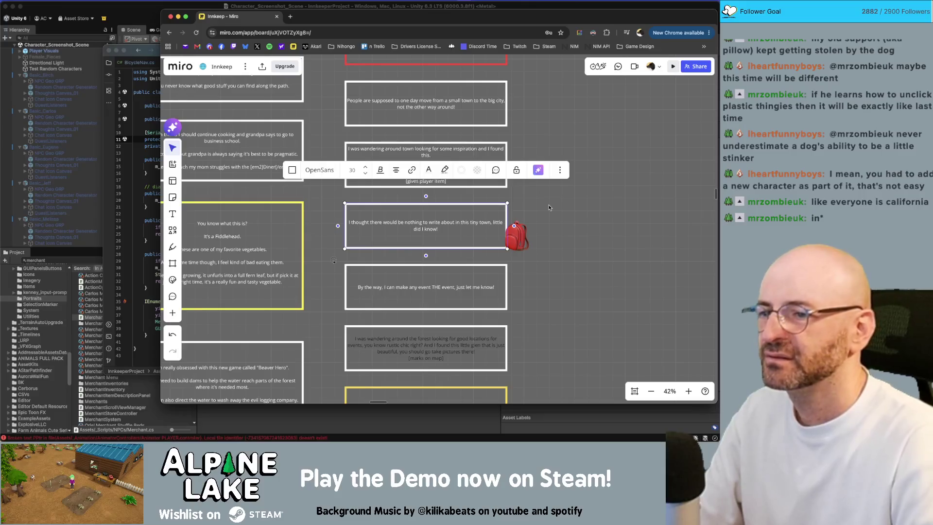
{"action": "key", "text": "shift+alt+Right"}
{"action": "key", "text": "shift+alt+Right"}
{"action": "key", "text": "shift+alt+Right"}
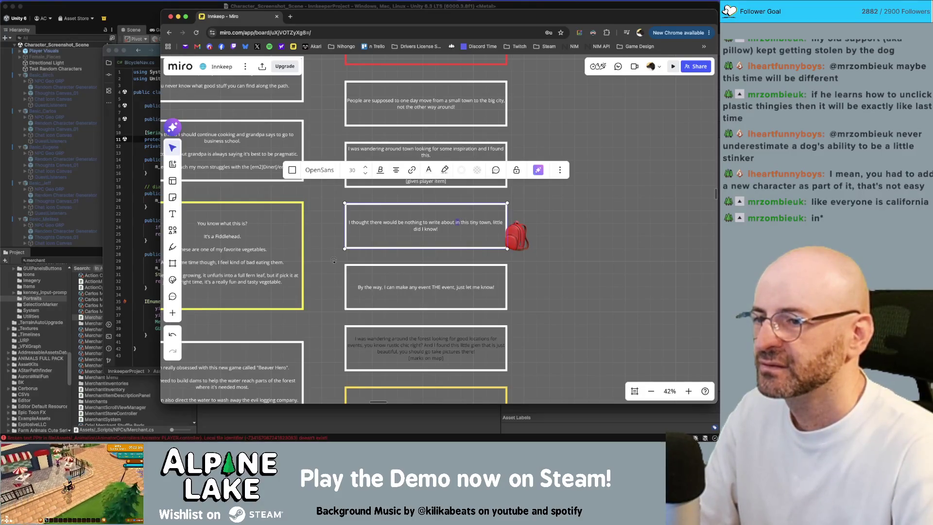
{"action": "type", "text": "here"}
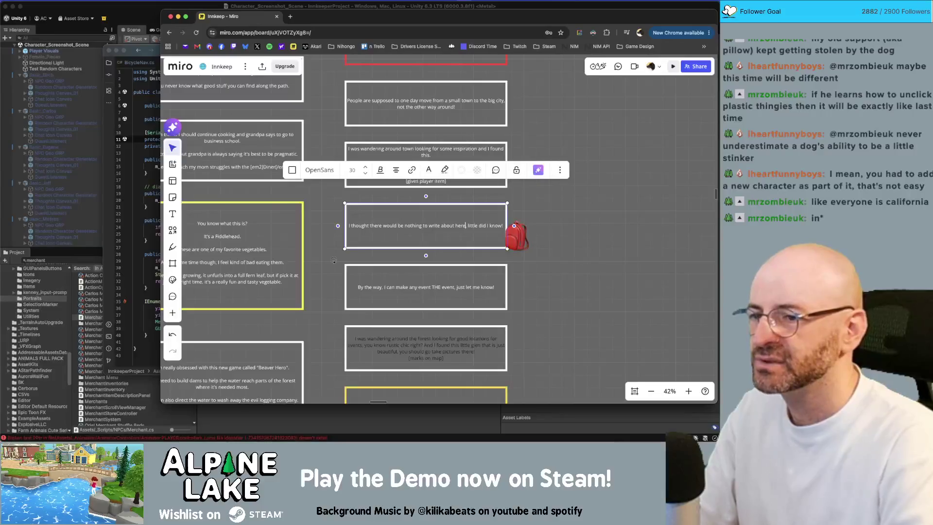
{"action": "left_click", "coordinate": [568, 220]}
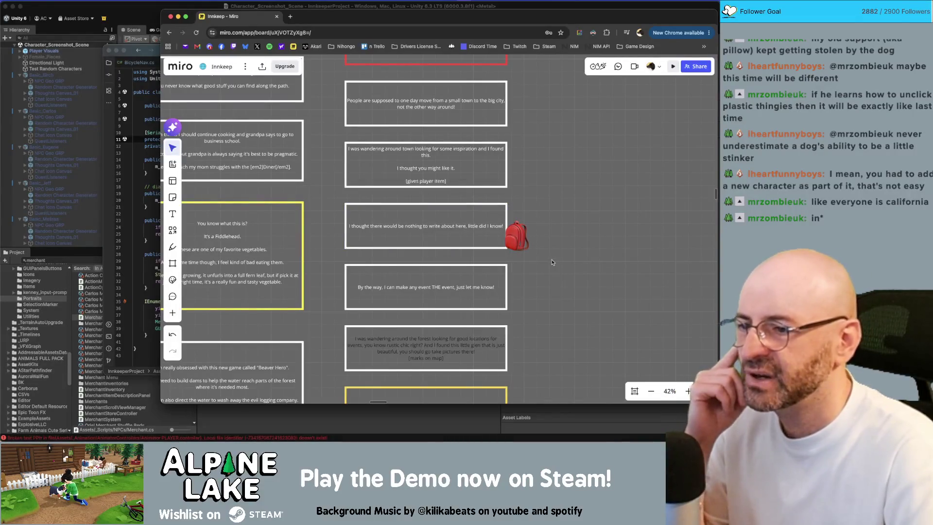
{"action": "scroll", "coordinate": [558, 314], "scroll_direction": "down", "scroll_amount": 1}
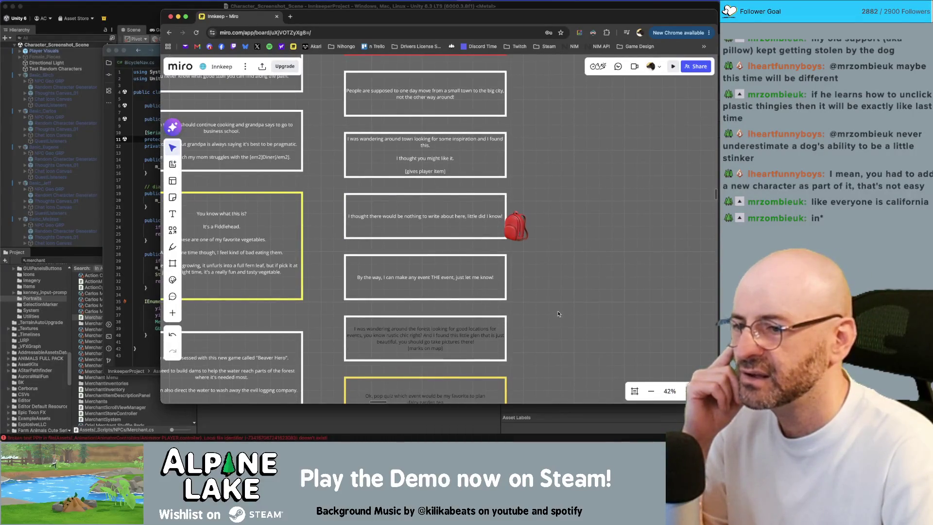
Delete the word 'recently' from the camera-nerd card
{"action": "scroll", "coordinate": [559, 306], "scroll_direction": "down", "scroll_amount": 2}
{"action": "scroll", "coordinate": [557, 278], "scroll_direction": "down", "scroll_amount": 3}
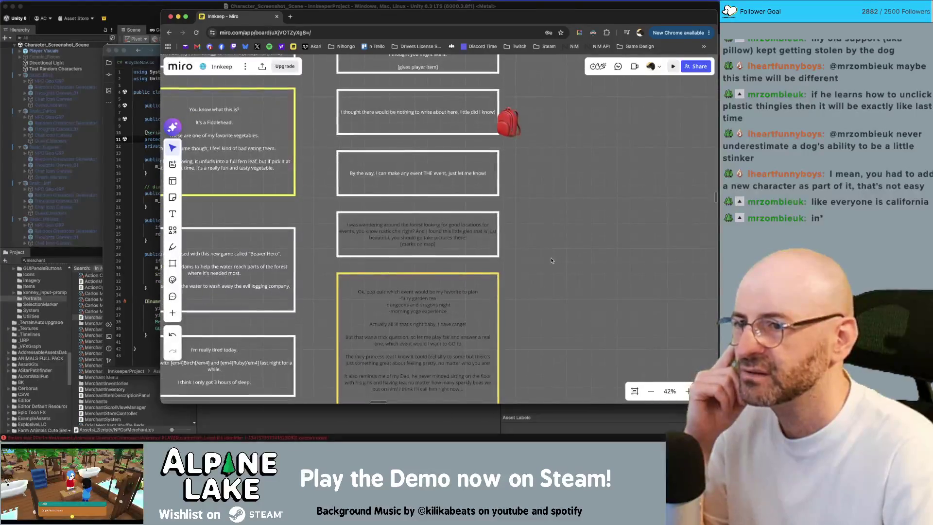
{"action": "scroll", "coordinate": [531, 214], "scroll_direction": "up", "scroll_amount": 1}
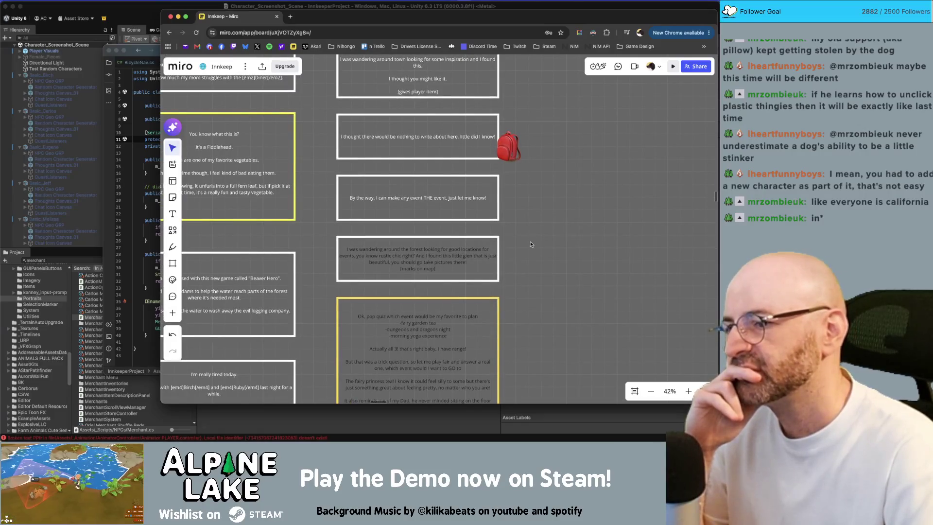
{"action": "scroll", "coordinate": [533, 236], "scroll_direction": "down", "scroll_amount": 1}
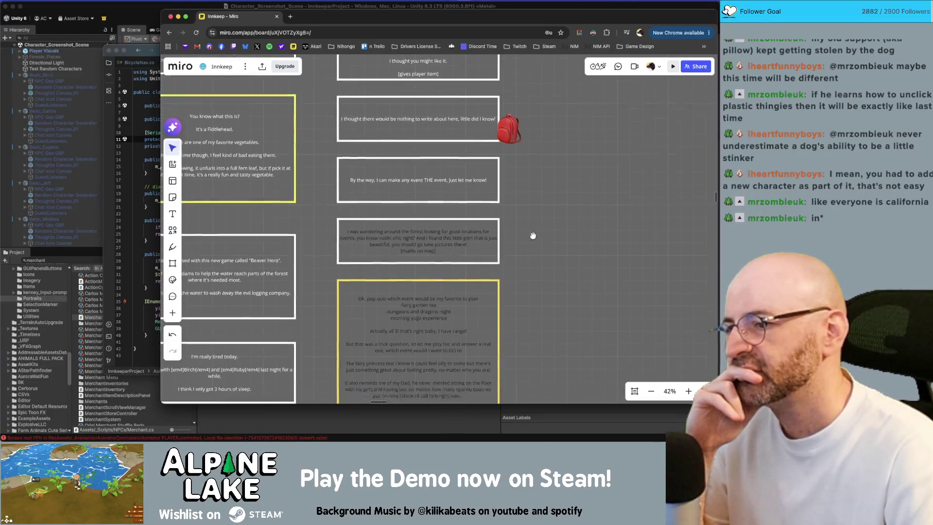
{"action": "scroll", "coordinate": [533, 235], "scroll_direction": "down", "scroll_amount": 3}
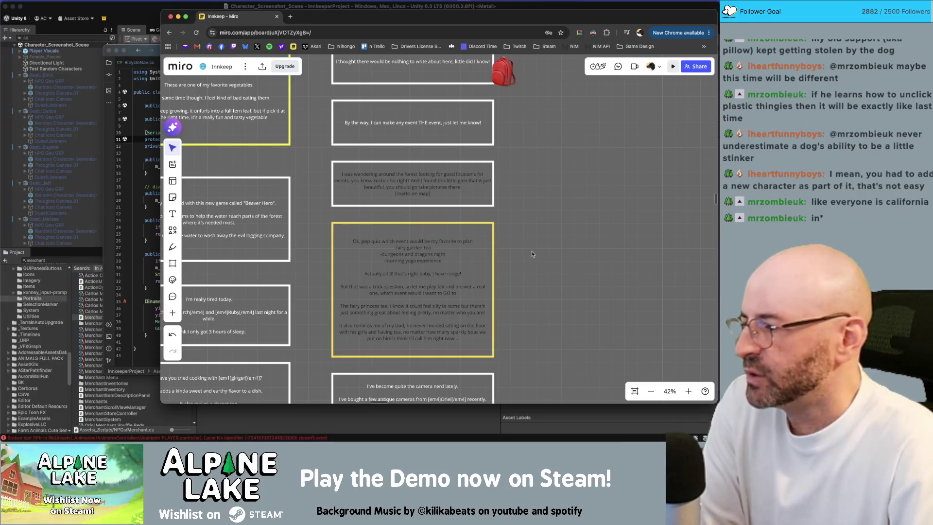
{"action": "scroll", "coordinate": [532, 252], "scroll_direction": "down", "scroll_amount": 3}
{"action": "scroll", "coordinate": [538, 235], "scroll_direction": "down", "scroll_amount": 2}
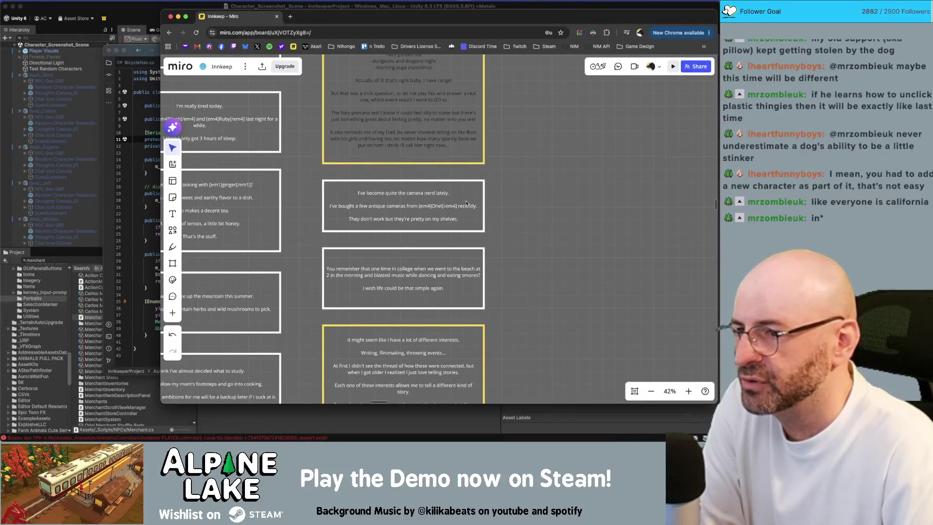
{"action": "double_click", "coordinate": [466, 205]}
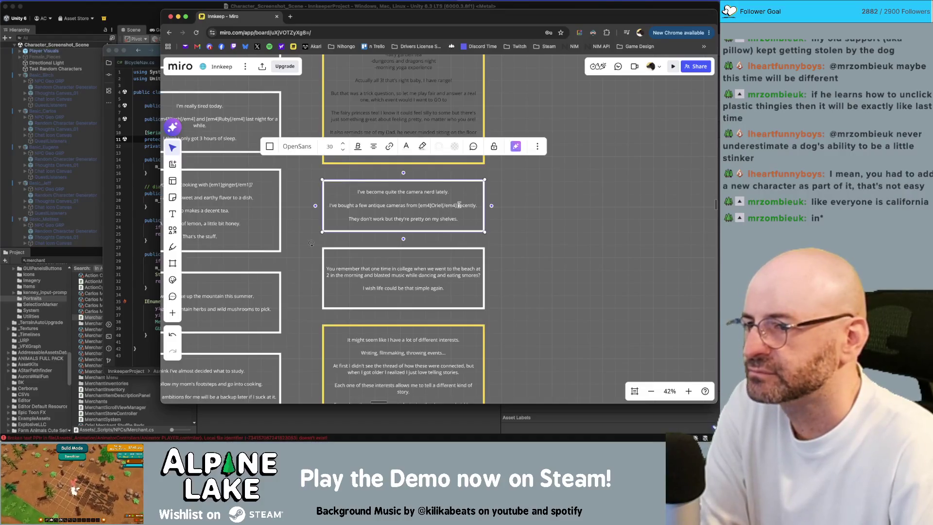
{"action": "key", "text": "BackSpace"}
{"action": "key", "text": "BackSpace"}
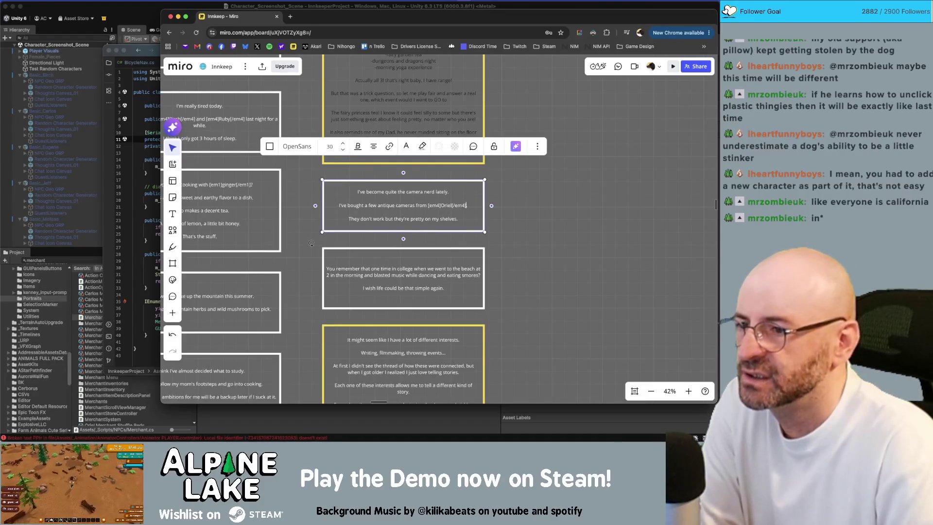
Change 'they're' to 'they look' so it reads 'they look pretty on my shelves.'
{"action": "left_click", "coordinate": [515, 210]}
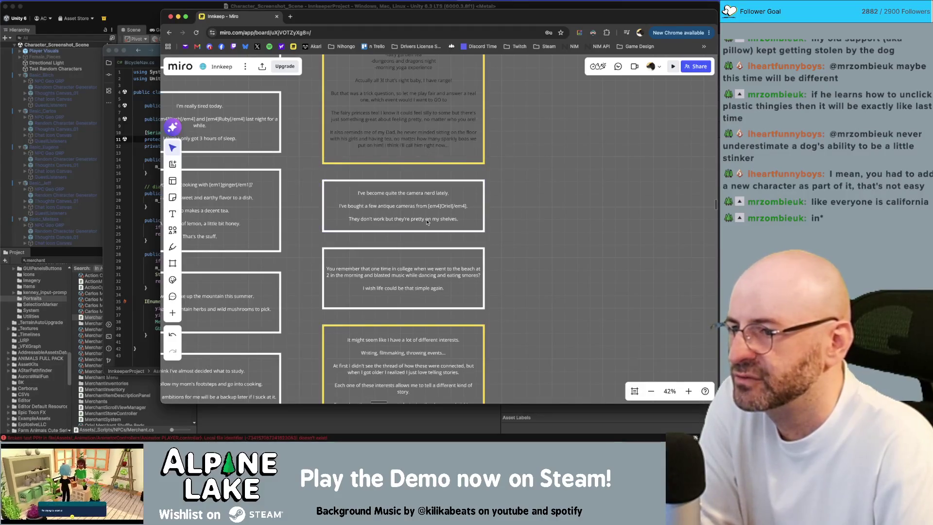
{"action": "left_click", "coordinate": [411, 219]}
{"action": "left_click", "coordinate": [411, 219]}
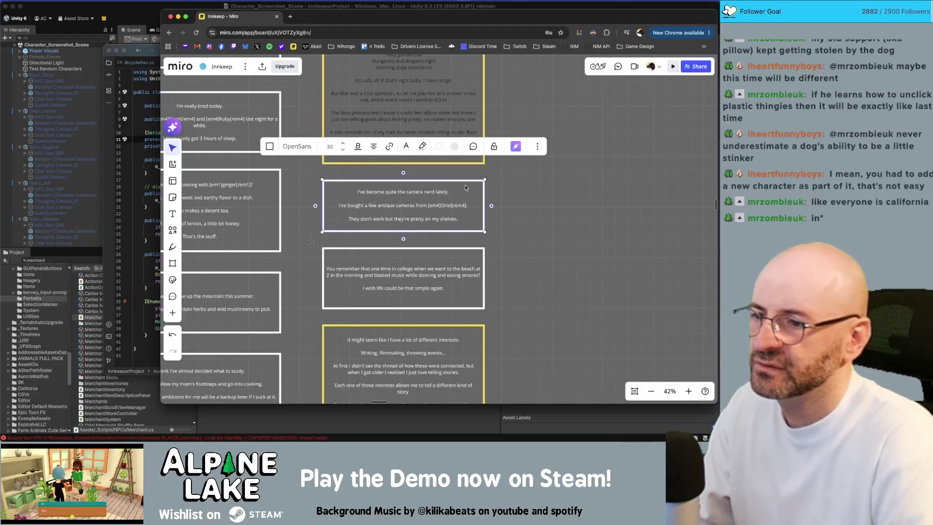
{"action": "key", "text": "BackSpace"}
{"action": "key", "text": "BackSpace"}
{"action": "key", "text": "BackSpace"}
{"action": "type", "text": "look"}
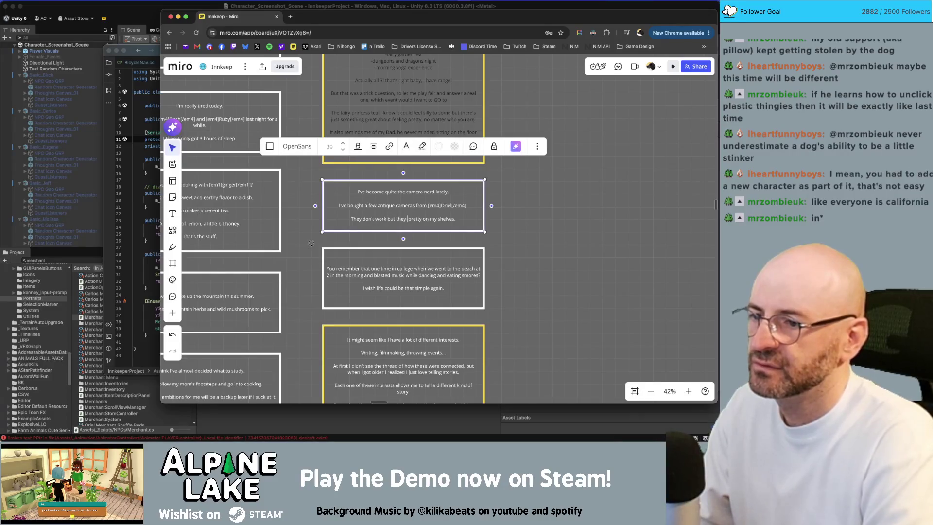
{"action": "left_click", "coordinate": [530, 240]}
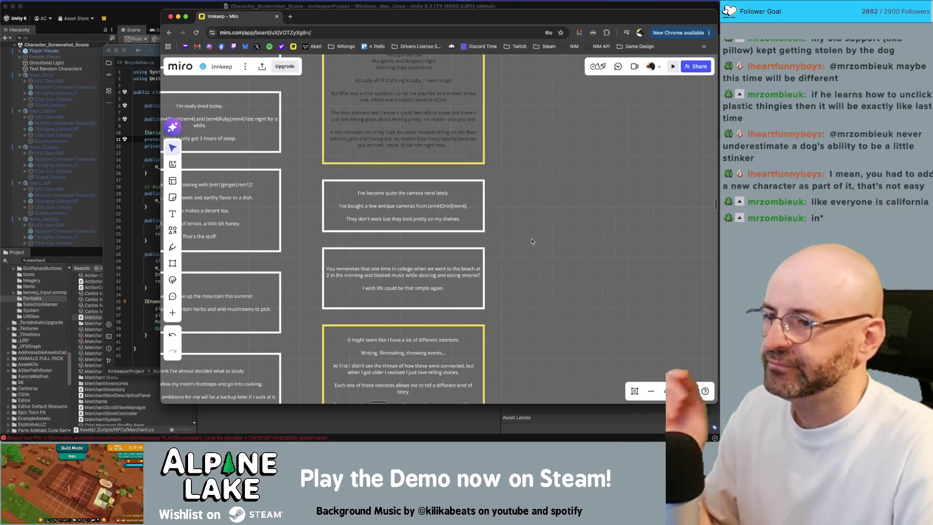
{"action": "left_click_drag", "start_coordinate": [529, 240], "coordinate": [534, 254]}
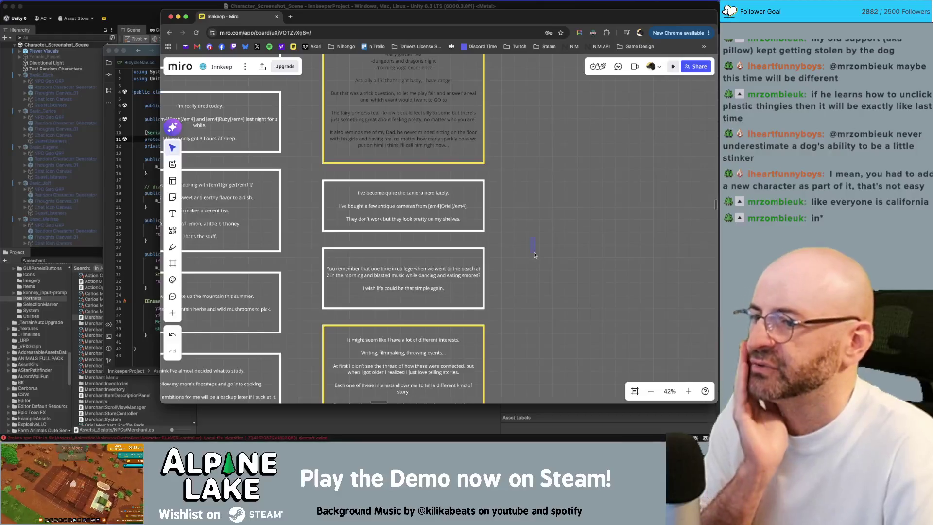
{"action": "scroll", "coordinate": [535, 260], "scroll_direction": "down", "scroll_amount": 1}
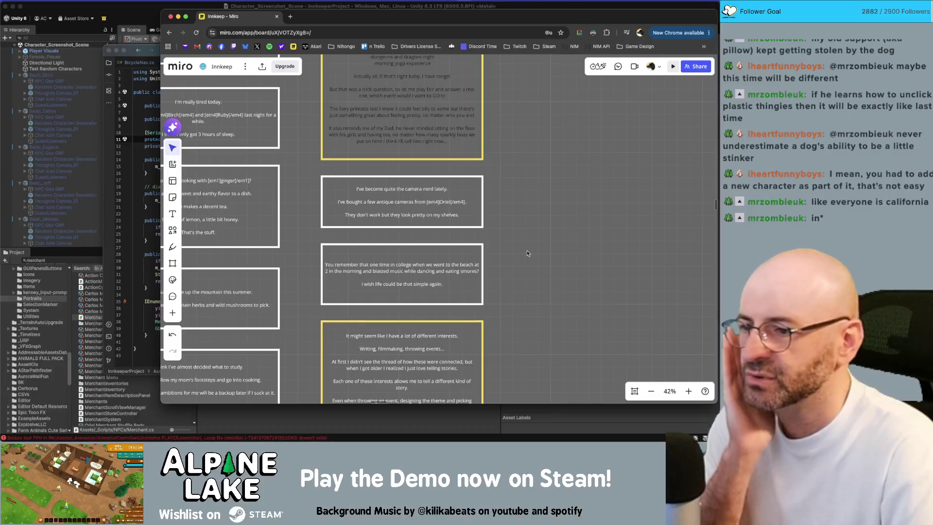
{"action": "scroll", "coordinate": [527, 250], "scroll_direction": "down", "scroll_amount": 4}
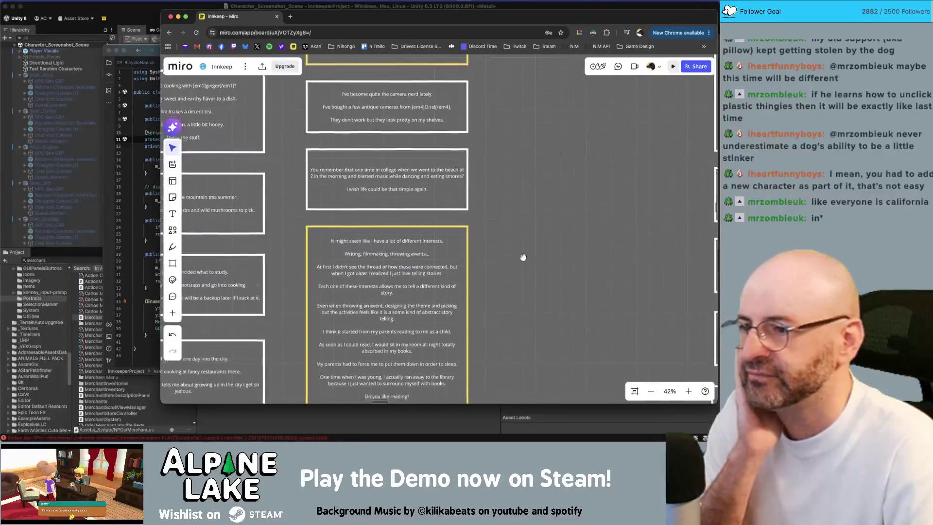
{"action": "scroll", "coordinate": [523, 257], "scroll_direction": "down", "scroll_amount": 3}
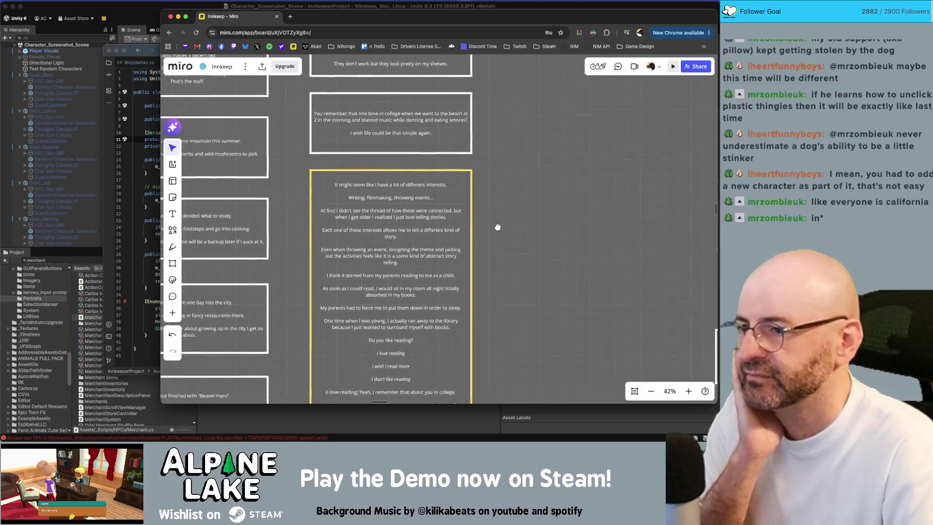
{"action": "scroll", "coordinate": [497, 227], "scroll_direction": "down", "scroll_amount": 1}
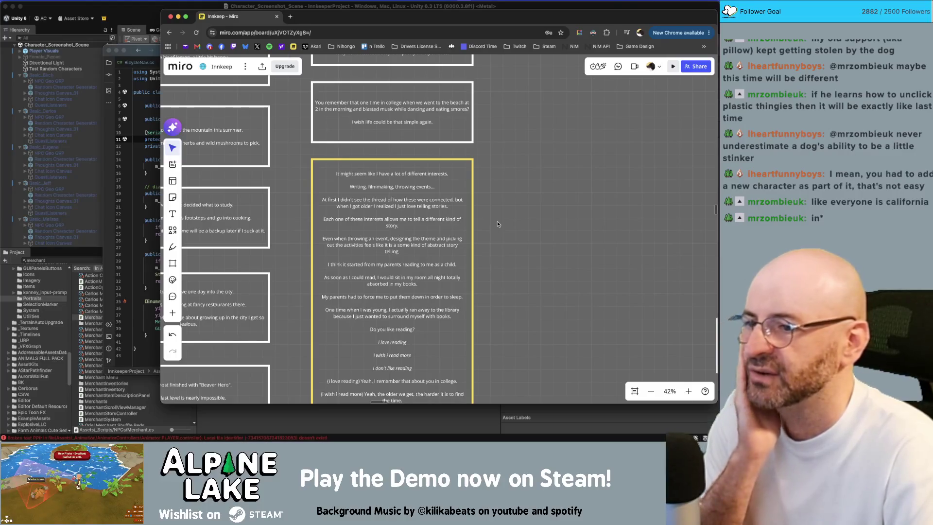
{"action": "scroll", "coordinate": [499, 221], "scroll_direction": "down", "scroll_amount": 3}
{"action": "scroll", "coordinate": [495, 270], "scroll_direction": "up", "scroll_amount": 4}
{"action": "scroll", "coordinate": [495, 270], "scroll_direction": "down", "scroll_amount": 3}
{"action": "scroll", "coordinate": [523, 245], "scroll_direction": "down", "scroll_amount": 2}
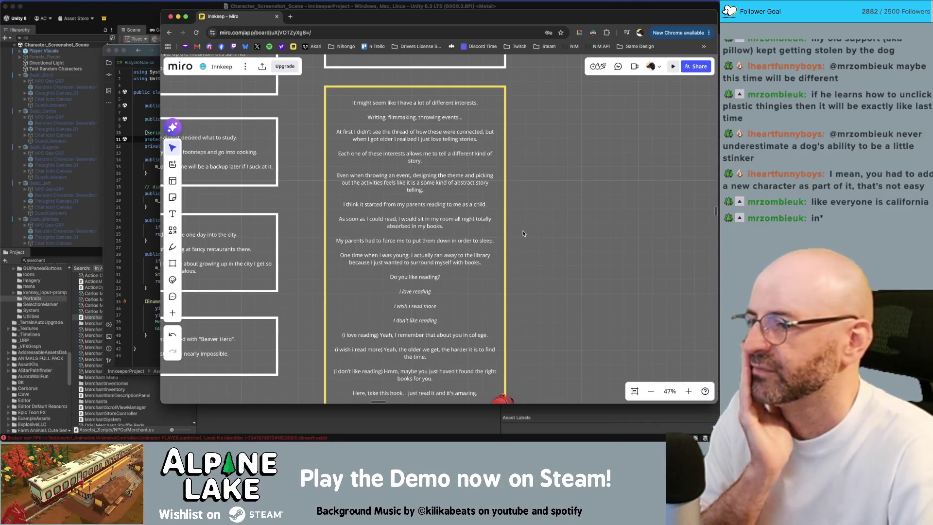
{"action": "scroll", "coordinate": [535, 271], "scroll_direction": "down", "scroll_amount": 1}
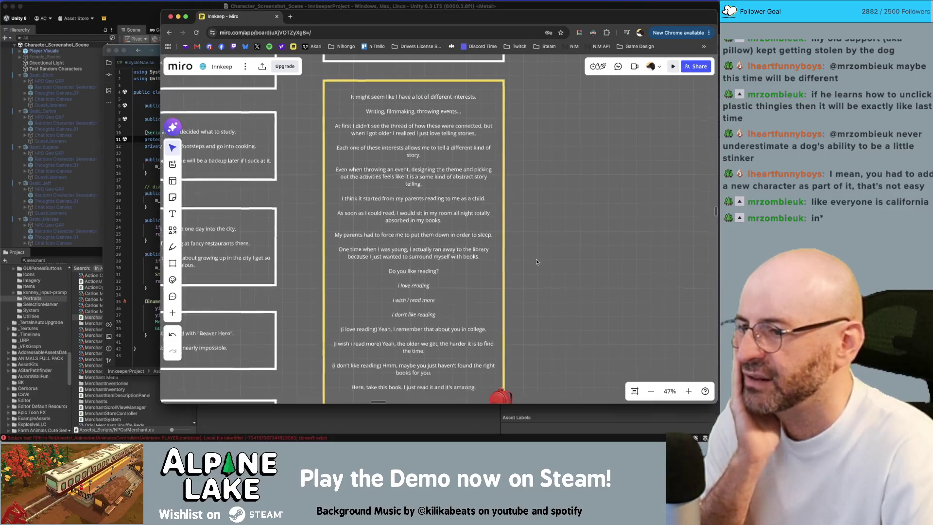
{"action": "scroll", "coordinate": [530, 272], "scroll_direction": "down", "scroll_amount": 3}
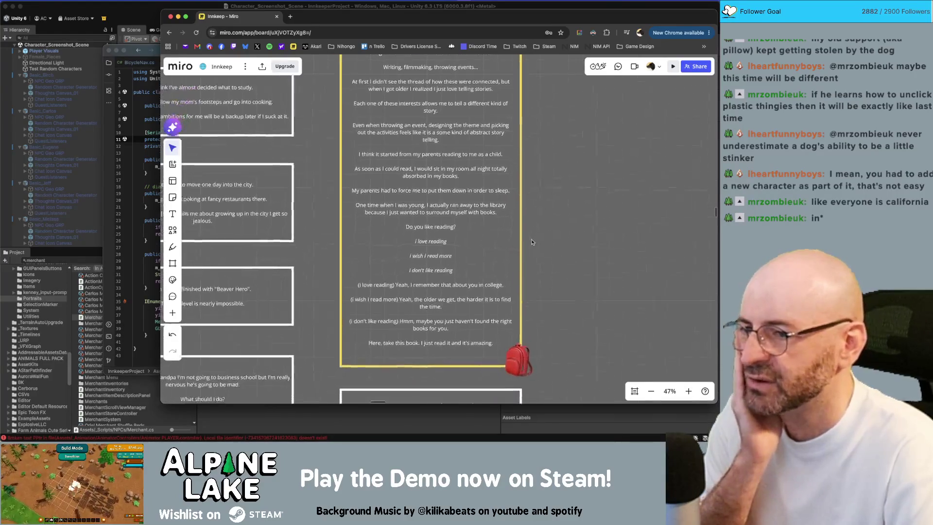
{"action": "scroll", "coordinate": [532, 277], "scroll_direction": "down", "scroll_amount": 1}
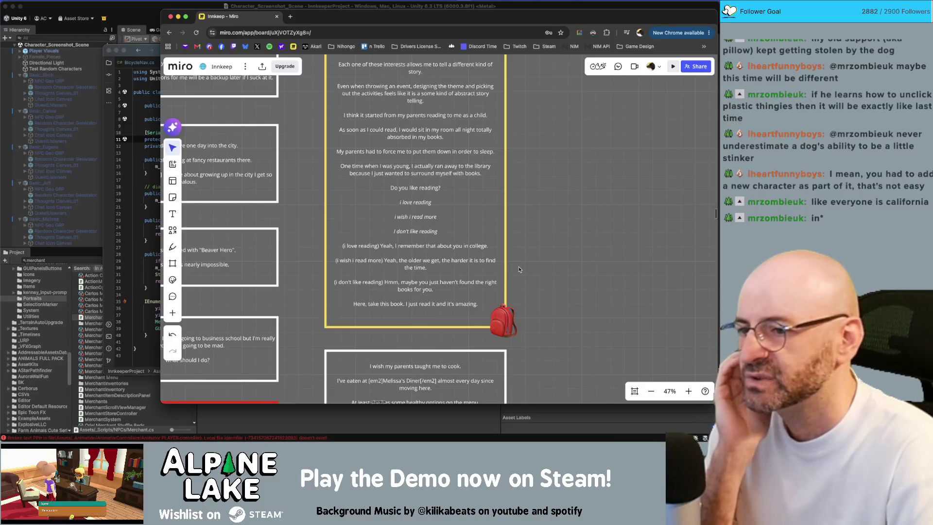
{"action": "scroll", "coordinate": [520, 270], "scroll_direction": "down", "scroll_amount": 2}
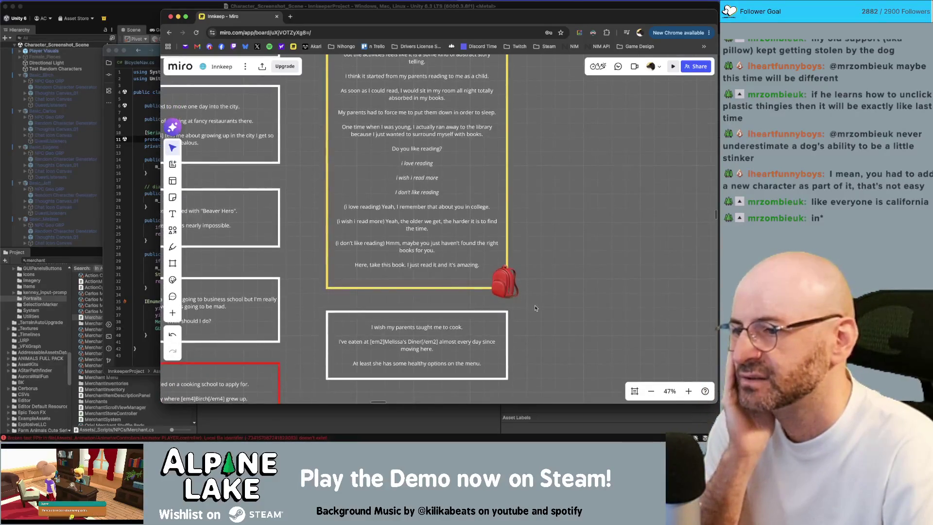
{"action": "scroll", "coordinate": [534, 272], "scroll_direction": "down", "scroll_amount": 2}
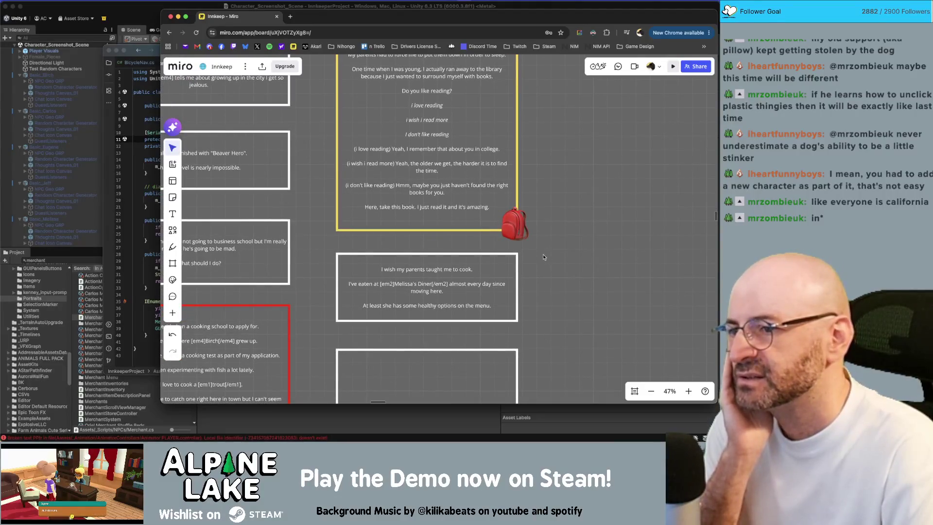
{"action": "double_click", "coordinate": [399, 206]}
Change 'book' to 'one' and put 'I just read it and it's amazing.' on its own line
{"action": "double_click", "coordinate": [408, 215]}
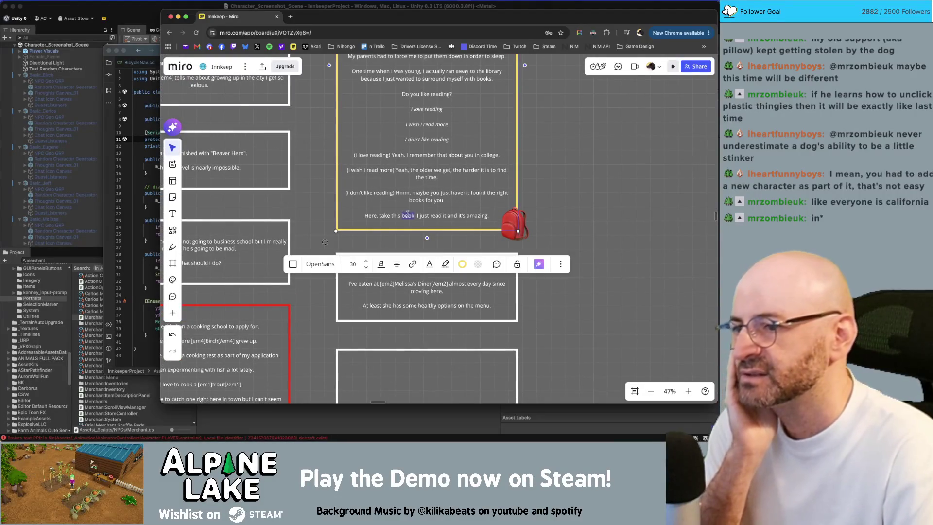
{"action": "key", "text": "Left"}
{"action": "key", "text": "shift+alt+Right"}
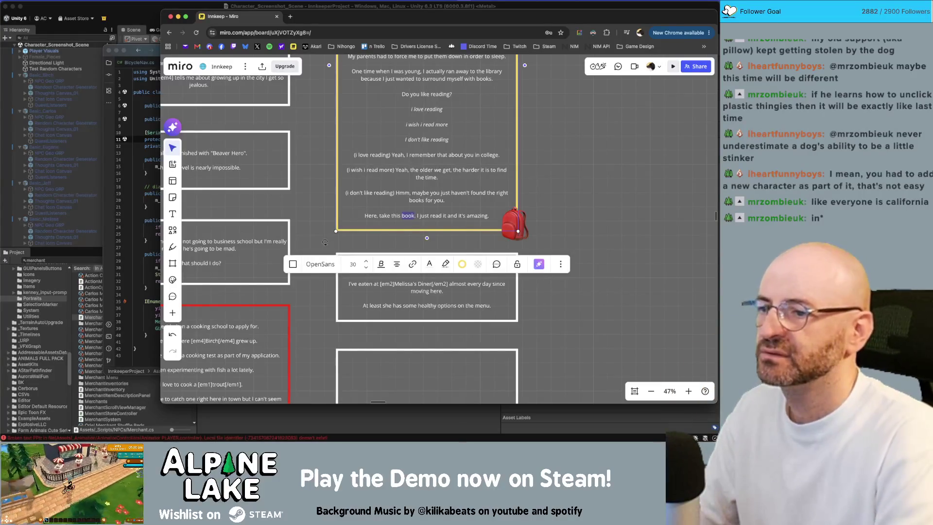
{"action": "type", "text": "one"}
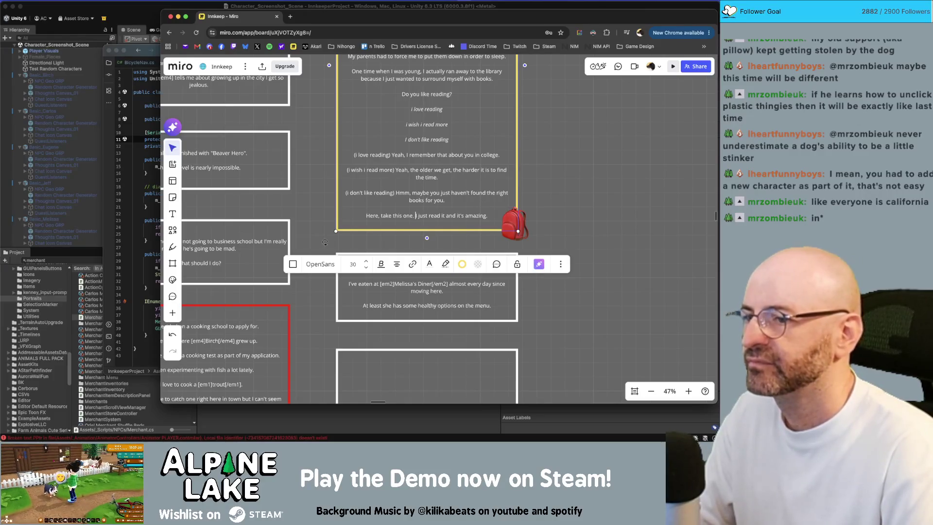
{"action": "key", "text": "Return"}
{"action": "mouse_move", "coordinate": [485, 231]}
{"action": "left_mouse_down"}
{"action": "mouse_move", "coordinate": [476, 244]}
{"action": "mouse_move", "coordinate": [475, 232]}
{"action": "left_mouse_up"}
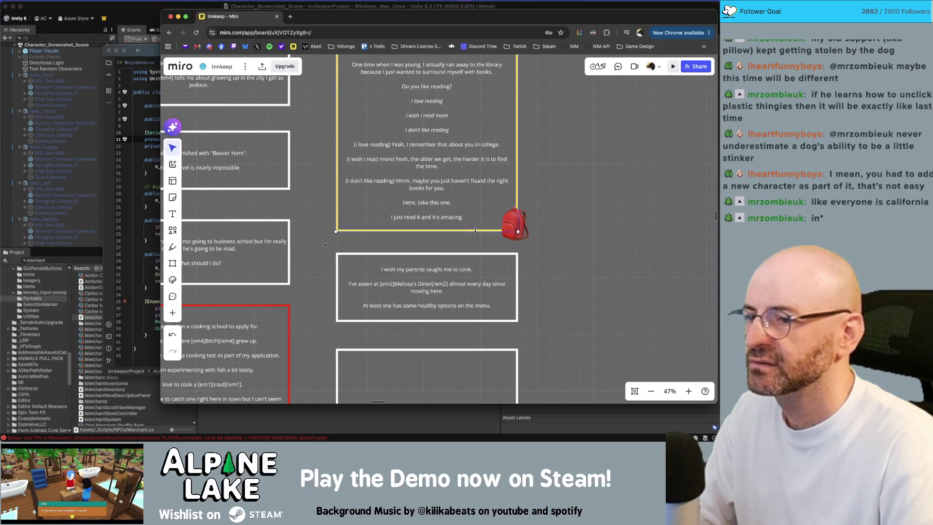
{"action": "left_click", "coordinate": [532, 205]}
Select the empty card below the one ending 'healthy options on the menu.'
{"action": "scroll", "coordinate": [533, 206], "scroll_direction": "up", "scroll_amount": 2}
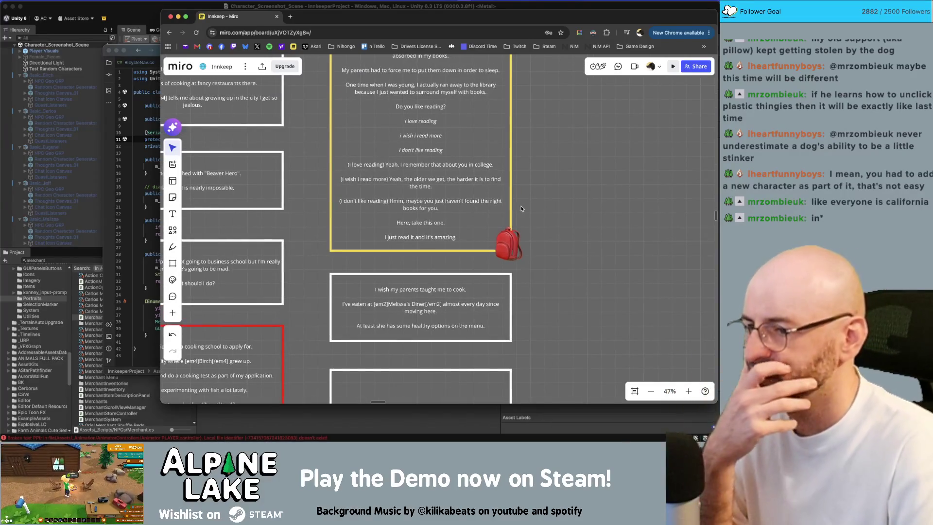
{"action": "scroll", "coordinate": [543, 204], "scroll_direction": "down", "scroll_amount": 5}
{"action": "scroll", "coordinate": [545, 153], "scroll_direction": "down", "scroll_amount": 3}
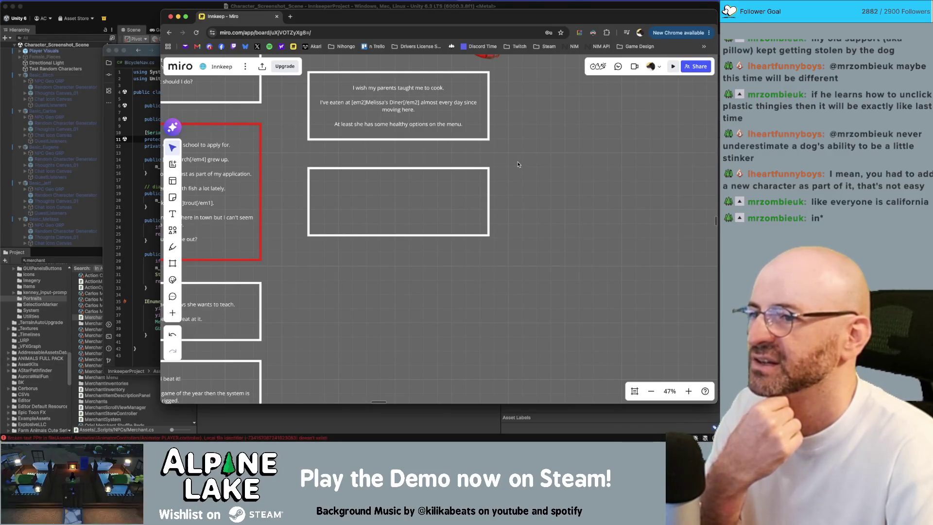
{"action": "scroll", "coordinate": [531, 237], "scroll_direction": "down", "scroll_amount": 5}
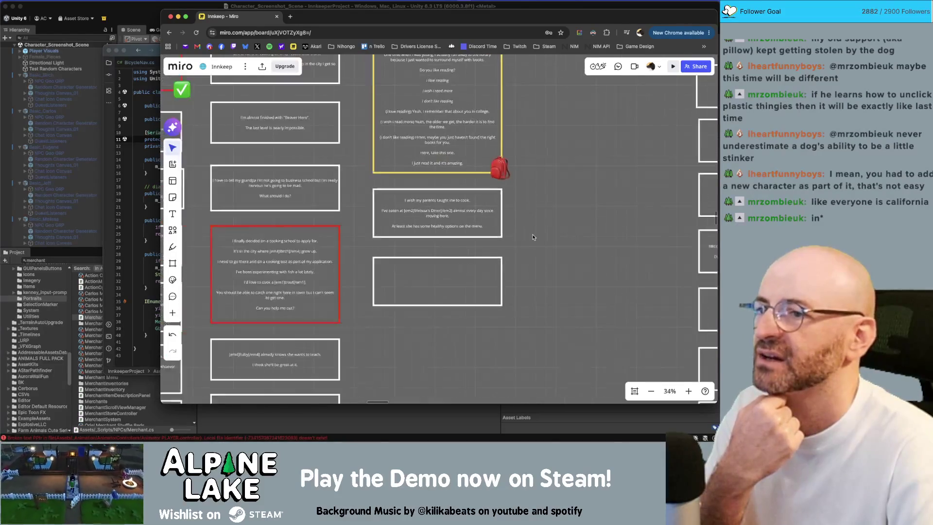
{"action": "scroll", "coordinate": [530, 243], "scroll_direction": "up", "scroll_amount": 10}
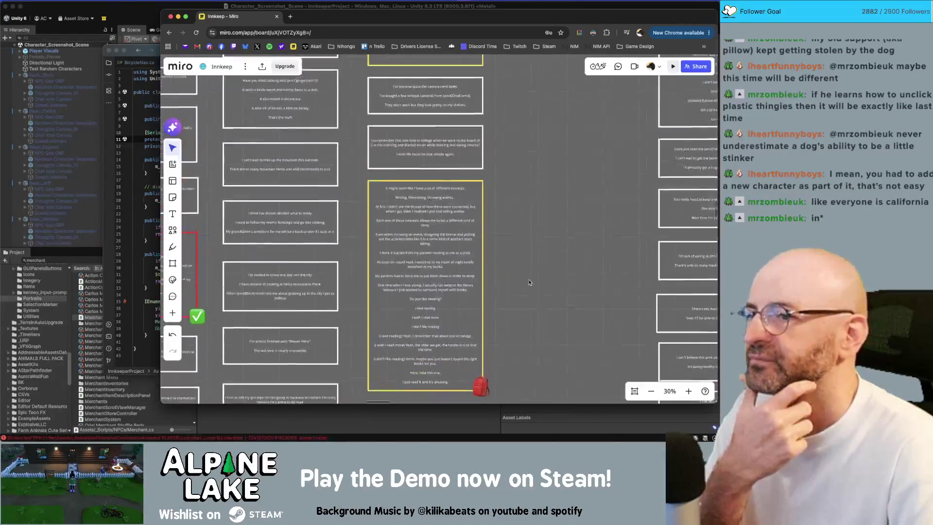
{"action": "scroll", "coordinate": [521, 294], "scroll_direction": "down", "scroll_amount": 5}
{"action": "scroll", "coordinate": [515, 316], "scroll_direction": "down", "scroll_amount": 3}
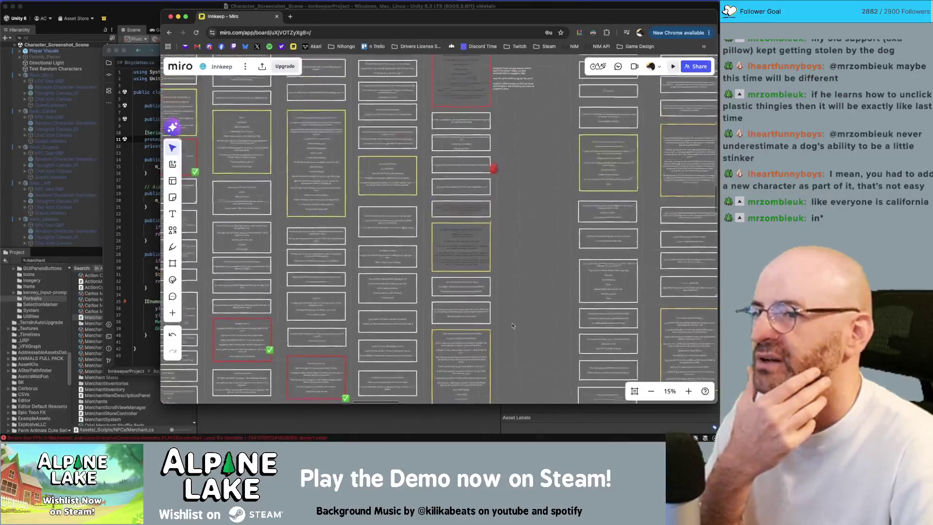
{"action": "scroll", "coordinate": [508, 344], "scroll_direction": "up", "scroll_amount": 2}
{"action": "scroll", "coordinate": [505, 321], "scroll_direction": "down", "scroll_amount": 10}
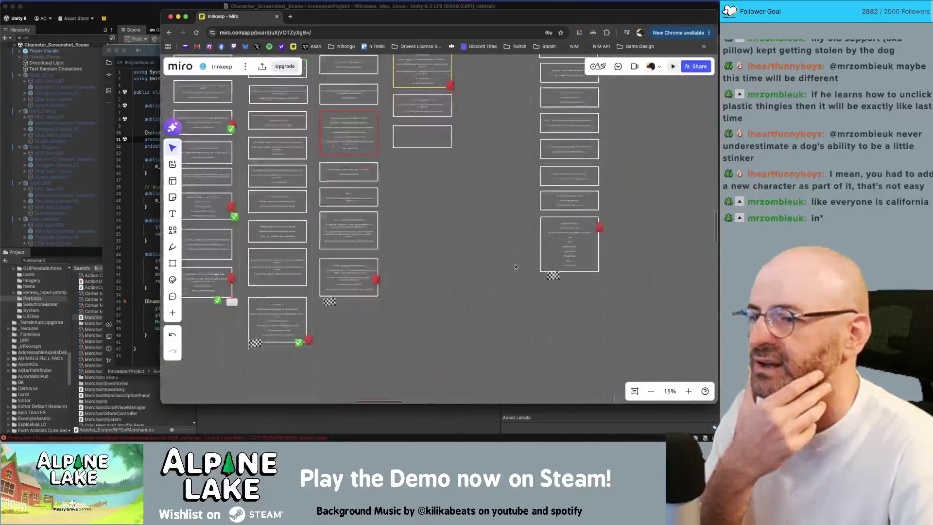
{"action": "scroll", "coordinate": [486, 252], "scroll_direction": "up", "scroll_amount": 8}
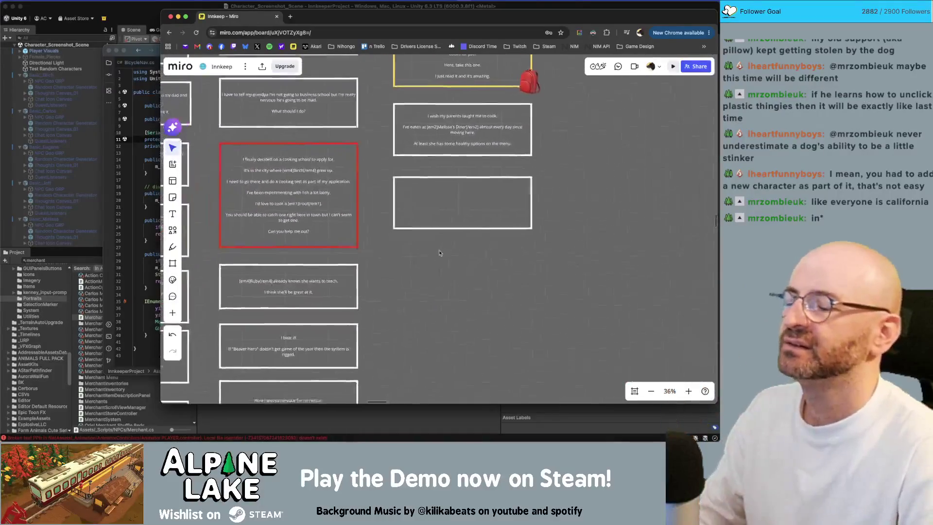
{"action": "left_click", "coordinate": [494, 184]}
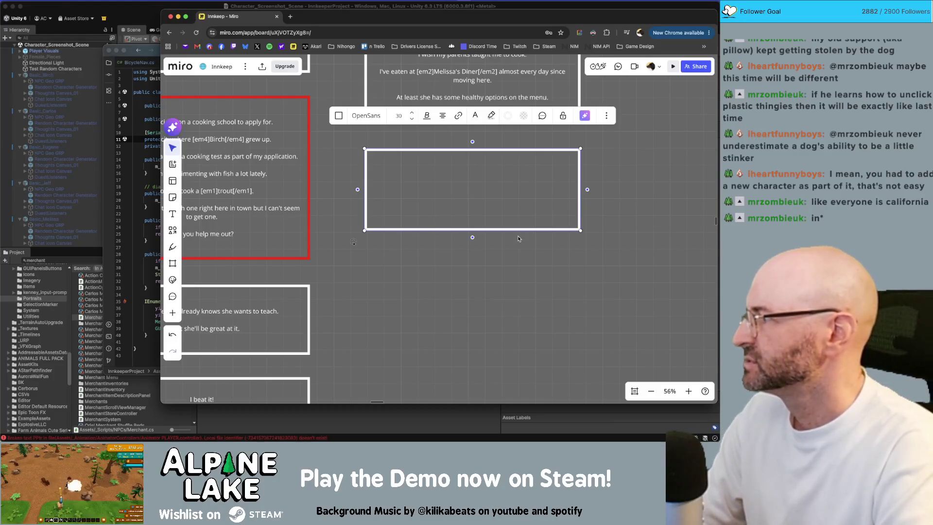
Type 'I've been having trouble finishing my projects recently.' as the card's first line
{"action": "type", "text": "For as mu"}
{"action": "key", "text": "ctrl+a"}
{"action": "key", "text": "BackSpace"}
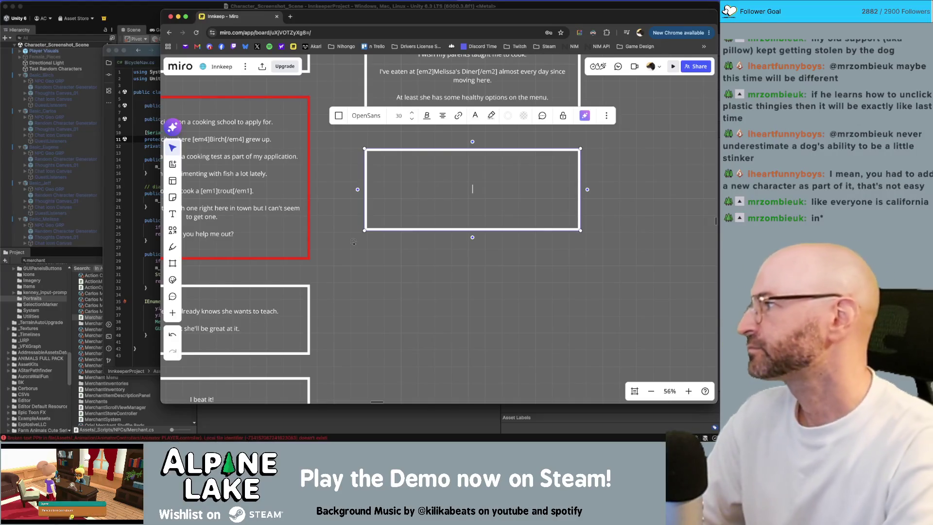
{"action": "type", "text": "I've been having trou"}
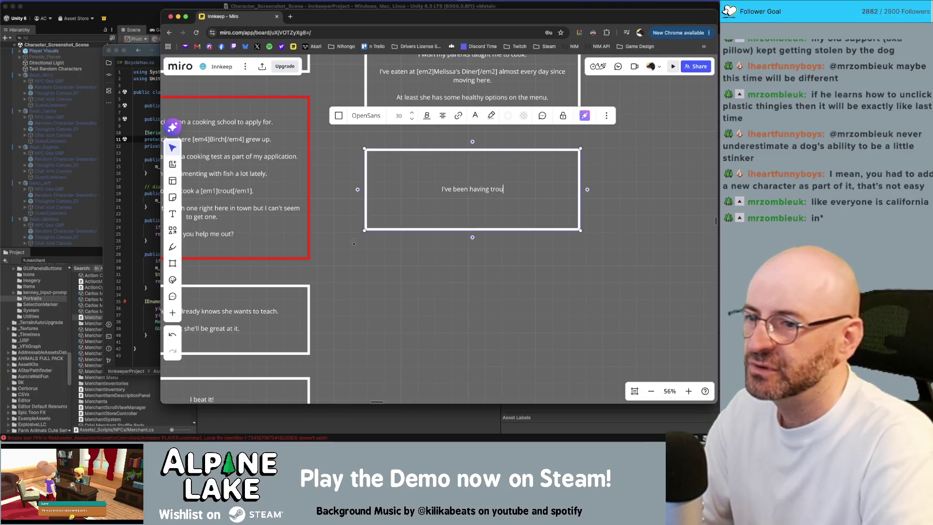
{"action": "type", "text": "ble finishing my bp"}
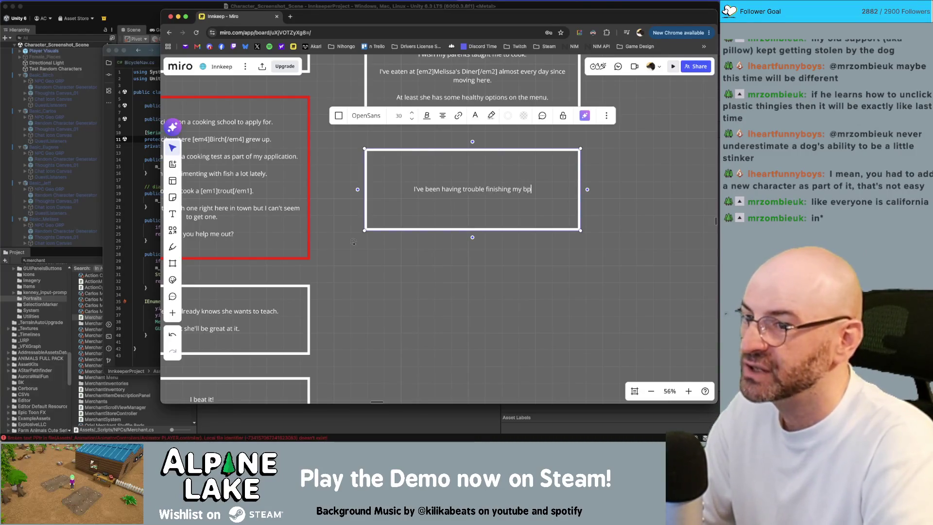
{"action": "key", "text": "BackSpace"}
{"action": "key", "text": "BackSpace"}
{"action": "type", "text": "projects re"}
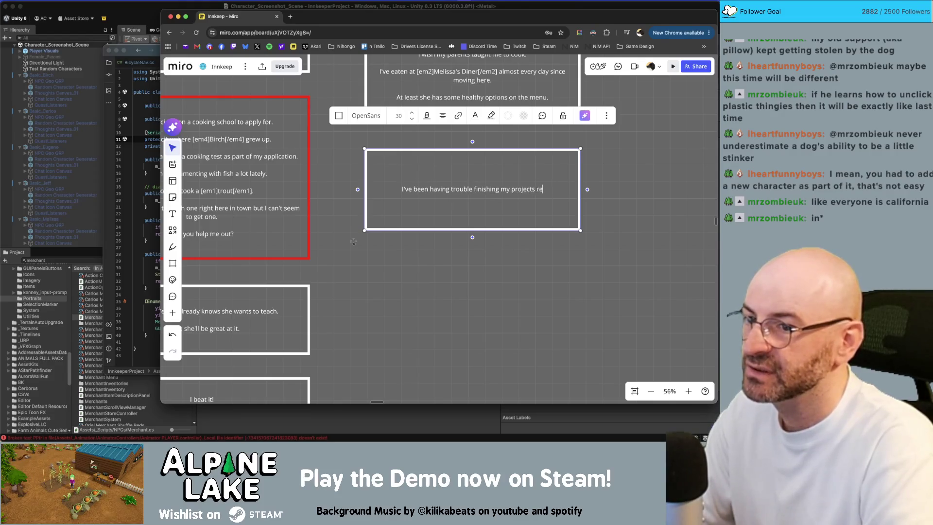
{"action": "type", "text": "cently."}
{"action": "key", "text": "Return"}
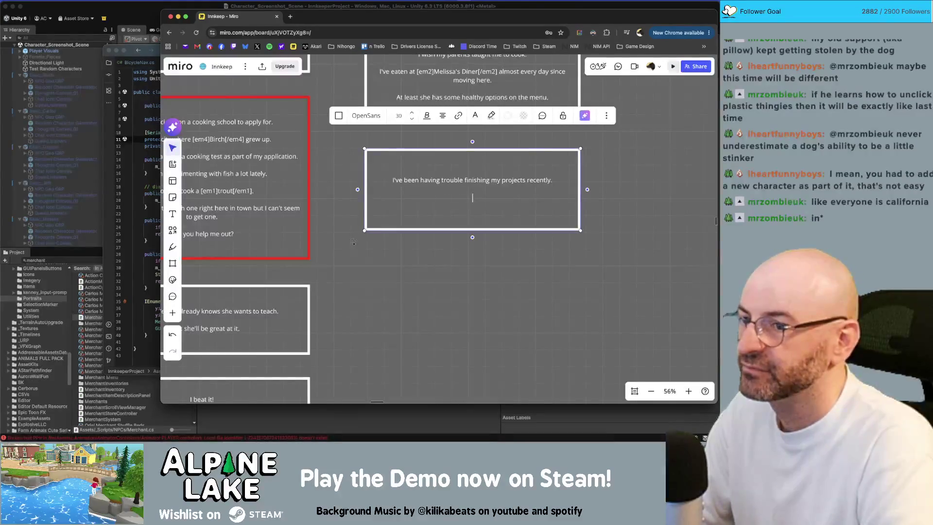
Add the line 'I think I have 4 almost complete but I just can't get motivated enough to finalize them.'
{"action": "type", "text": "I thi"}
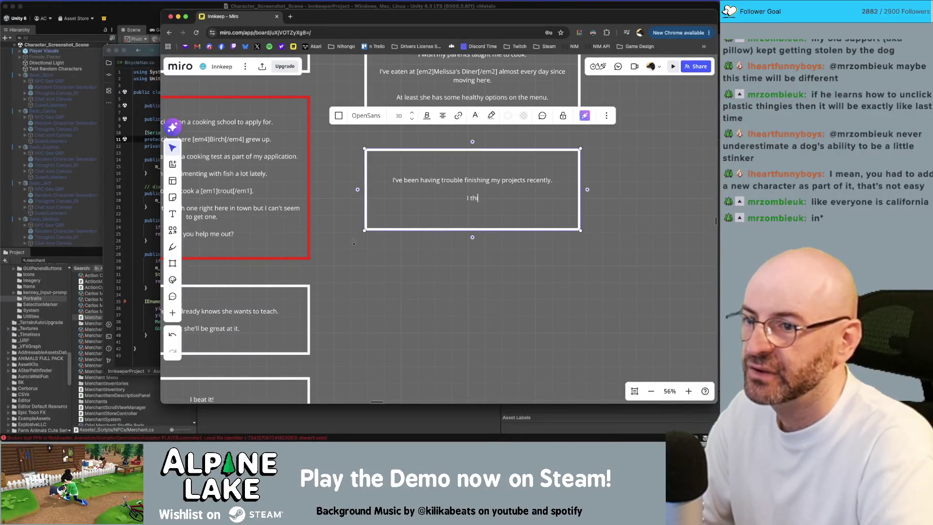
{"action": "type", "text": "nk I have about 3"}
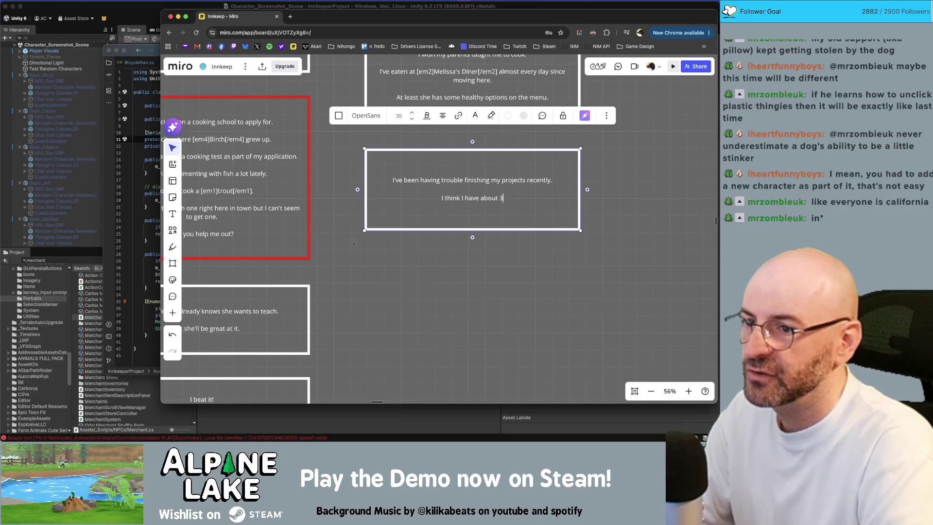
{"action": "key", "text": "BackSpace"}
{"action": "type", "text": "4 s"}
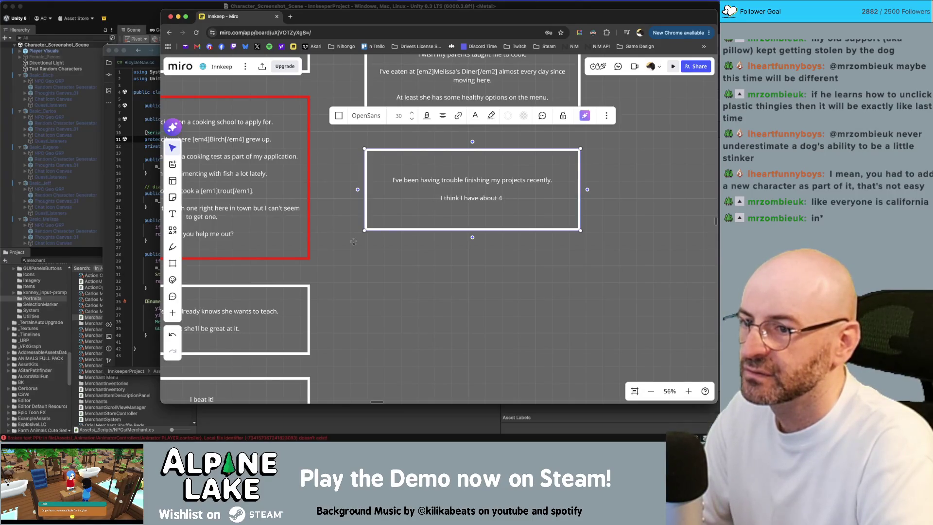
{"action": "key", "text": "BackSpace"}
{"action": "type", "text": "lmost complete projects but I just"}
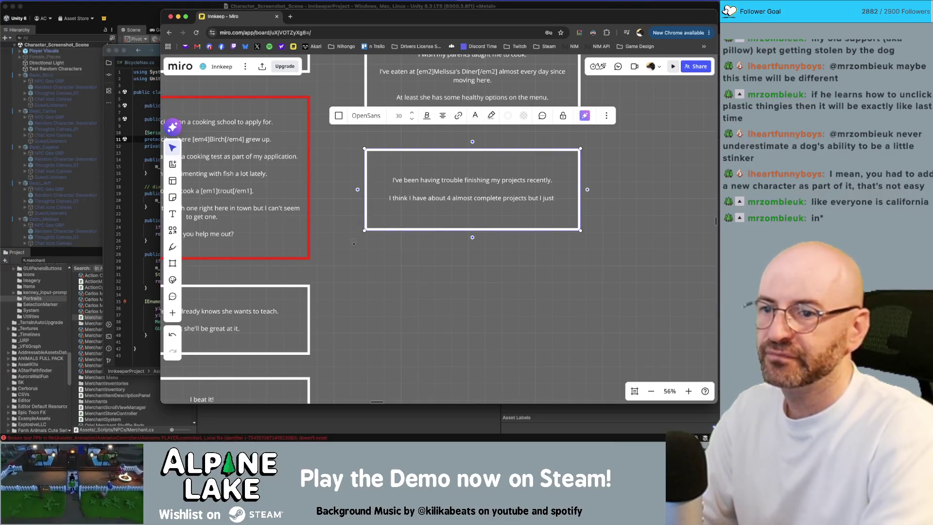
{"action": "key", "text": "BackSpace"}
{"action": "key", "text": "BackSpace"}
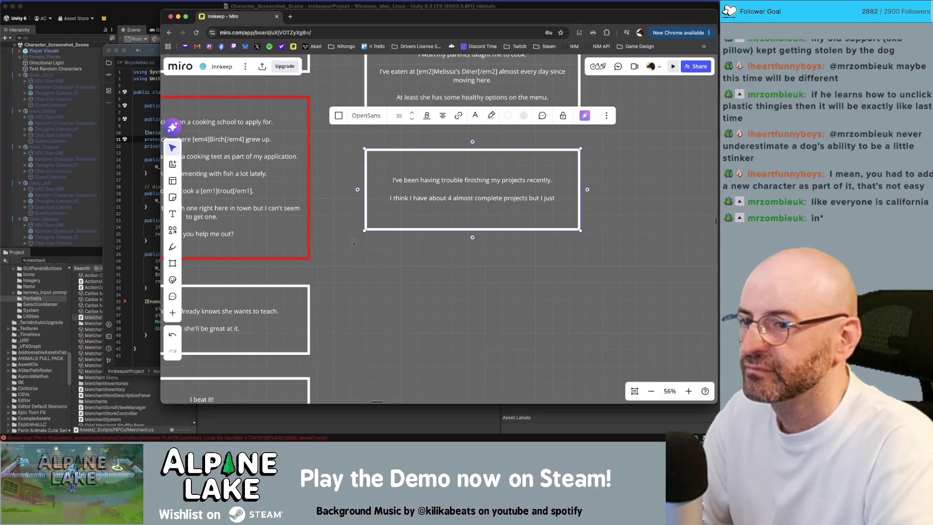
{"action": "key", "text": "BackSpace"}
{"action": "key", "text": "BackSpace"}
{"action": "key", "text": "BackSpace"}
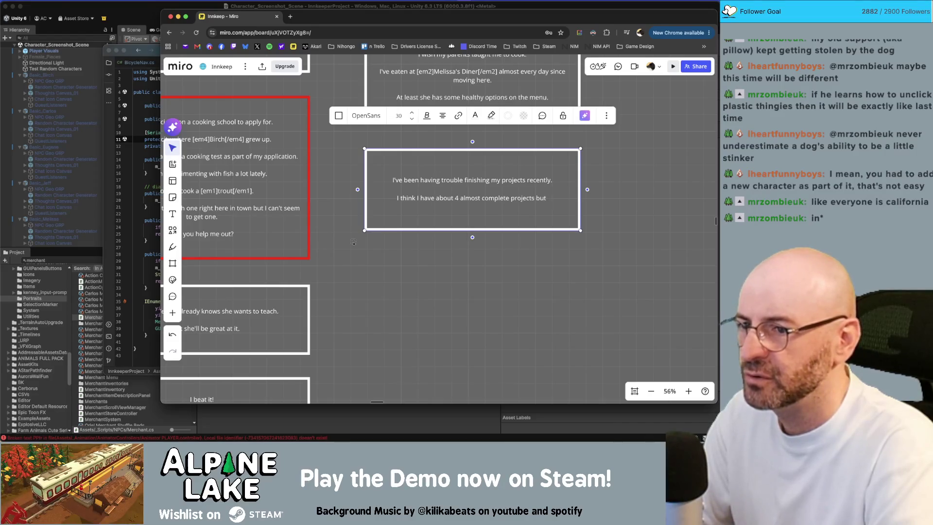
{"action": "key", "text": "alt+shift+Left"}
{"action": "key", "text": "alt+shift+Left"}
{"action": "key", "text": "alt+shift+Left"}
{"action": "key", "text": "alt+shift+Left"}
{"action": "key", "text": "alt+shift+Left"}
{"action": "key", "text": "BackSpace"}
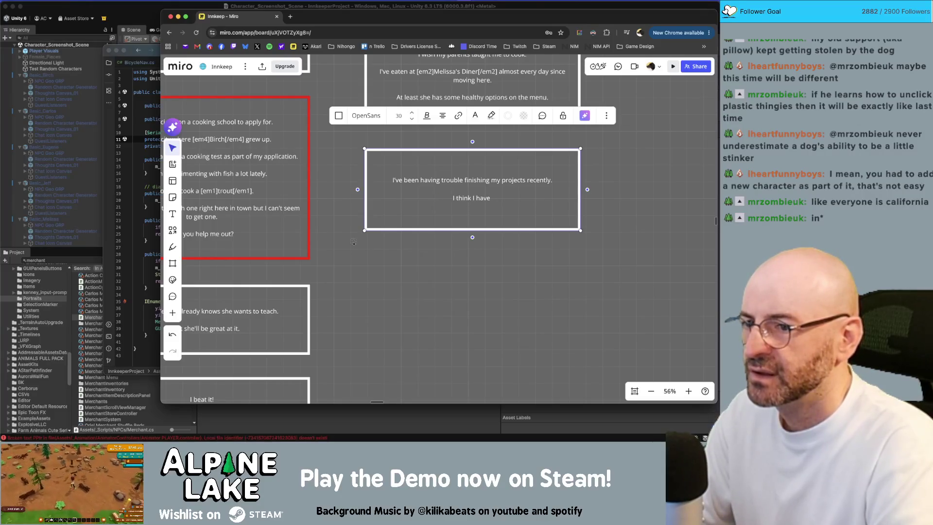
{"action": "type", "text": "4 almost comp"}
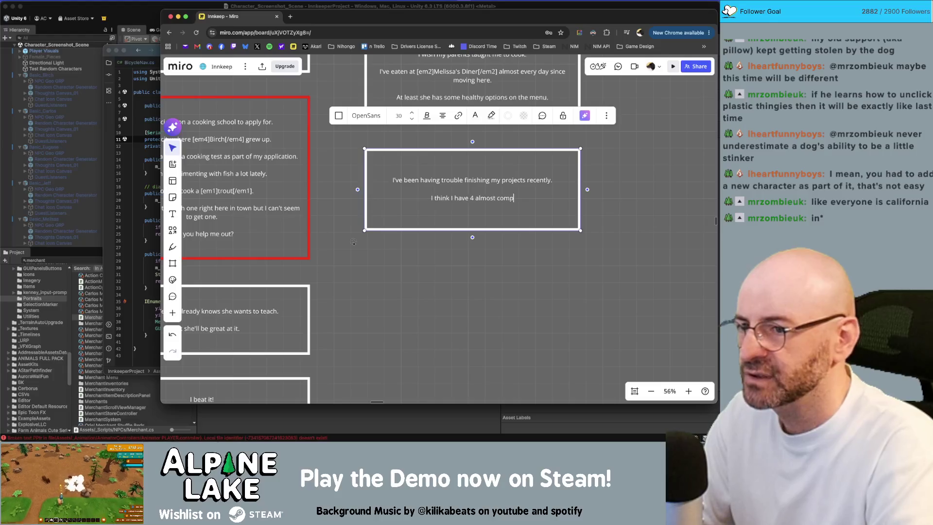
{"action": "type", "text": "lete but "}
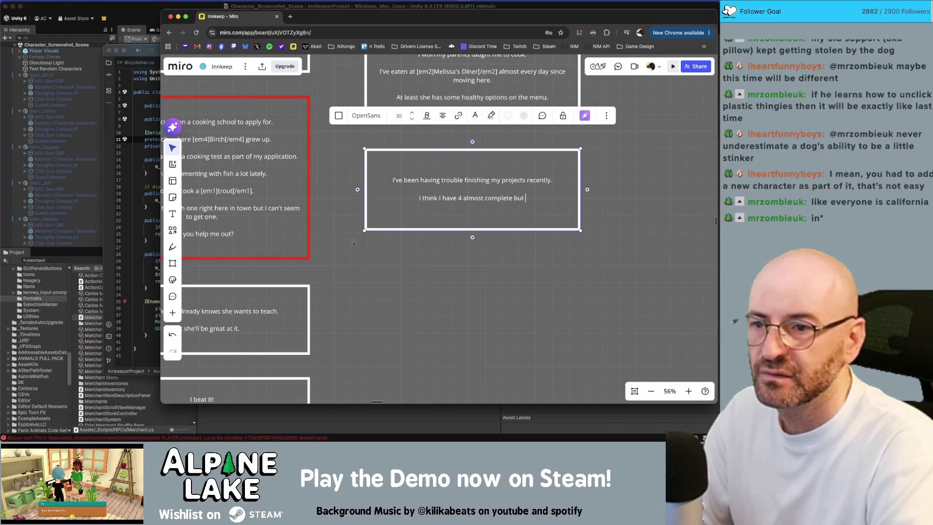
{"action": "type", "text": "I just can't "}
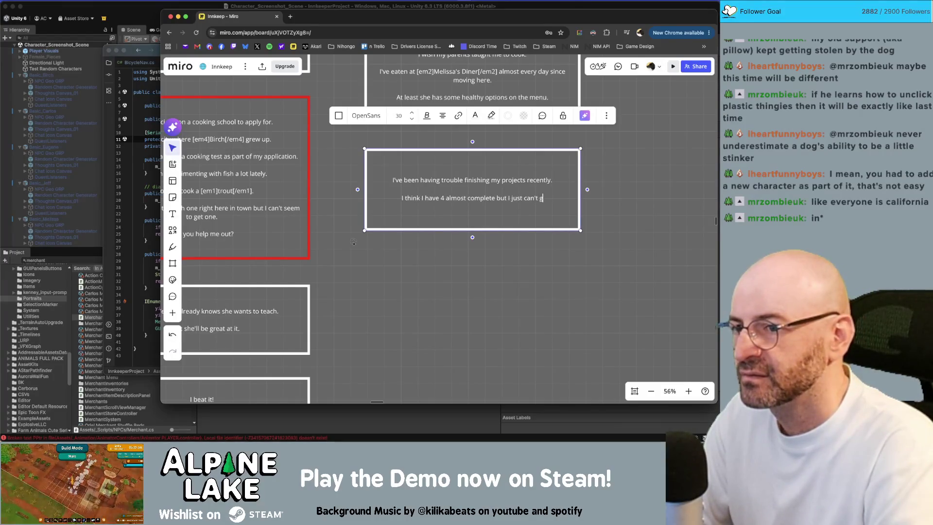
{"action": "type", "text": "get mot"}
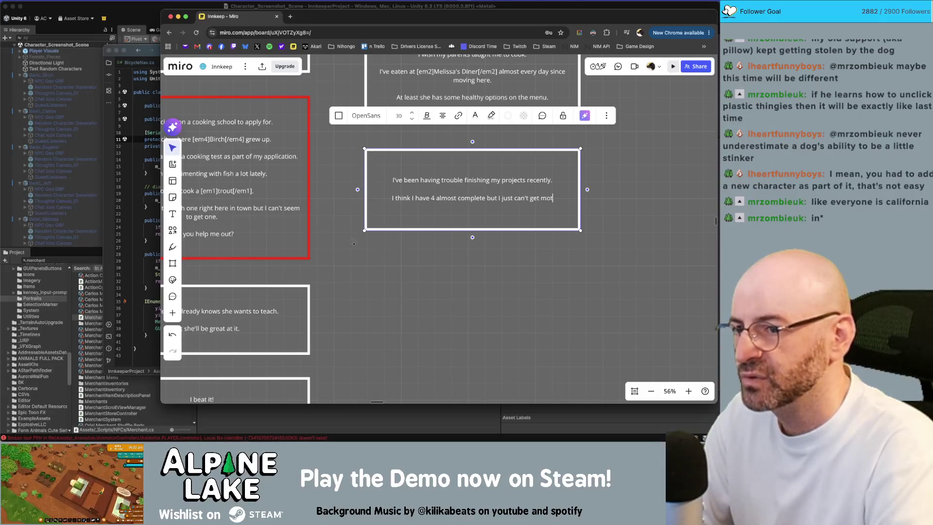
{"action": "type", "text": "ivated enough to"}
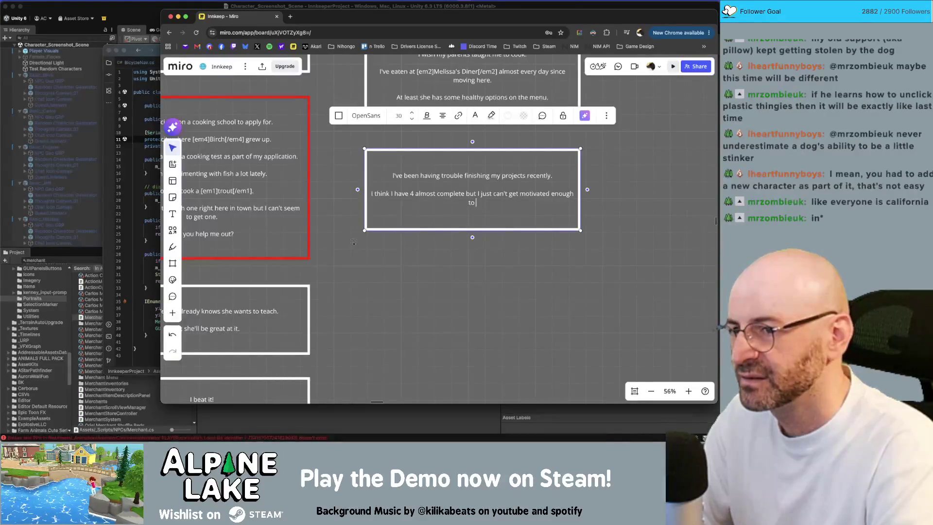
{"action": "key", "text": "BackSpace"}
{"action": "key", "text": "BackSpace"}
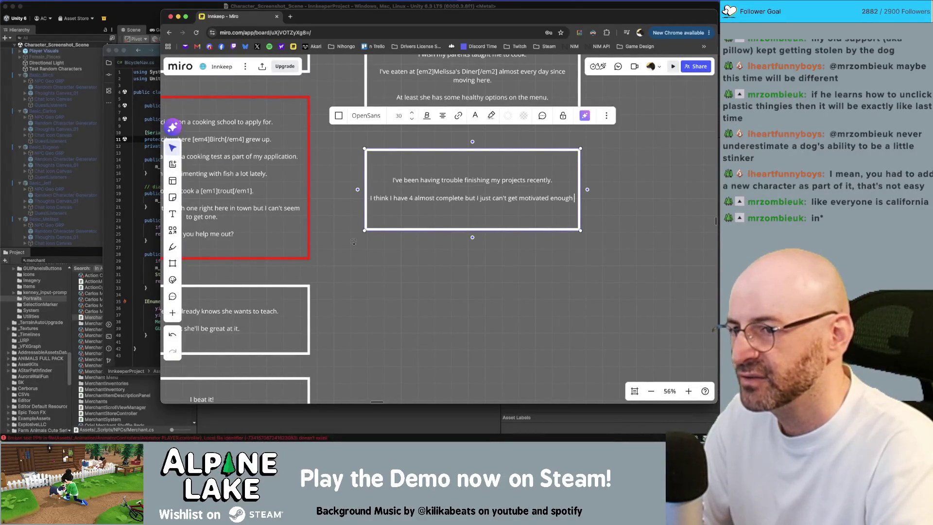
{"action": "type", "text": "to"}
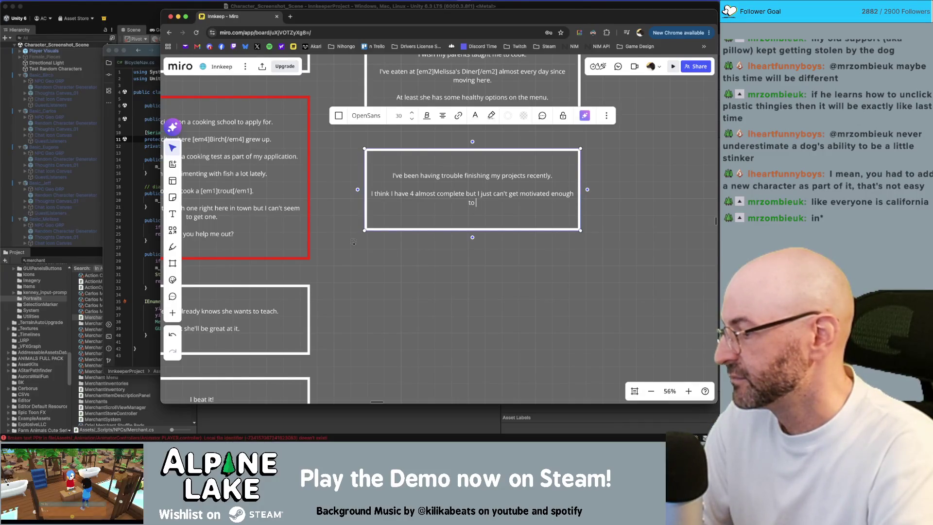
{"action": "type", "text": " finalize them."}
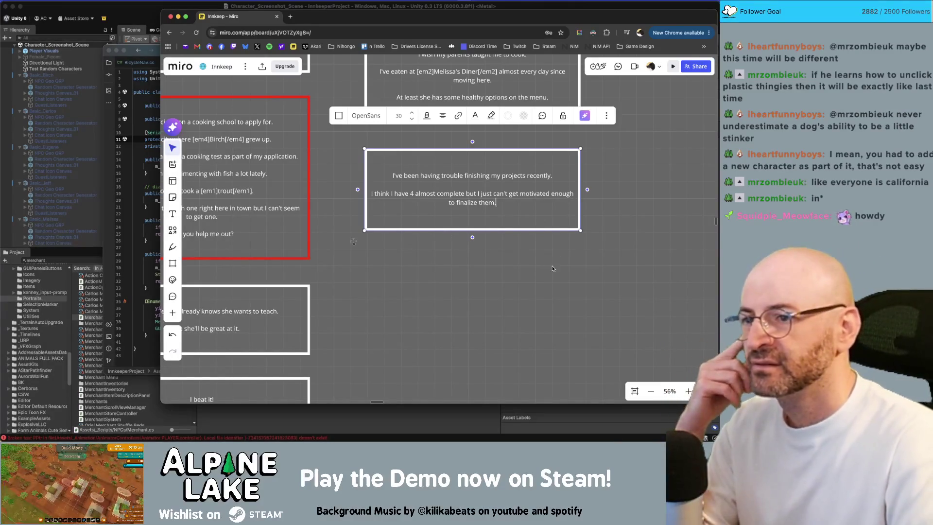
Scroll the board to review the finished projects card
{"action": "scroll", "coordinate": [570, 196], "scroll_direction": "up", "scroll_amount": 3}
{"action": "scroll", "coordinate": [520, 261], "scroll_direction": "down", "scroll_amount": 1}
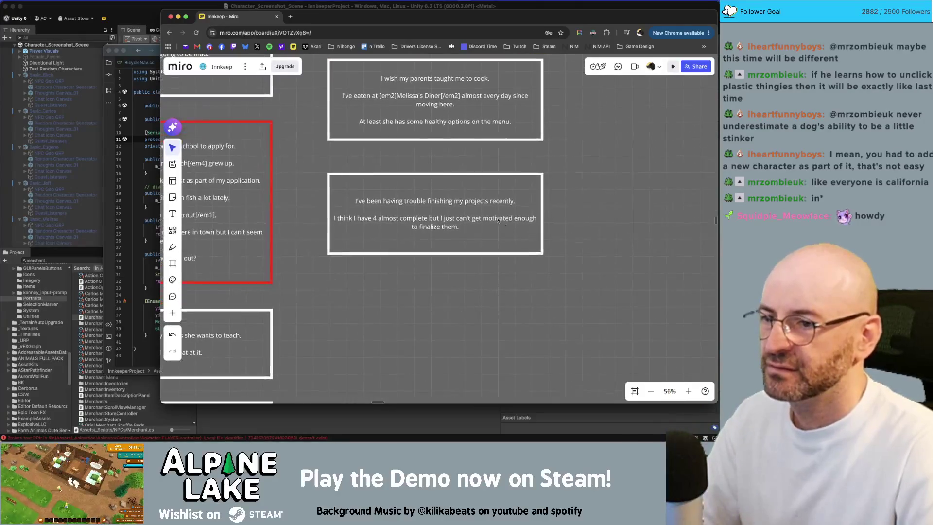
Duplicate the projects card with Cmd+D and erase all the copy's text
{"action": "left_click", "coordinate": [489, 233]}
{"action": "key", "text": "super+d"}
{"action": "scroll", "coordinate": [603, 295], "scroll_direction": "down", "scroll_amount": 2}
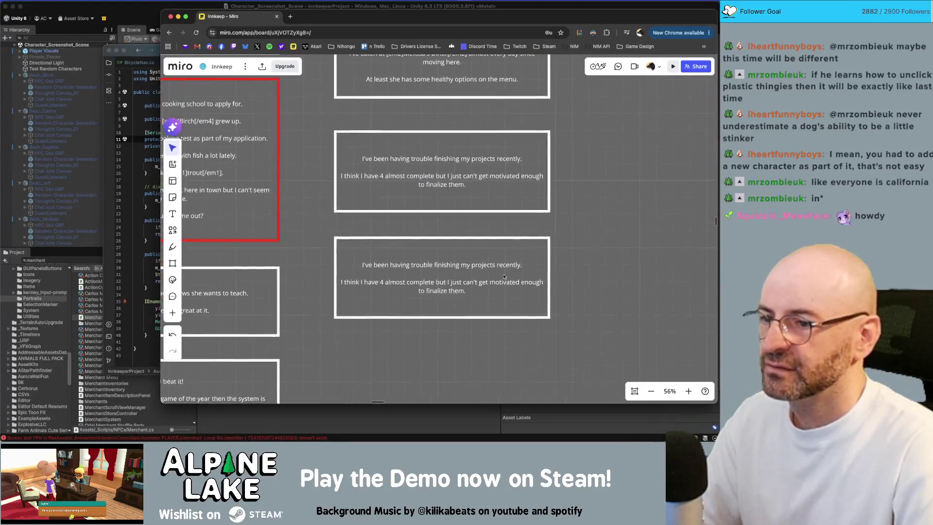
{"action": "double_click", "coordinate": [495, 285]}
{"action": "key", "text": "ctrl+a"}
{"action": "key", "text": "BackSpace"}
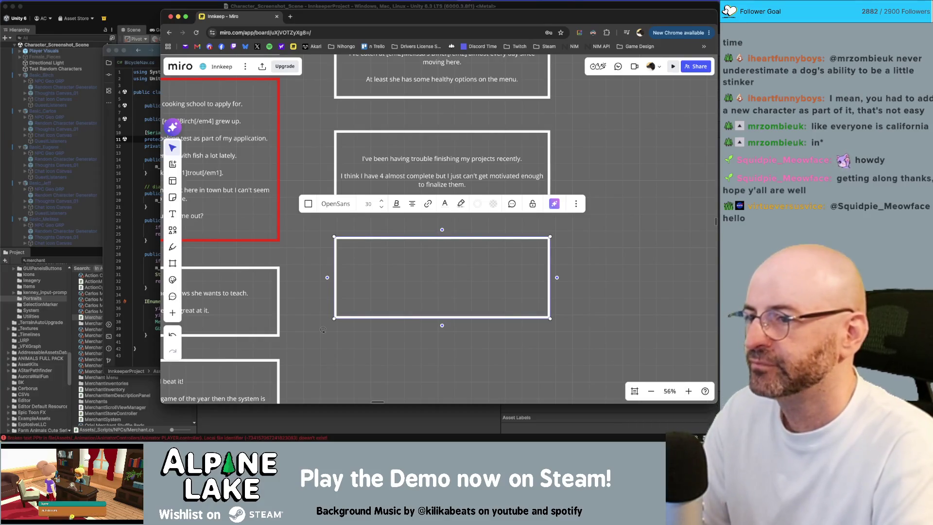
Write 'That [em4]Jeff[/em4] is a real treat.', the dad's-terrible-jokes humor line, and 'I kinda like it.'
{"action": "type", "text": "That [em4]Je"}
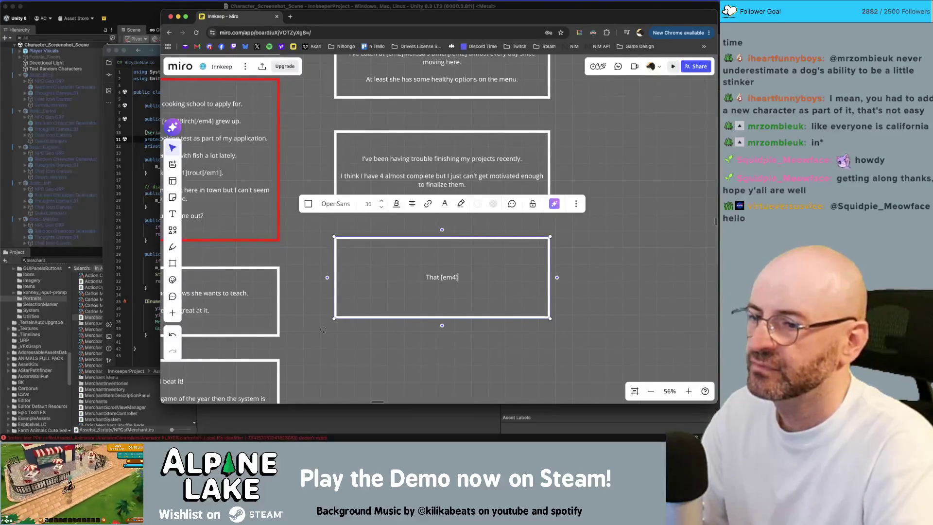
{"action": "type", "text": "ff"}
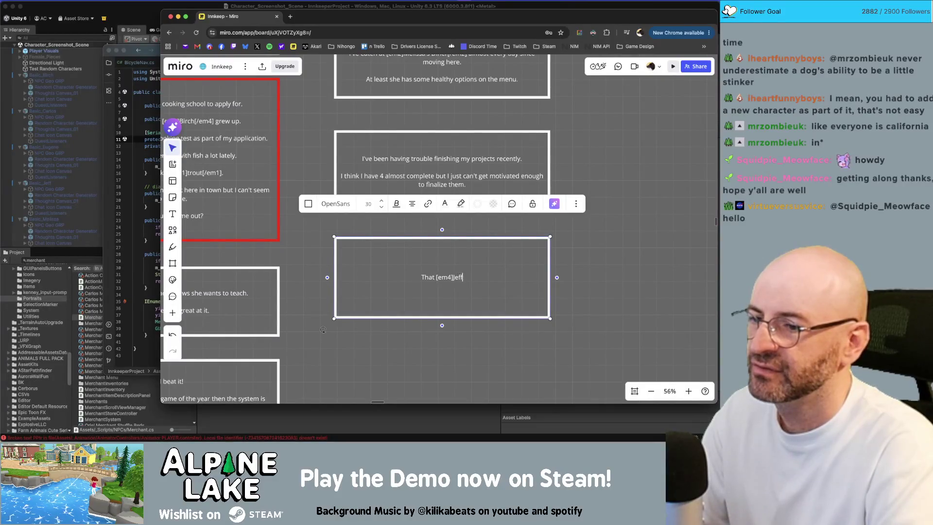
{"action": "type", "text": "[/em4] is a real treat"}
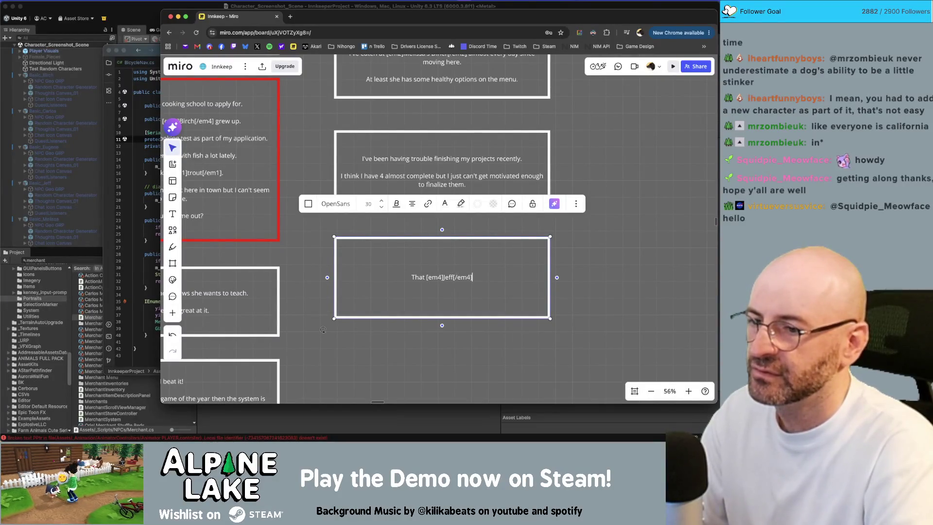
{"action": "type", "text": "."}
{"action": "key", "text": "Return"}
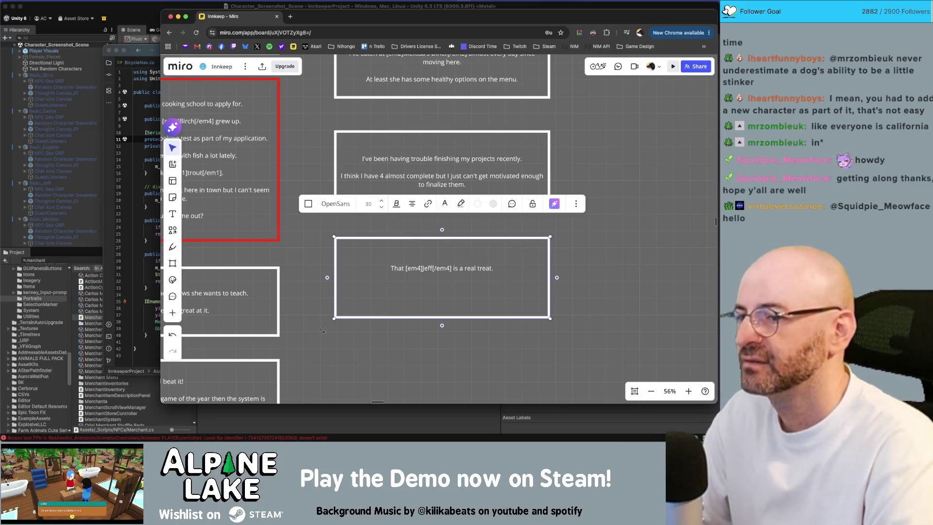
{"action": "type", "text": "His dry sence "}
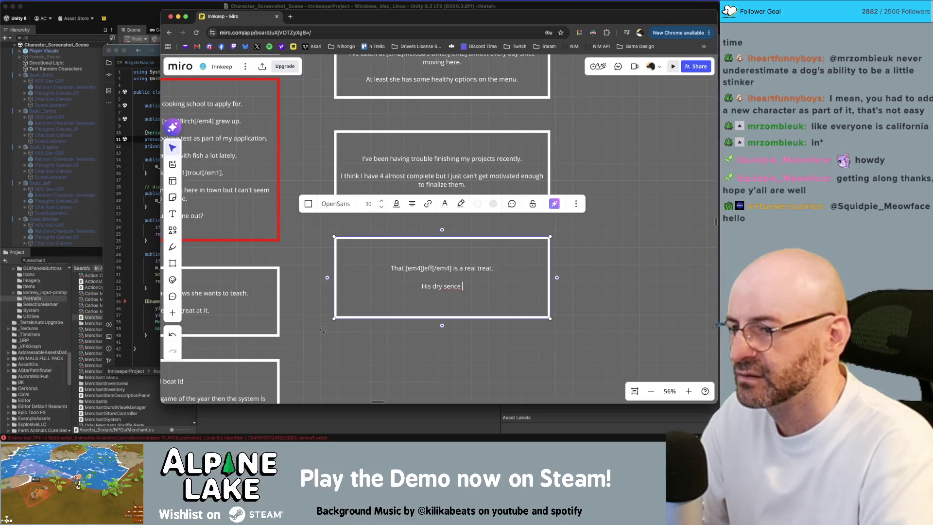
{"action": "key", "text": "BackSpace"}
{"action": "key", "text": "BackSpace"}
{"action": "key", "text": "BackSpace"}
{"action": "type", "text": "se of hurmo"}
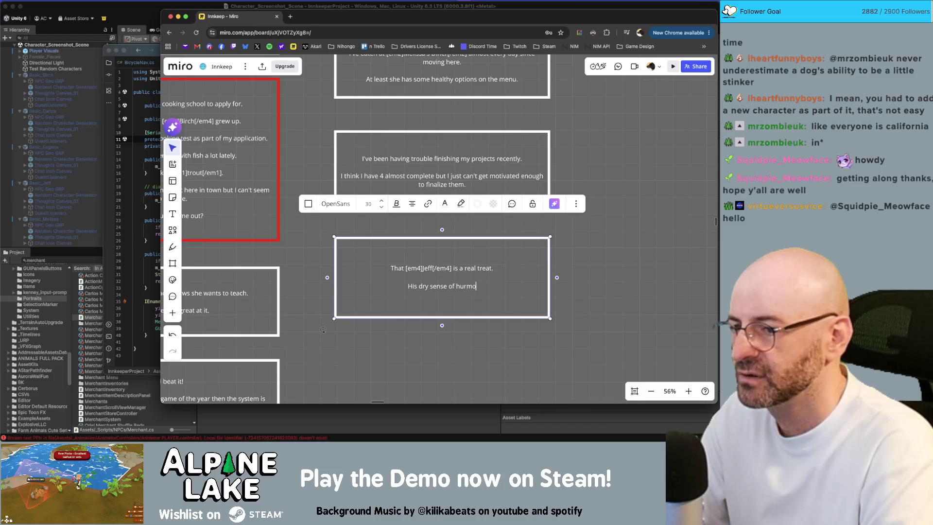
{"action": "key", "text": "BackSpace"}
{"action": "key", "text": "BackSpace"}
{"action": "key", "text": "BackSpace"}
{"action": "type", "text": "mor reminds "}
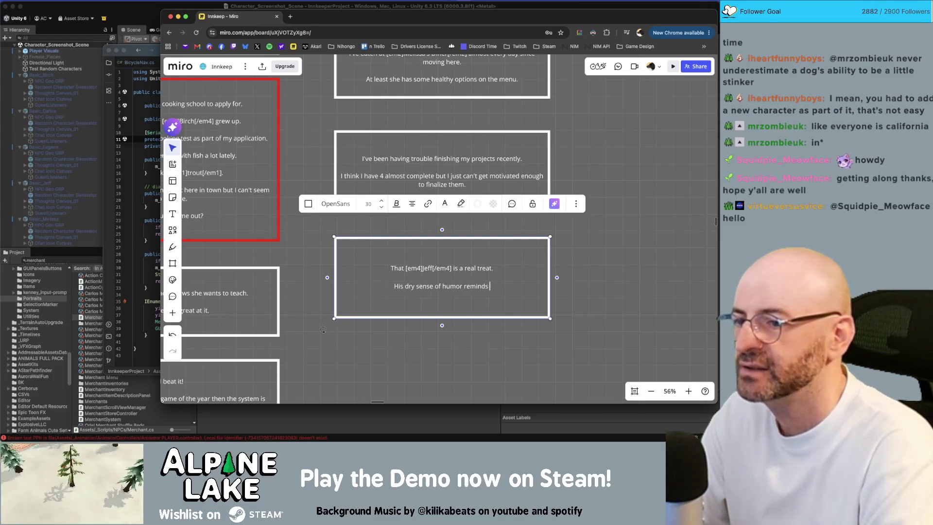
{"action": "type", "text": "me of my dad's."}
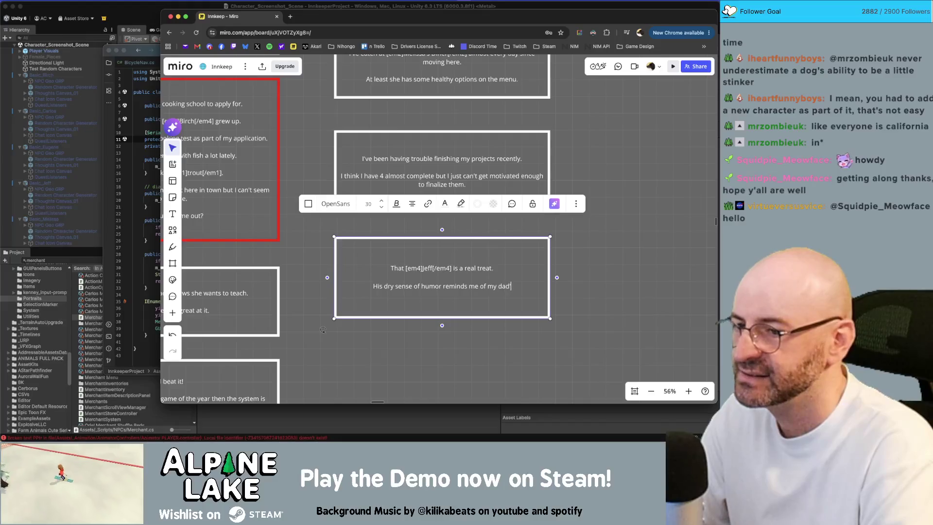
{"action": "key", "text": "BackSpace"}
{"action": "type", "text": "terrible jokes."}
{"action": "key", "text": "Return"}
{"action": "key", "text": "Return"}
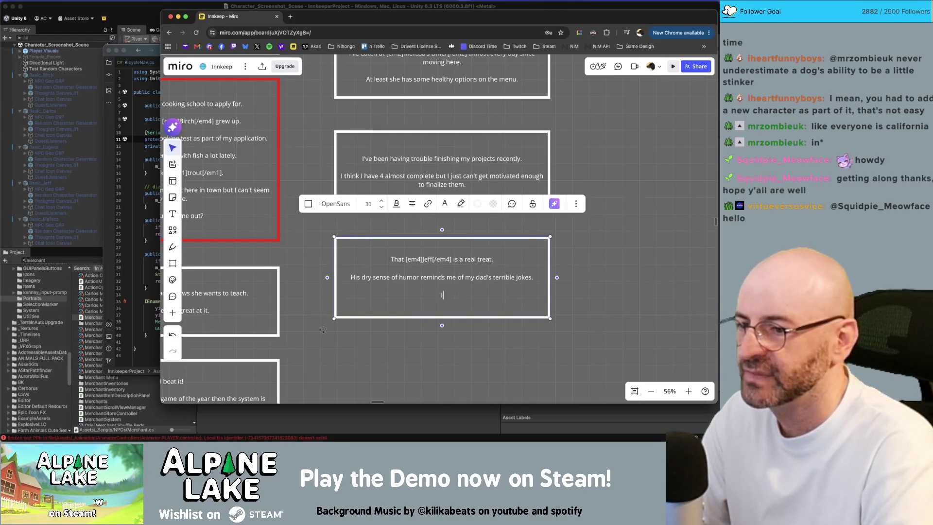
{"action": "type", "text": "da like it."}
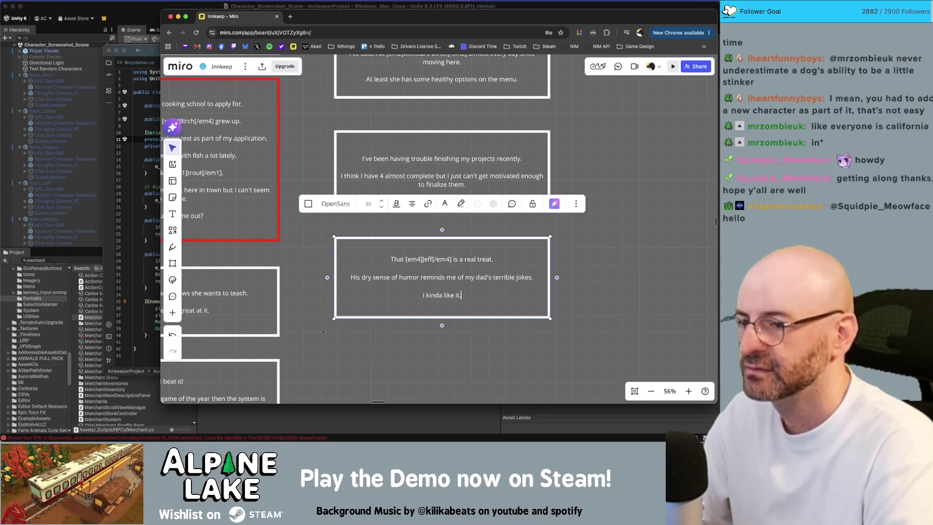
{"action": "key", "text": "Escape"}
{"action": "scroll", "coordinate": [545, 308], "scroll_direction": "down", "scroll_amount": 1}
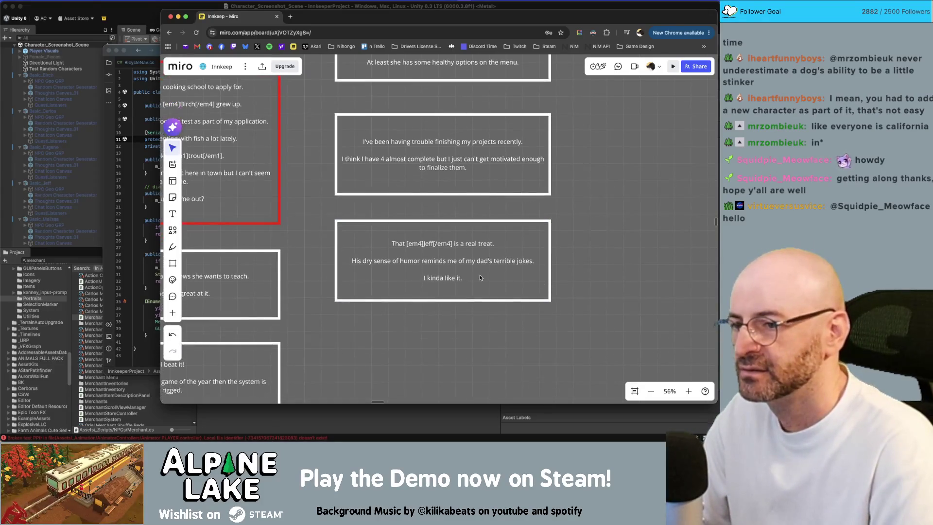
Replace the humor card's last line 'I kinda like it.' with 'It brings me back.'
{"action": "double_click", "coordinate": [481, 277]}
{"action": "triple_click", "coordinate": [491, 276]}
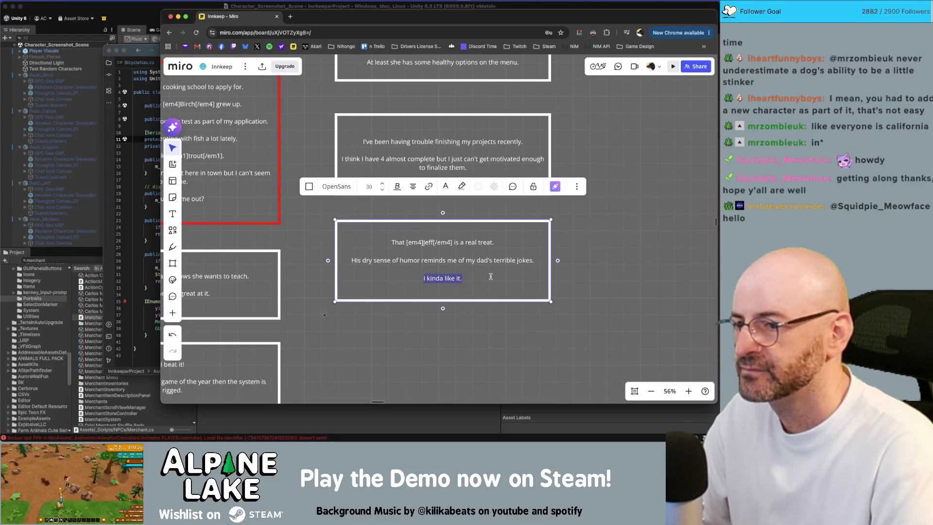
{"action": "key", "text": "Right"}
{"action": "key", "text": "shift+super+Left"}
{"action": "type", "text": "It brings me back"}
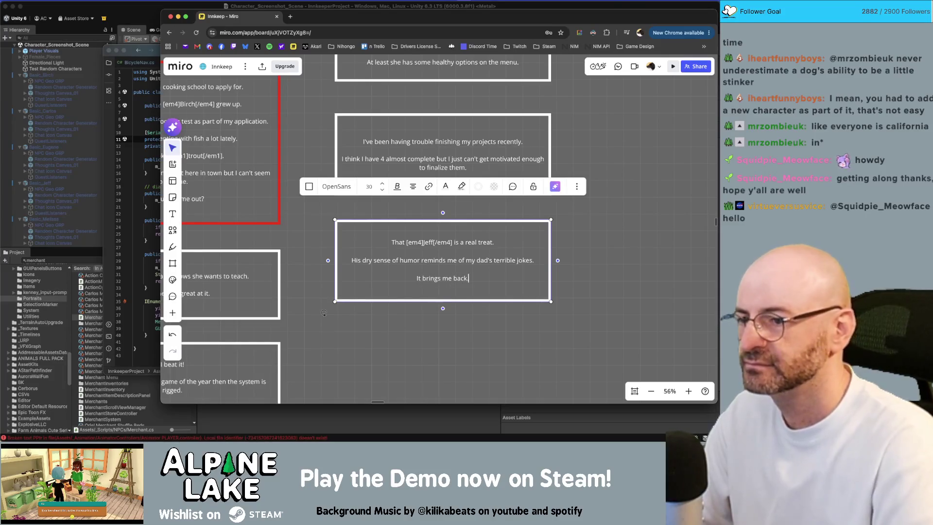
{"action": "type", "text": "."}
{"action": "key", "text": "Escape"}
Duplicate the finished humor card below itself
{"action": "key", "text": "super+d"}
{"action": "scroll", "coordinate": [608, 256], "scroll_direction": "down", "scroll_amount": 10}
{"action": "scroll", "coordinate": [577, 360], "scroll_direction": "down", "scroll_amount": 3}
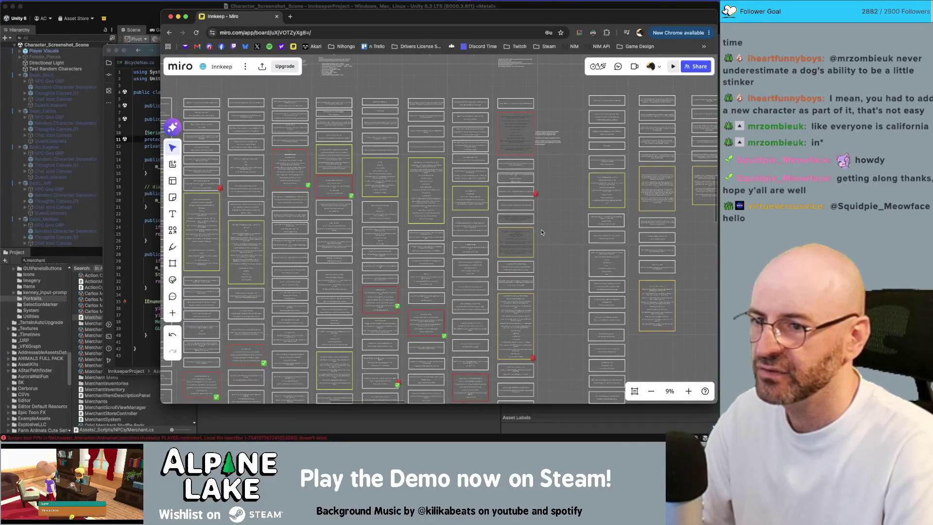
Delete all text from the duplicated humor card so it is blank
{"action": "scroll", "coordinate": [539, 231], "scroll_direction": "down", "scroll_amount": 2}
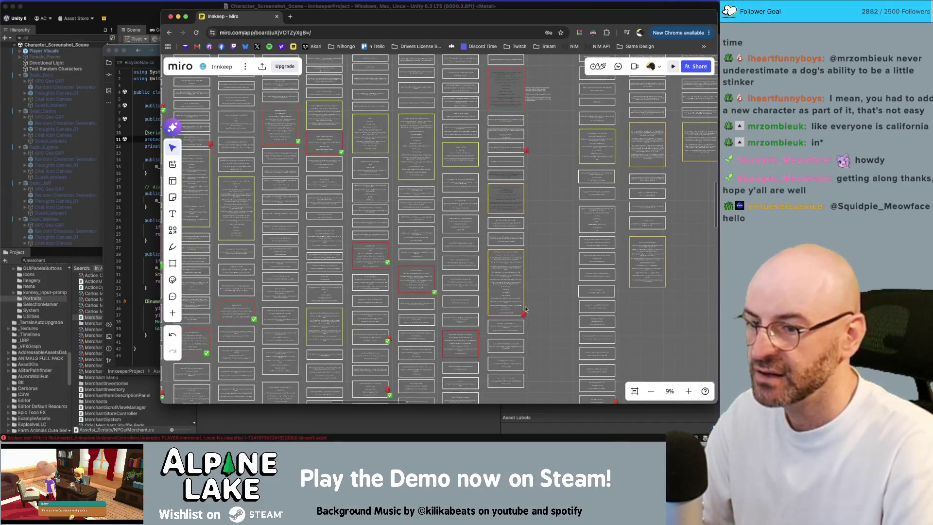
{"action": "scroll", "coordinate": [501, 315], "scroll_direction": "up", "scroll_amount": 6}
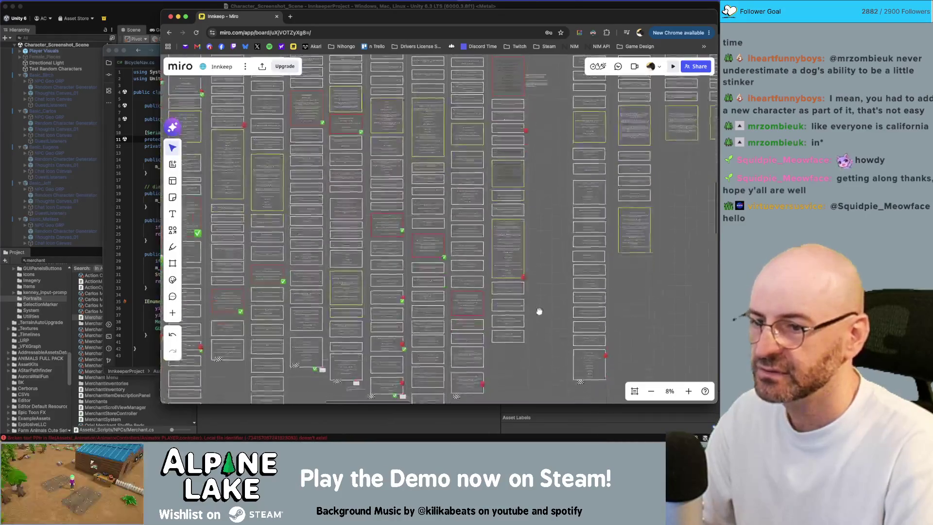
{"action": "double_click", "coordinate": [499, 313]}
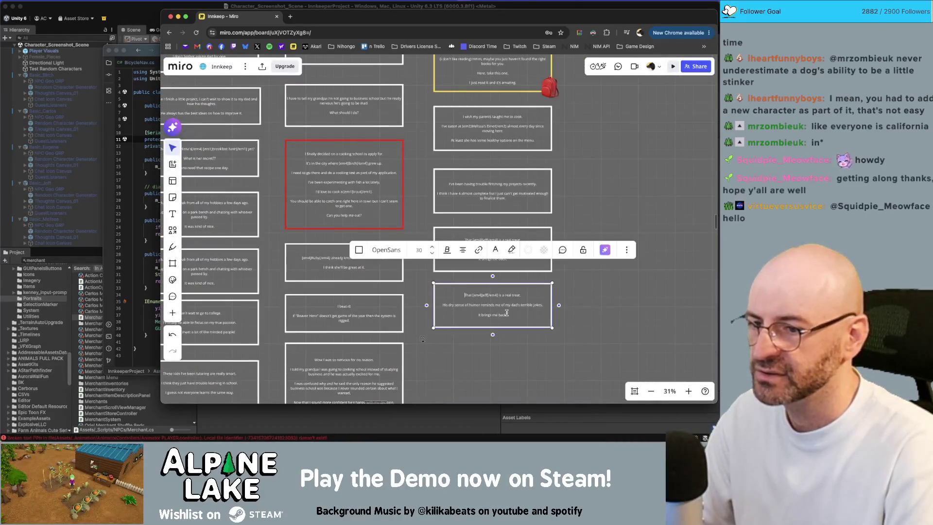
{"action": "key", "text": "super+a"}
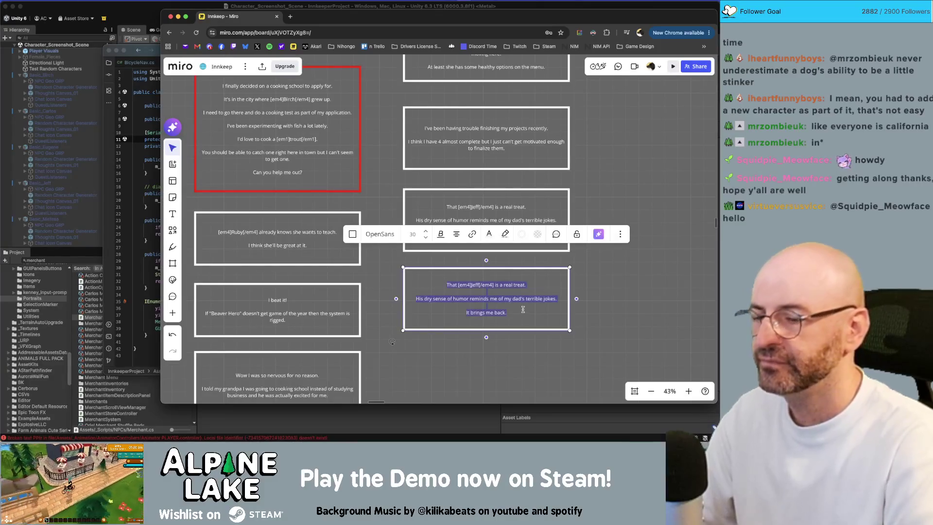
{"action": "key", "text": "BackSpace"}
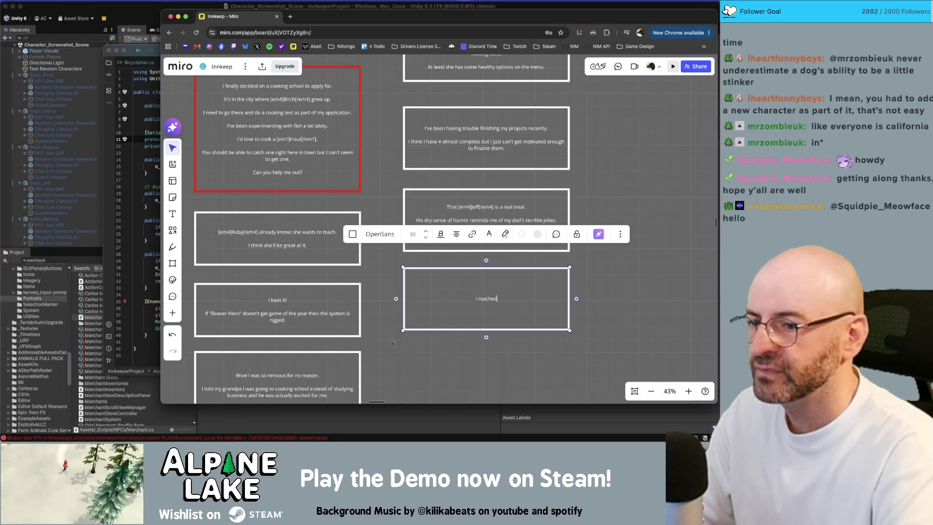
Type that old school friends also want to visit, asking if keeping the town secret is selfish
{"action": "type", "text": " out to some o"}
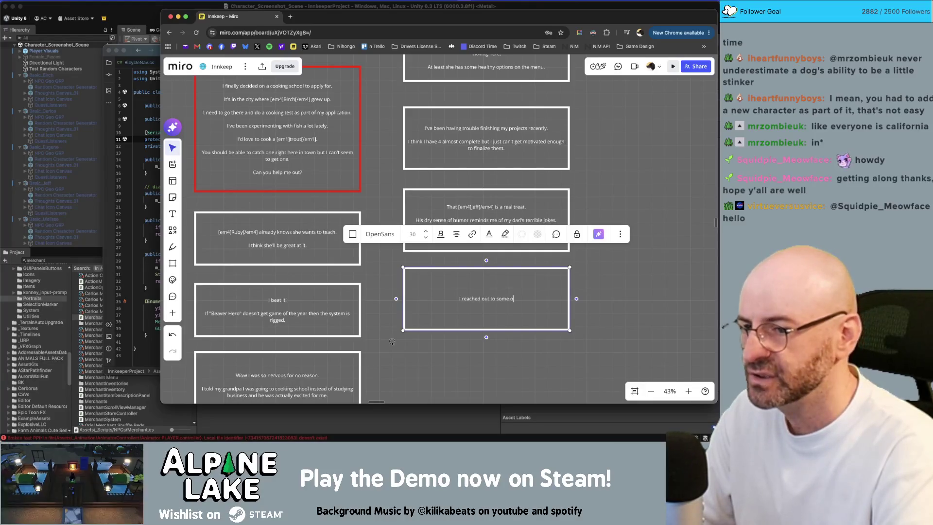
{"action": "type", "text": "f our old friend"}
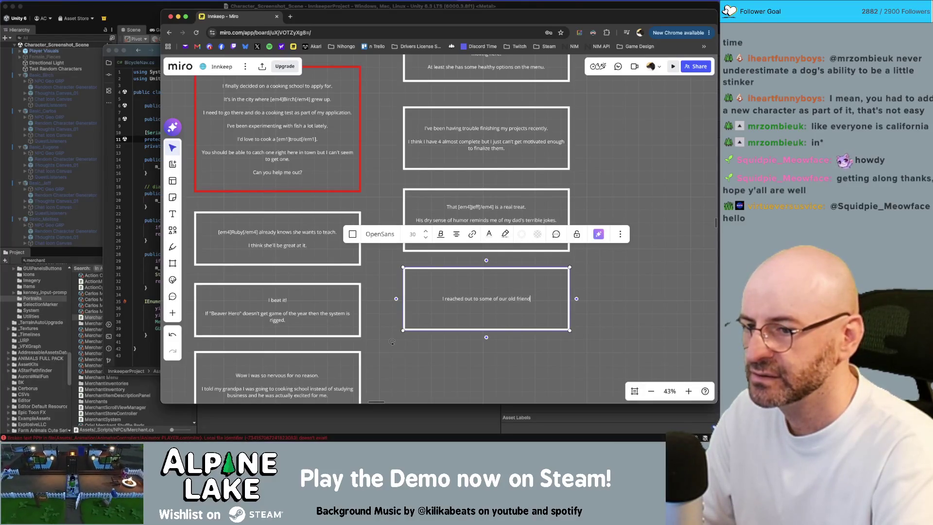
{"action": "type", "text": "s from school and tey"}
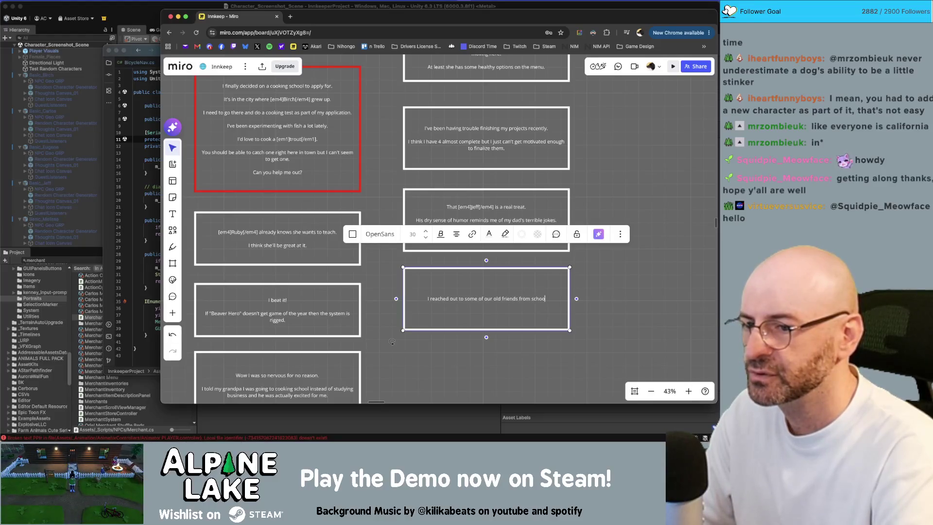
{"action": "key", "text": "BackSpace"}
{"action": "key", "text": "BackSpace"}
{"action": "type", "text": "hey als"}
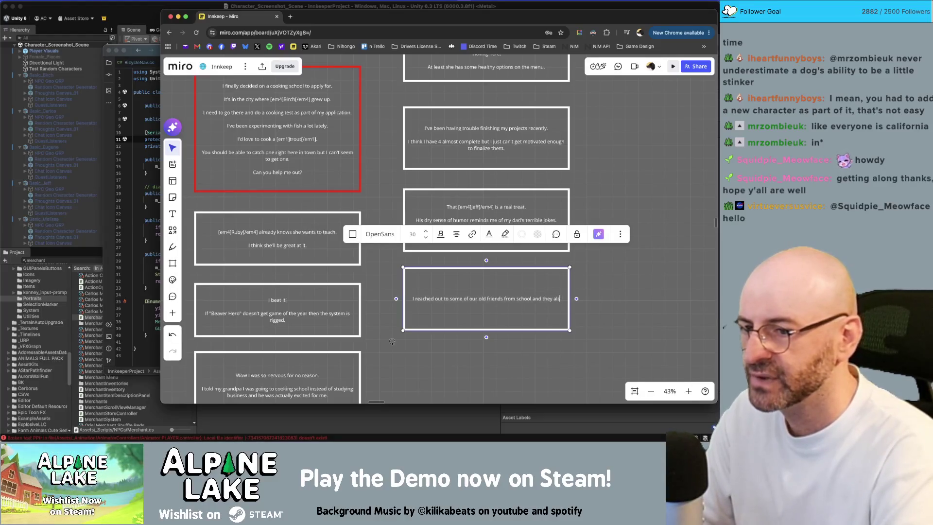
{"action": "type", "text": "o"}
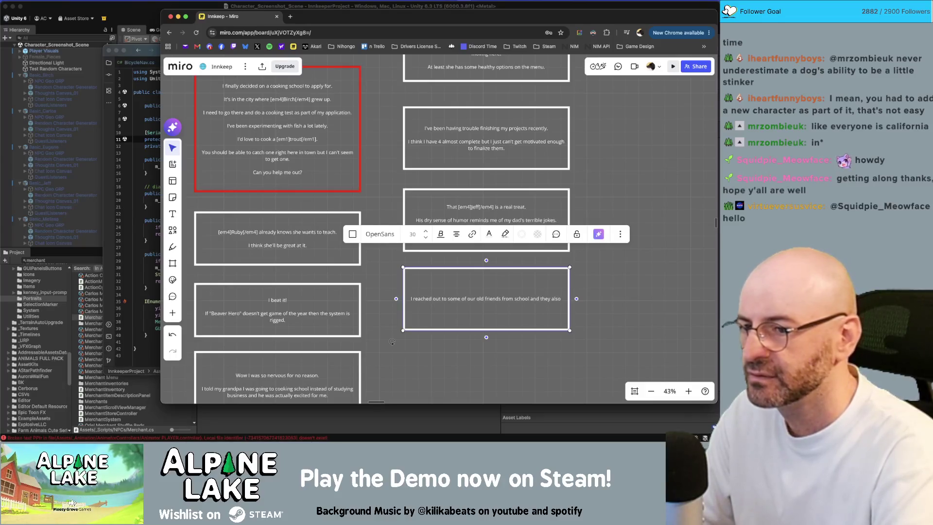
{"action": "type", "text": " want to visit."}
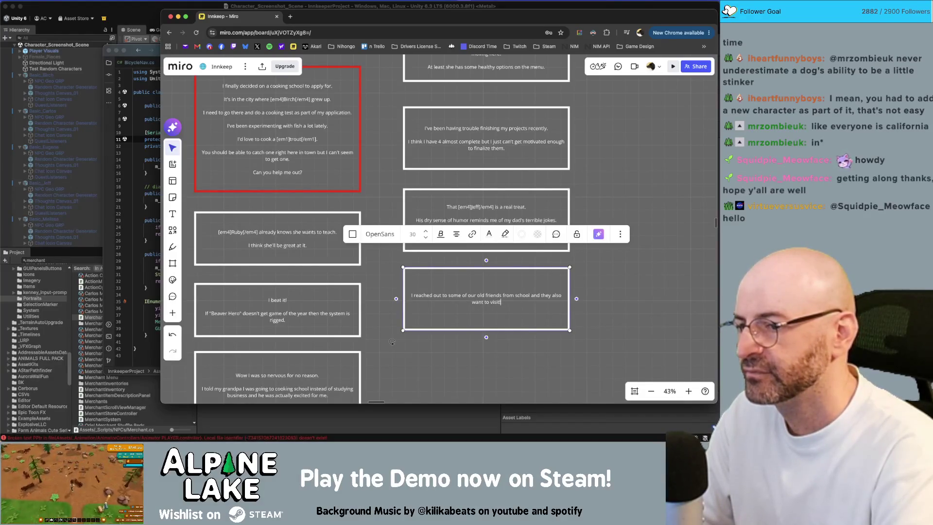
{"action": "key", "text": "Return"}
{"action": "type", "text": "Is it sel"}
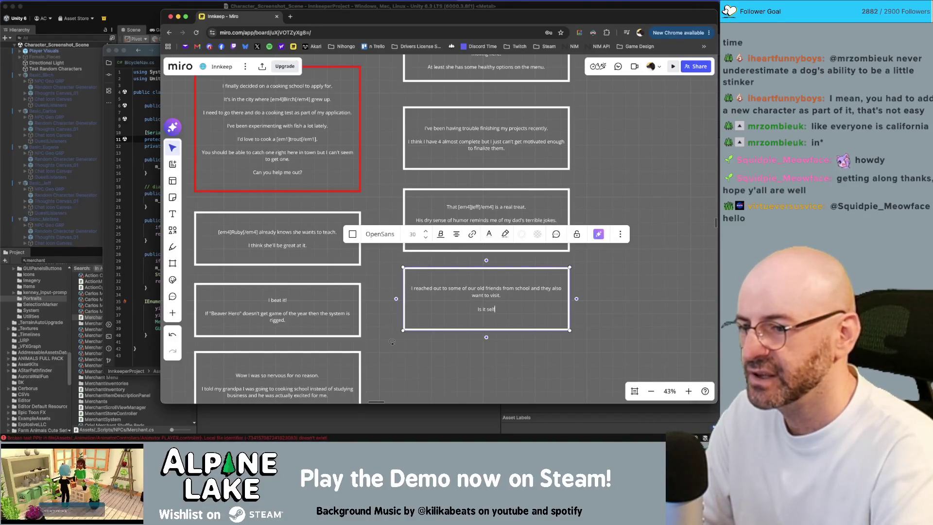
{"action": "type", "text": "ish of me to"}
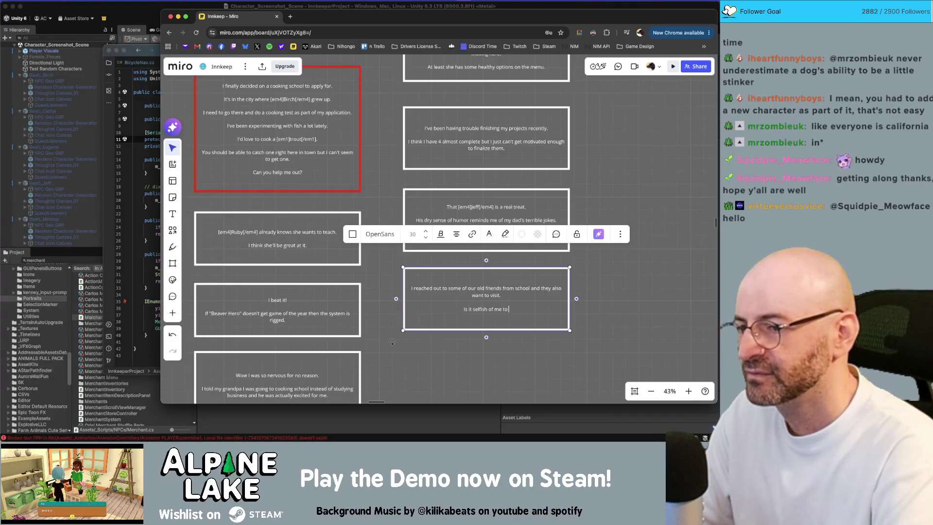
{"action": "type", "text": " not want to t"}
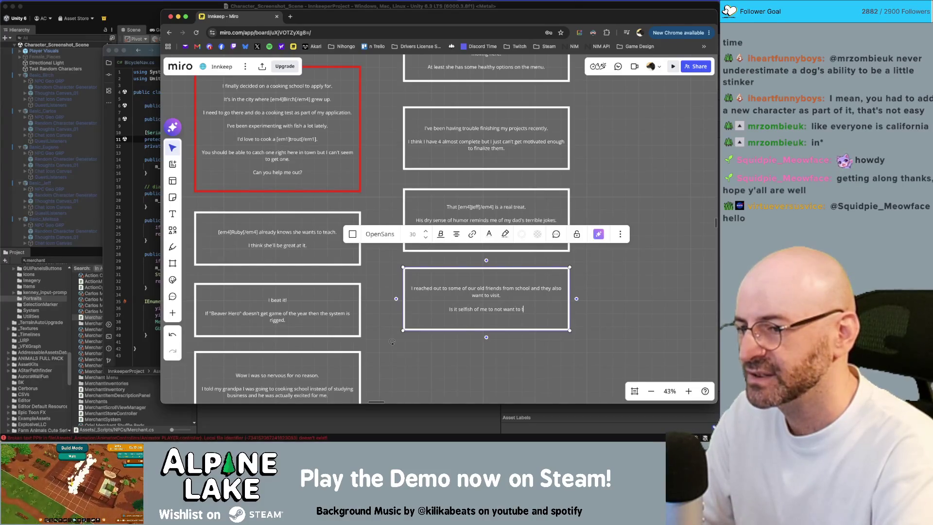
{"action": "type", "text": "ell people and keep"}
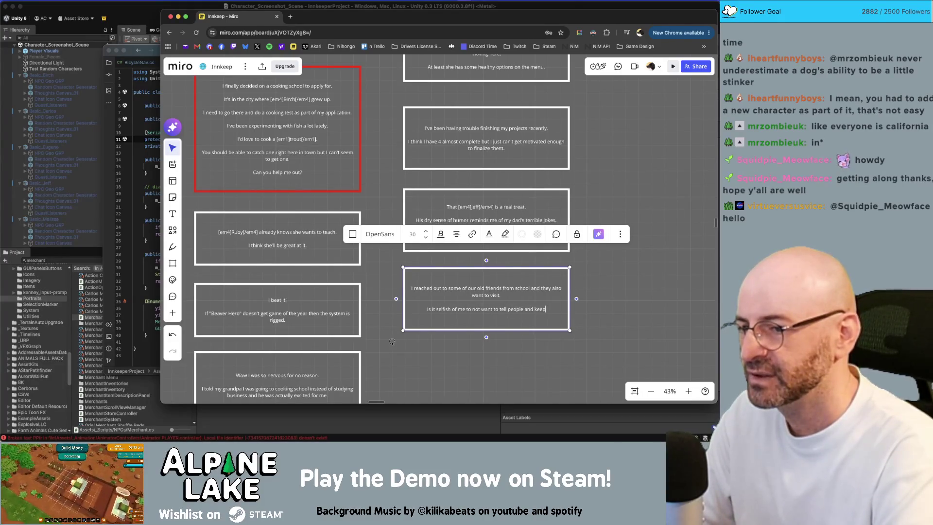
{"action": "type", "text": " the town a secret?"}
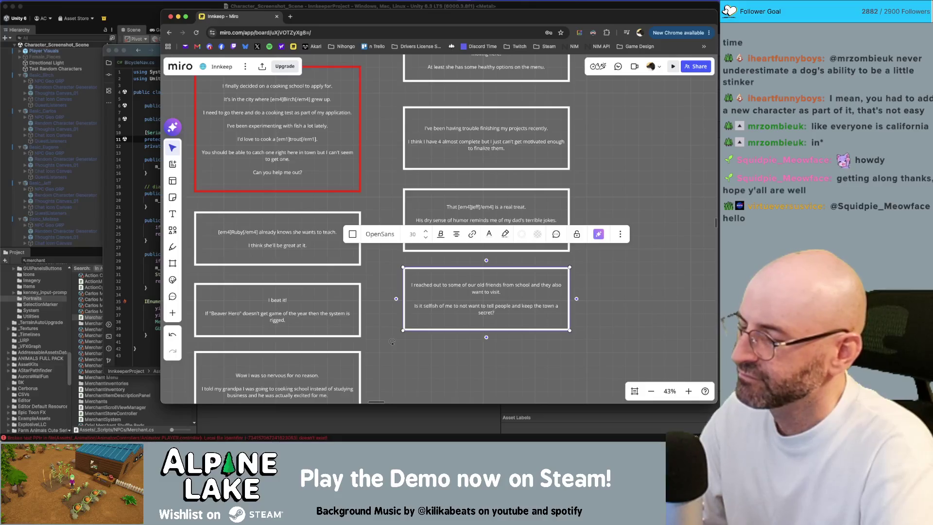
{"action": "left_click", "coordinate": [392, 341]}
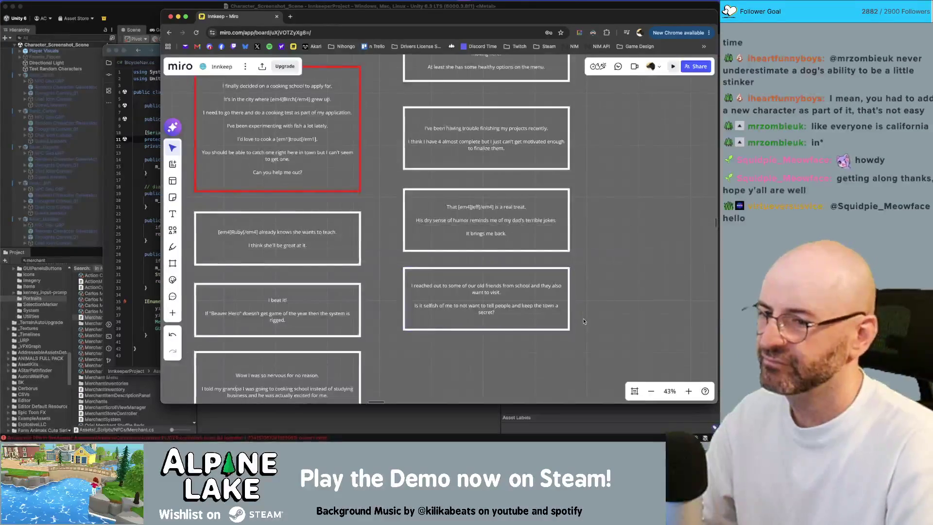
Duplicate the school-friends card with Ctrl+D directly beneath the original
{"action": "scroll", "coordinate": [523, 263], "scroll_direction": "down", "scroll_amount": 2}
{"action": "left_click", "coordinate": [524, 263]}
{"action": "key", "text": "ctrl+d"}
{"action": "scroll", "coordinate": [552, 281], "scroll_direction": "down", "scroll_amount": 2}
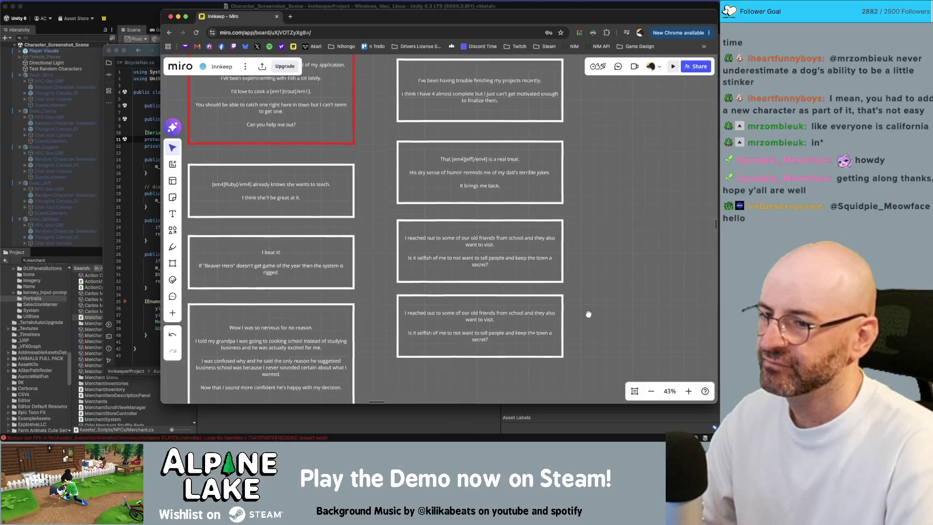
{"action": "double_click", "coordinate": [525, 286]}
Draft a 'Sorry, haven't had my [em]coffee[/em1] yet today' line in the copy
{"action": "key", "text": "ctrl+a"}
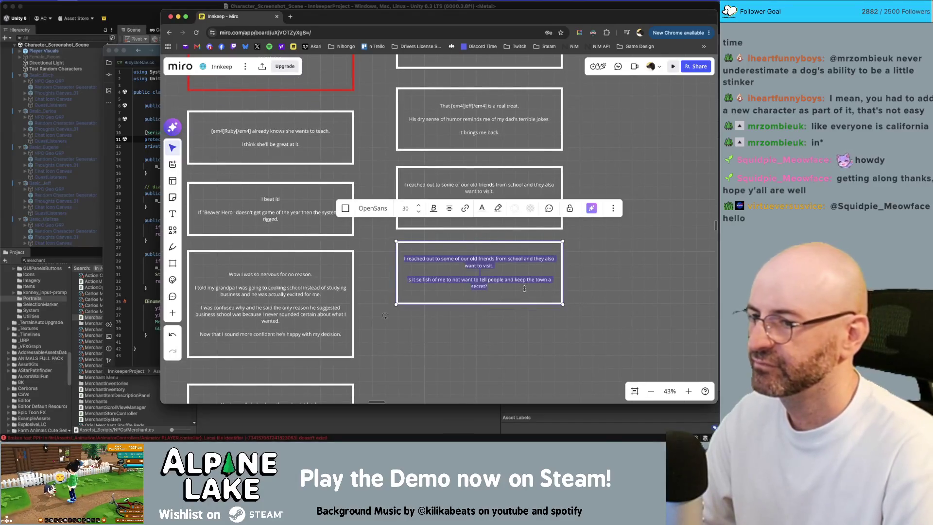
{"action": "type", "text": "Coffee.."}
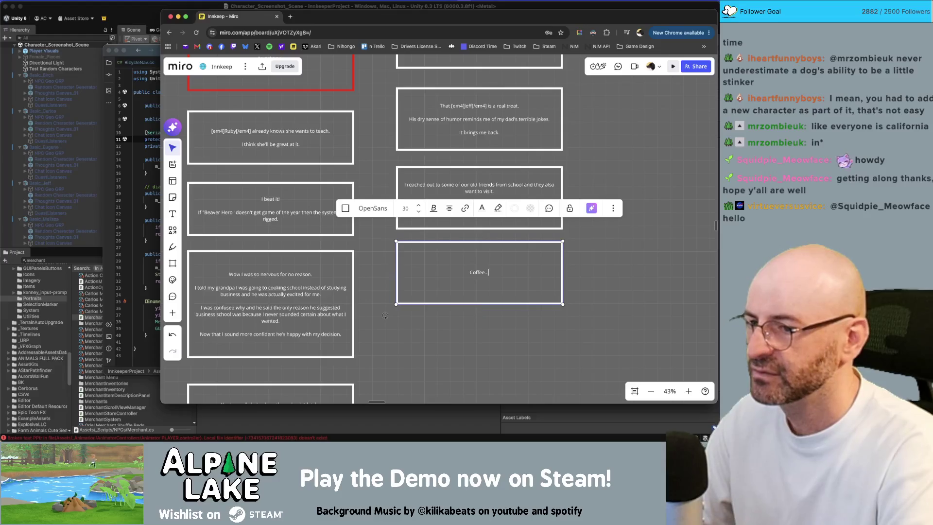
{"action": "key", "text": "ctrl+a"}
{"action": "type", "text": "SOrry"}
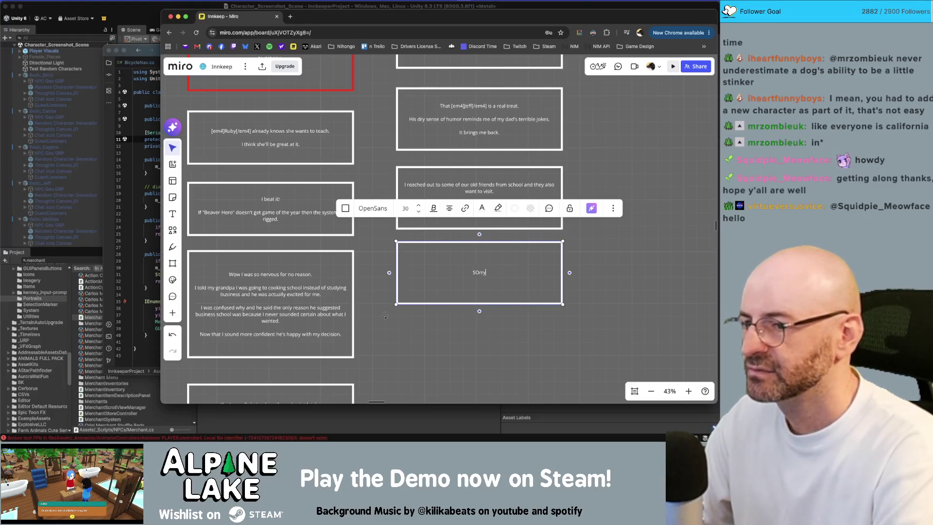
{"action": "type", "text": "aven't"}
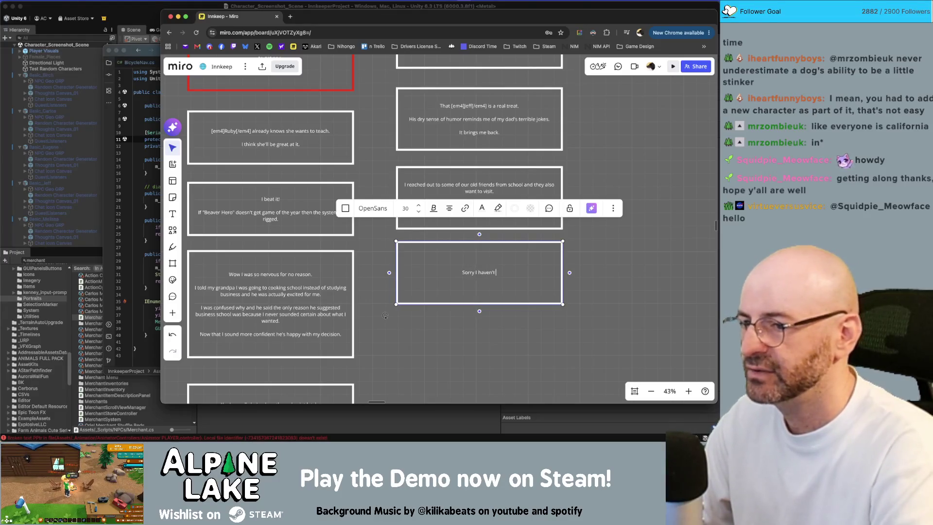
{"action": "type", "text": " had my [em4"}
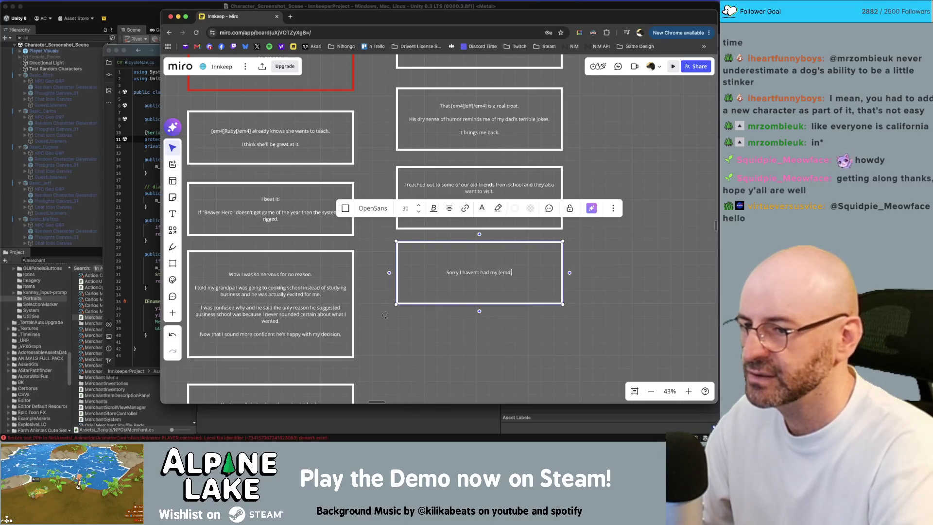
{"action": "key", "text": "BackSpace"}
{"action": "type", "text": "1]coffee[/e"}
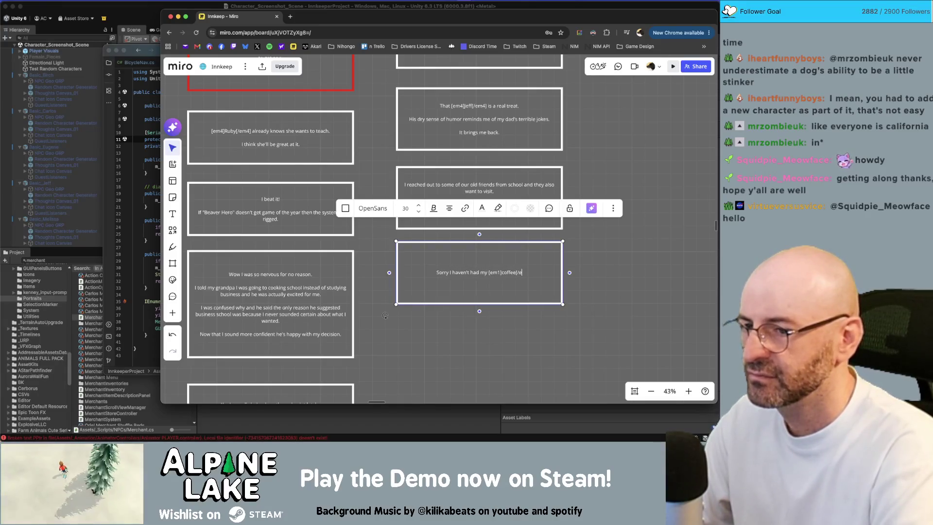
{"action": "type", "text": "m1] yet today."}
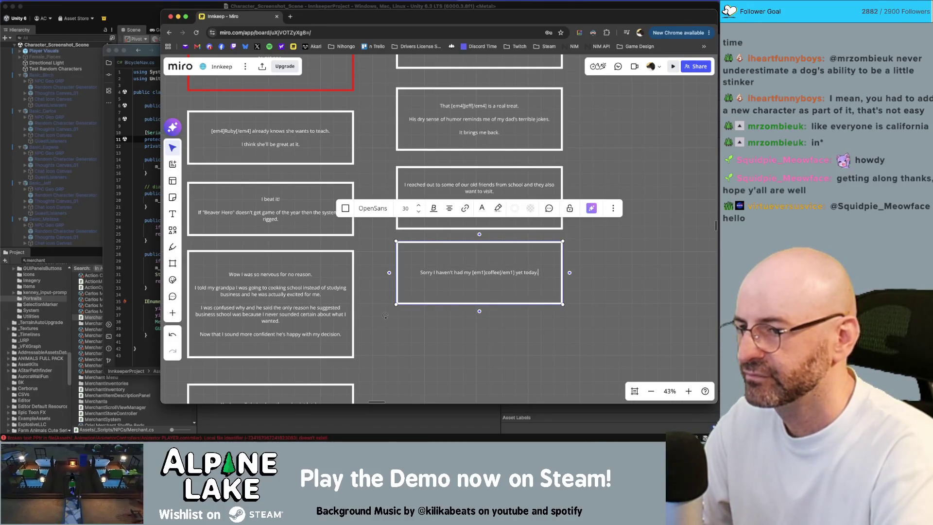
{"action": "key", "text": "super+Left"}
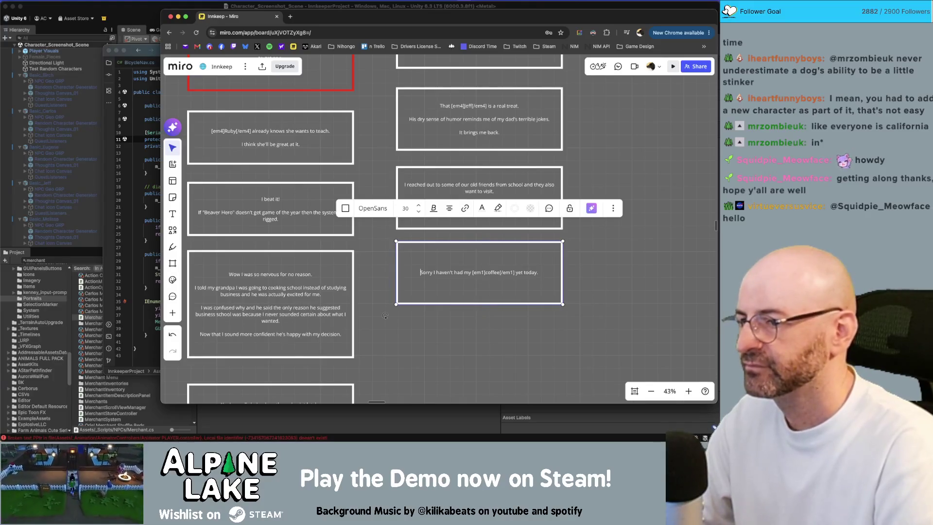
{"action": "key", "text": "Return"}
{"action": "key", "text": "Up"}
{"action": "type", "text": "W"}
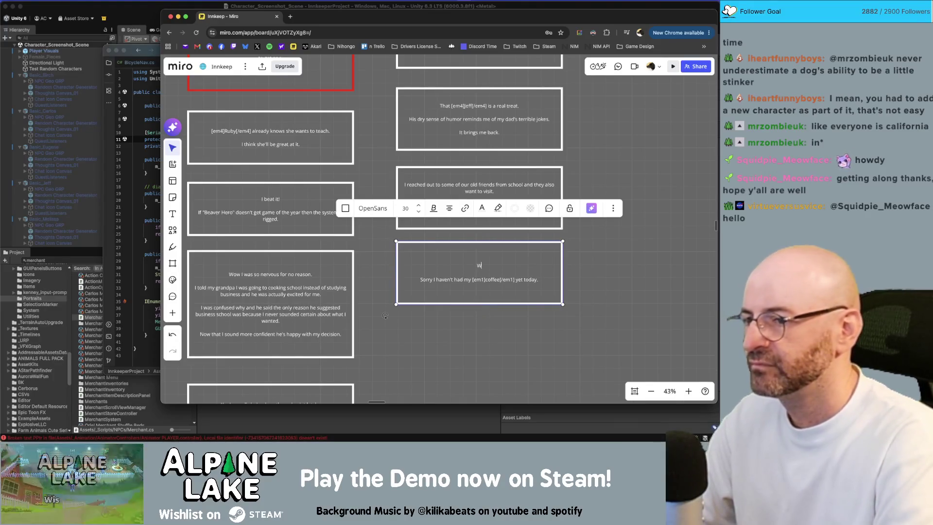
{"action": "type", "text": "hat is it?"}
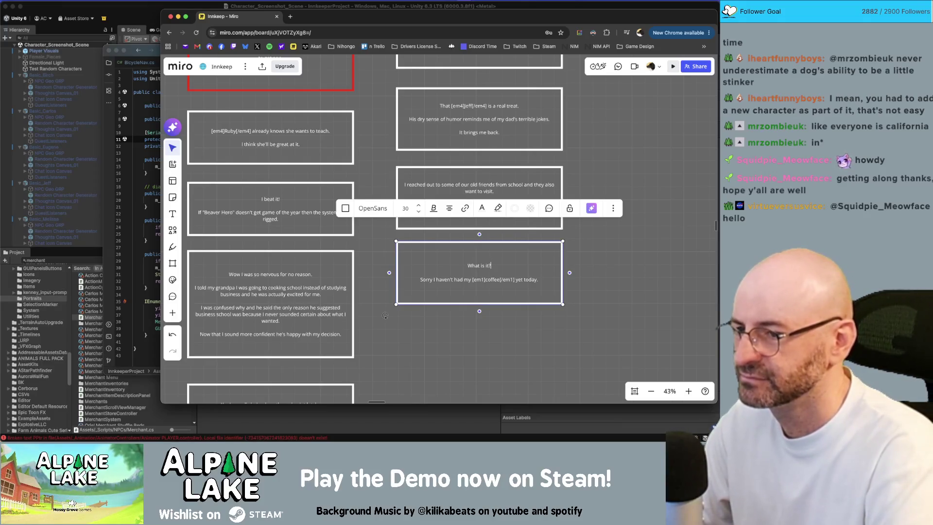
{"action": "key", "text": "BackSpace"}
{"action": "key", "text": "BackSpace"}
{"action": "key", "text": "BackSpace"}
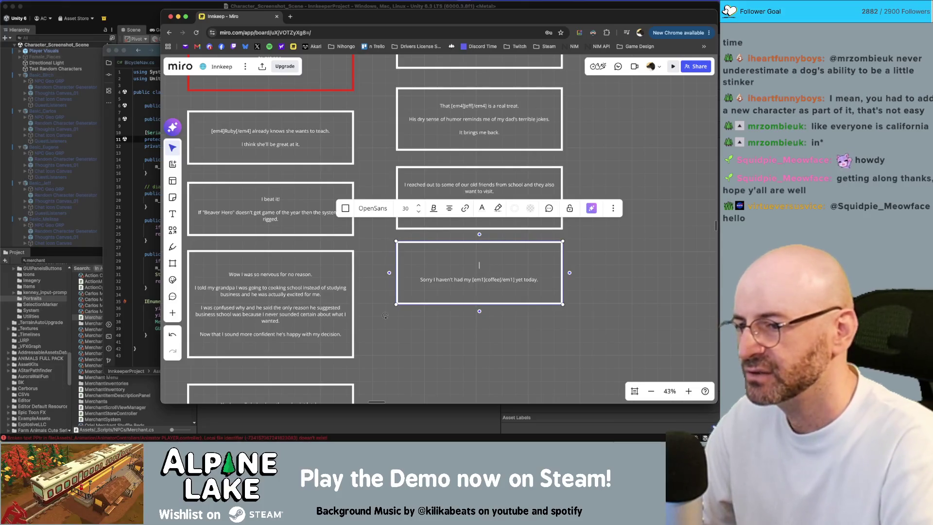
{"action": "key", "text": "Delete"}
{"action": "key", "text": "End"}
Add an excuse line to the draft, then delete all the copy's text
{"action": "key", "text": "Escape"}
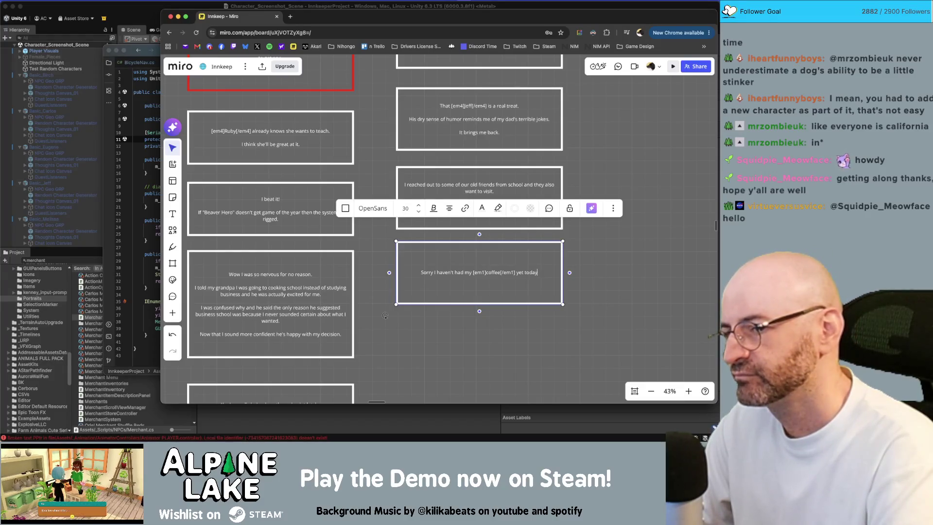
{"action": "type", "text": "."}
{"action": "key", "text": "Return"}
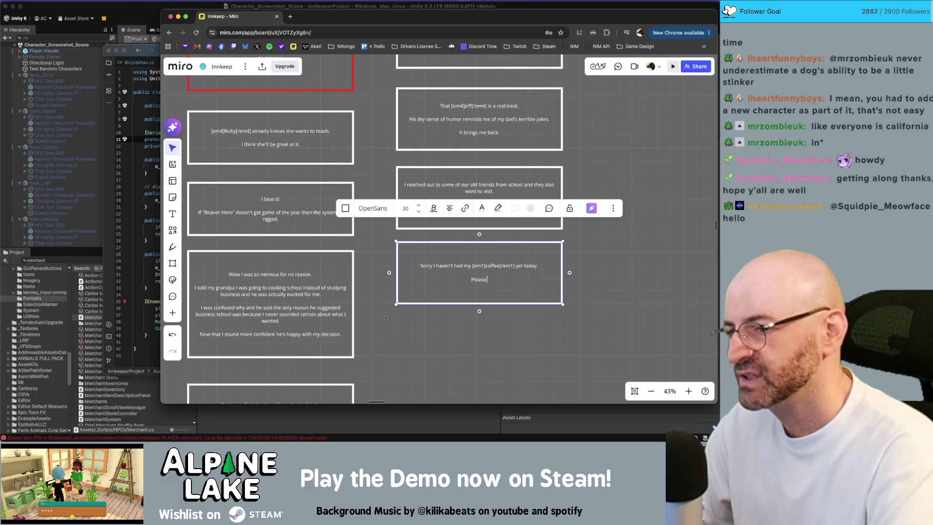
{"action": "type", "text": "cuse m anything i sa"}
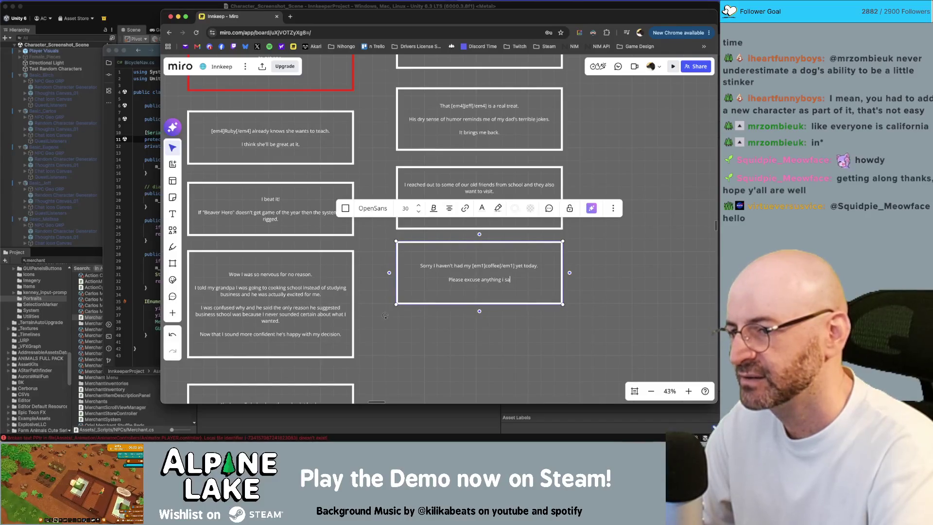
{"action": "key", "text": "super+a"}
{"action": "key", "text": "BackSpace"}
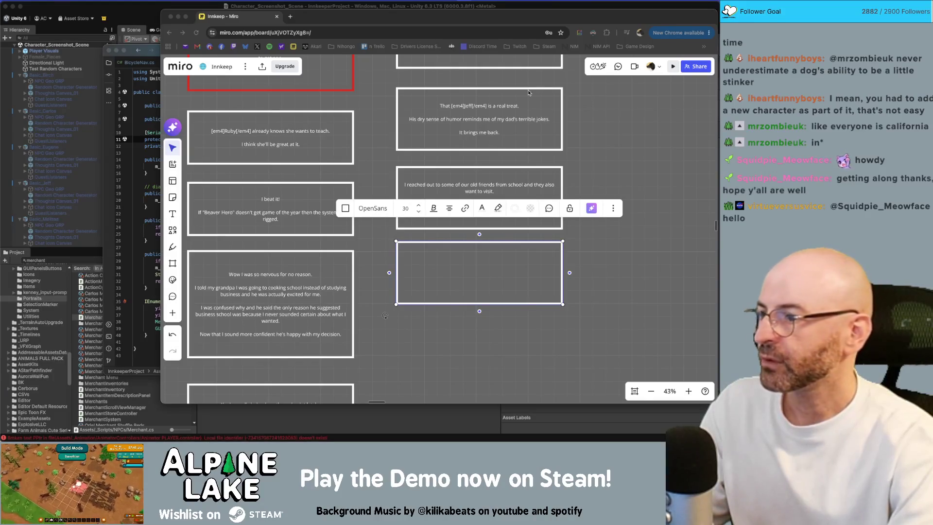
{"action": "left_click", "coordinate": [410, 17]}
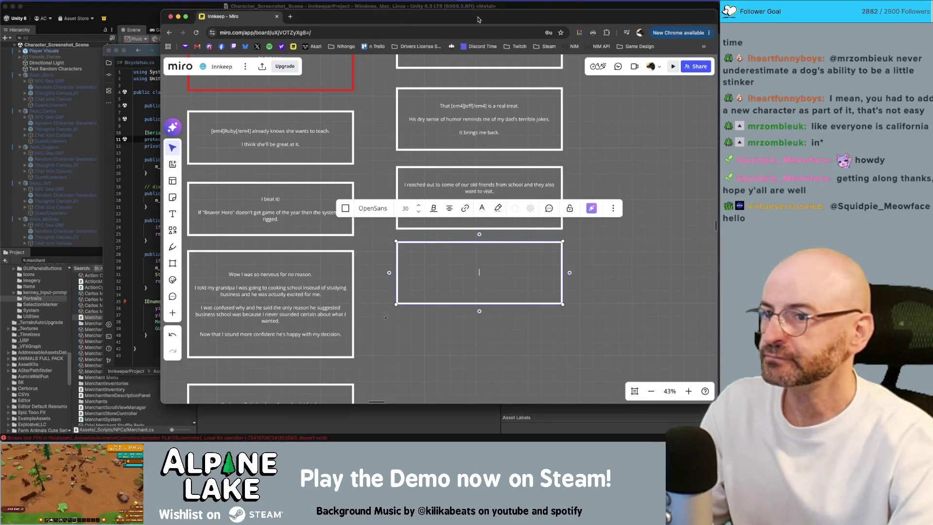
{"action": "left_click", "coordinate": [608, 241]}
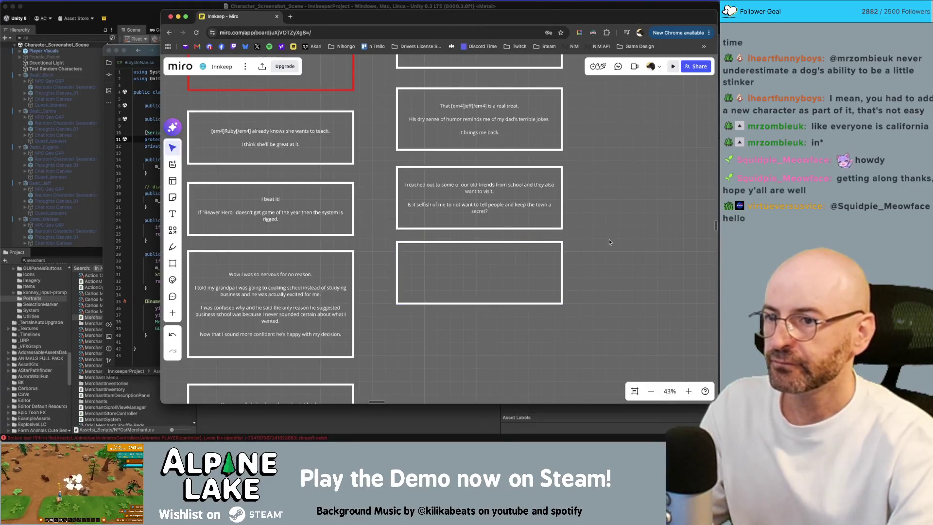
{"action": "scroll", "coordinate": [578, 278], "scroll_direction": "down", "scroll_amount": 5}
{"action": "scroll", "coordinate": [534, 286], "scroll_direction": "up", "scroll_amount": 5}
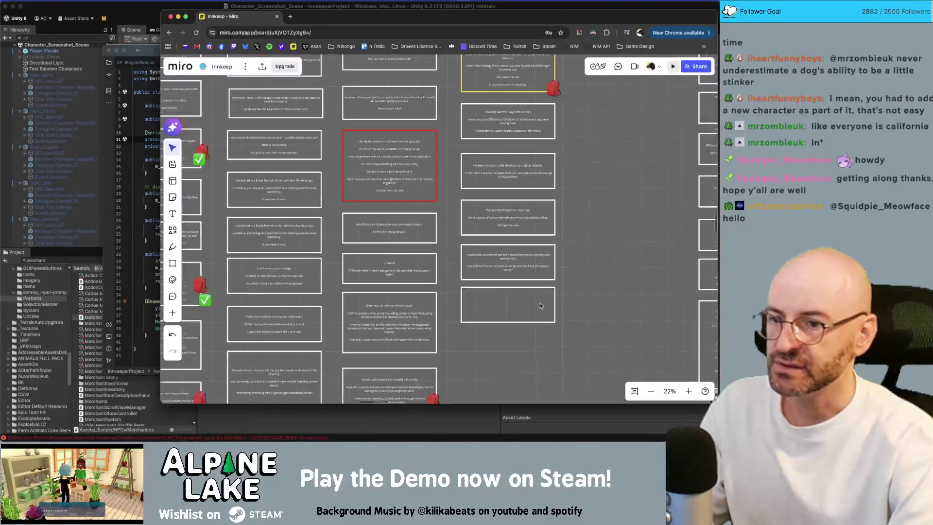
{"action": "scroll", "coordinate": [596, 272], "scroll_direction": "down", "scroll_amount": 2}
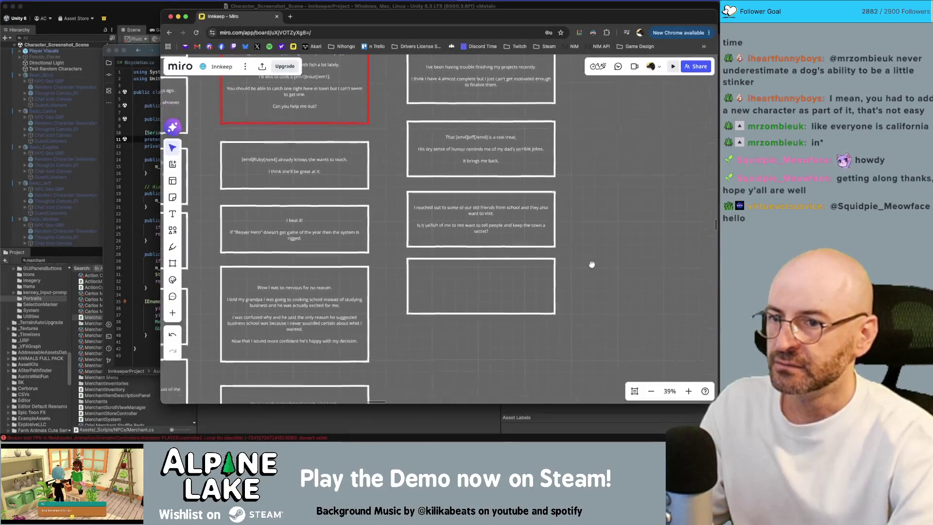
{"action": "double_click", "coordinate": [513, 280]}
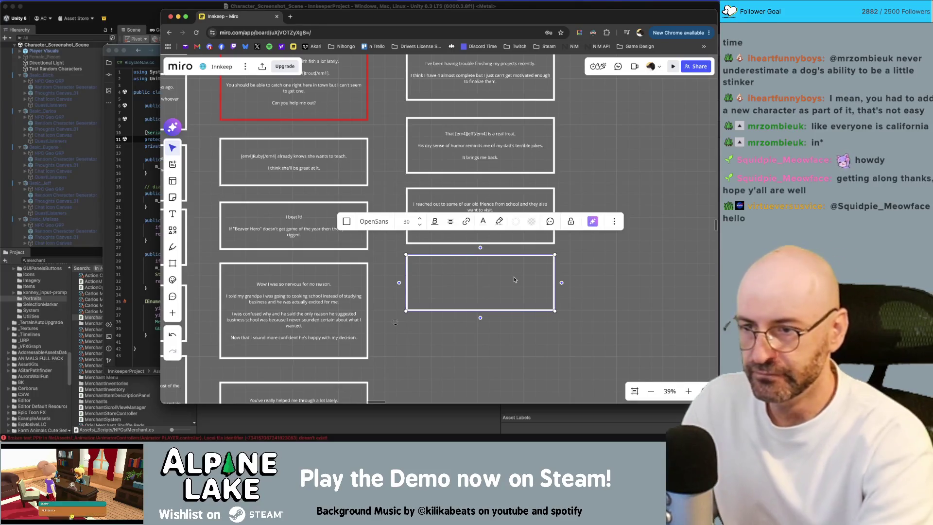
Write the Benji storytelling and video-game sentence, then begin a new line 'Have you ever heard of'
{"action": "type", "text": "I told ["}
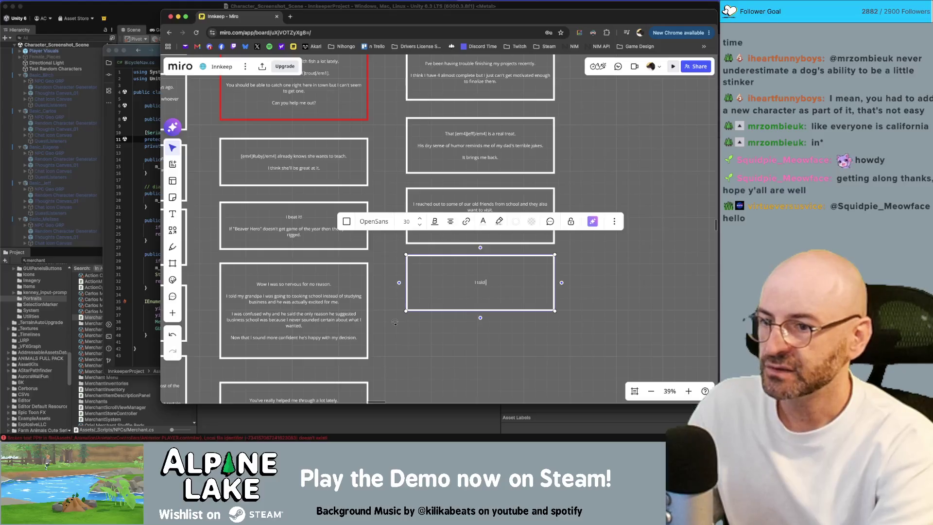
{"action": "type", "text": "em4]Benji[/em4]"}
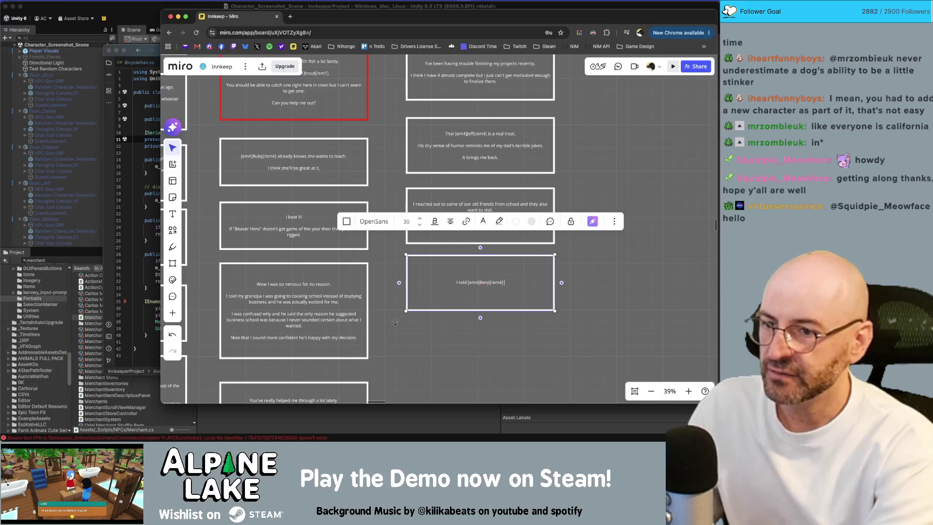
{"action": "type", "text": " that I love"}
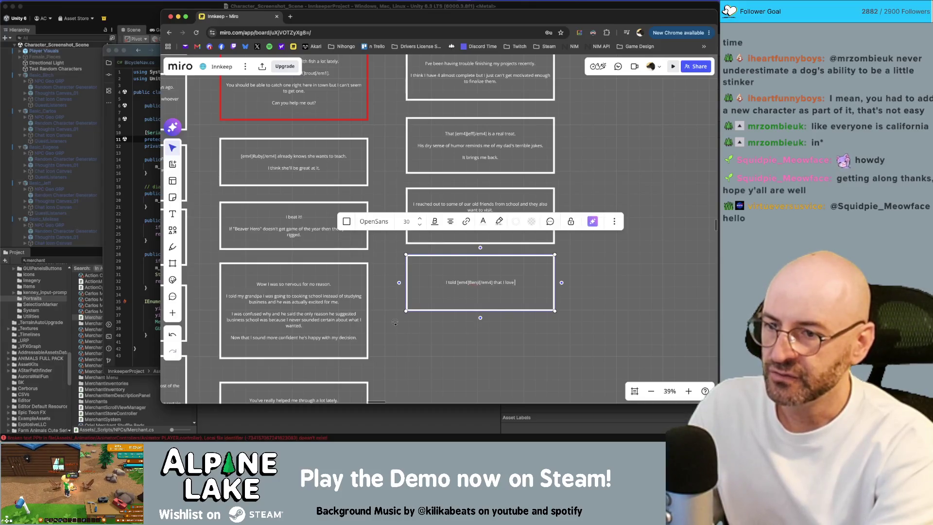
{"action": "type", "text": " storyte"}
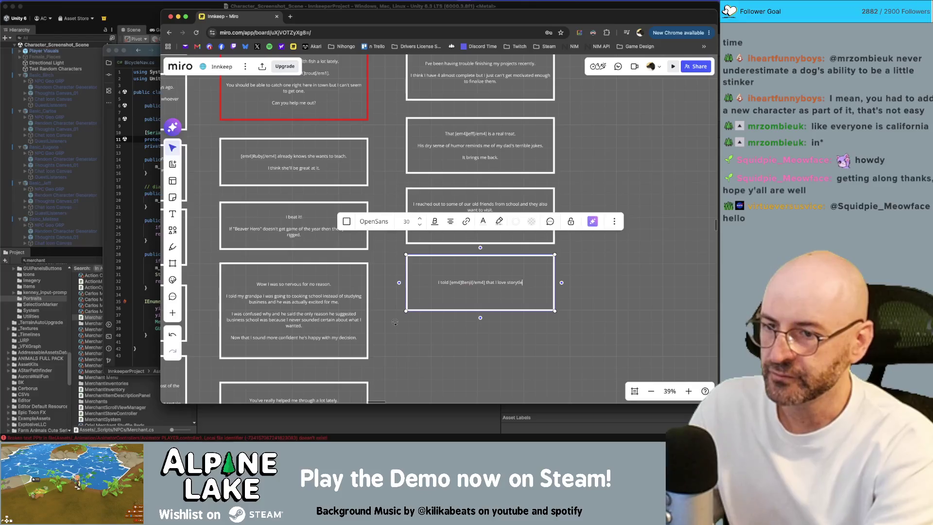
{"action": "type", "text": "lling and he to"}
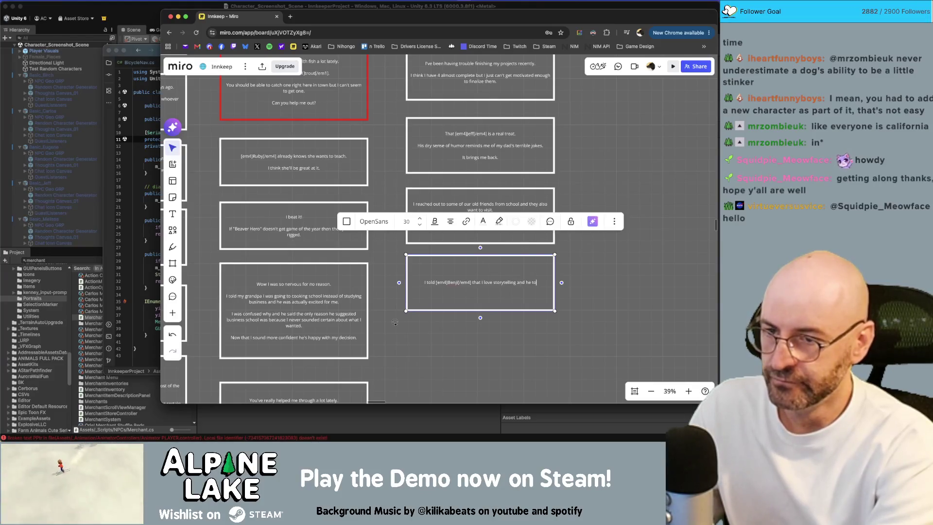
{"action": "type", "text": "ld about some video game to try"}
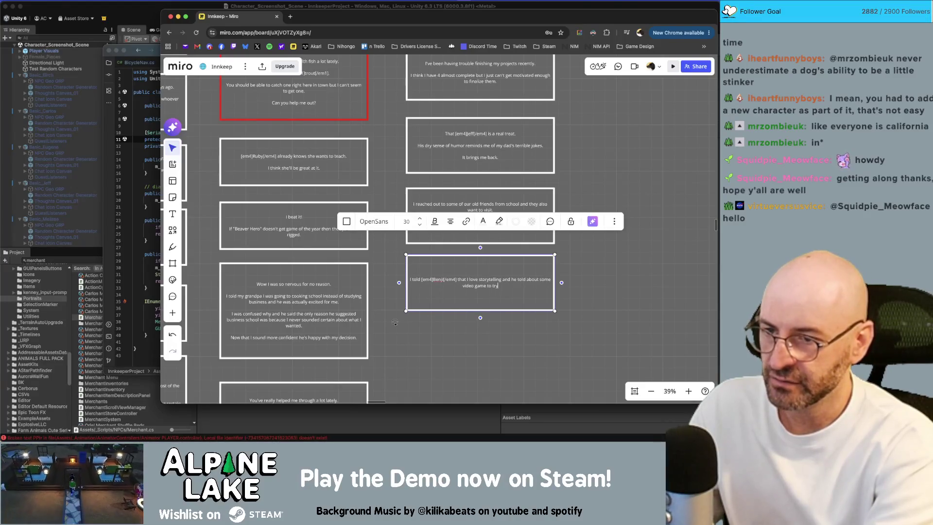
{"action": "type", "text": "."}
{"action": "key", "text": "Return"}
{"action": "key", "text": "Return"}
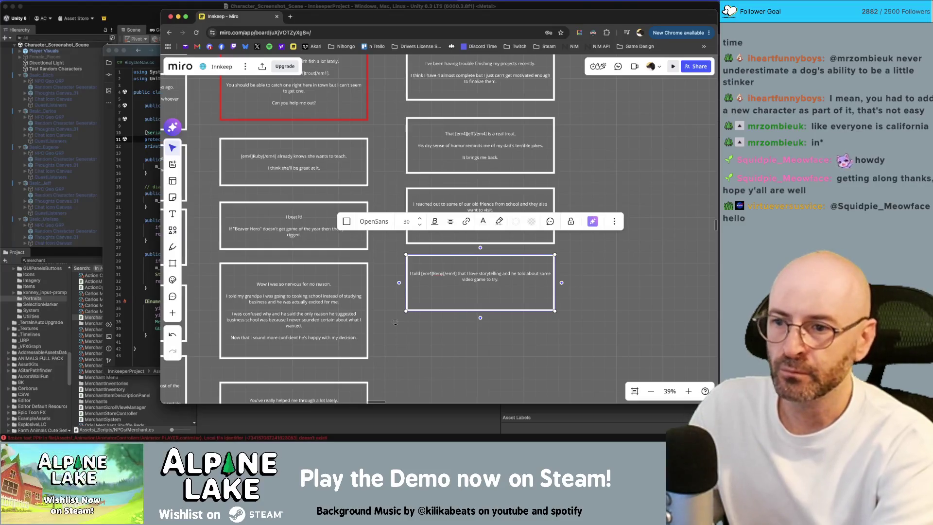
{"action": "type", "text": "Have you ever heard of"}
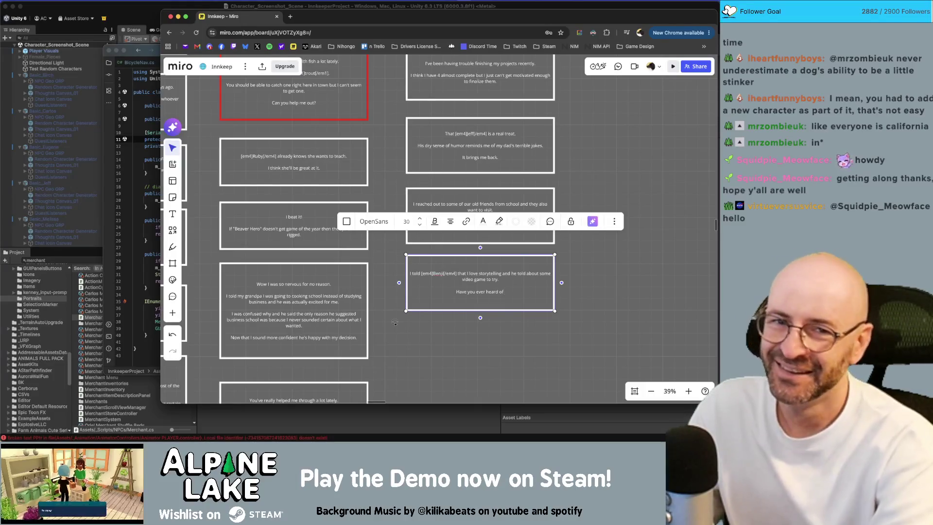
{"action": "key", "text": "Escape"}
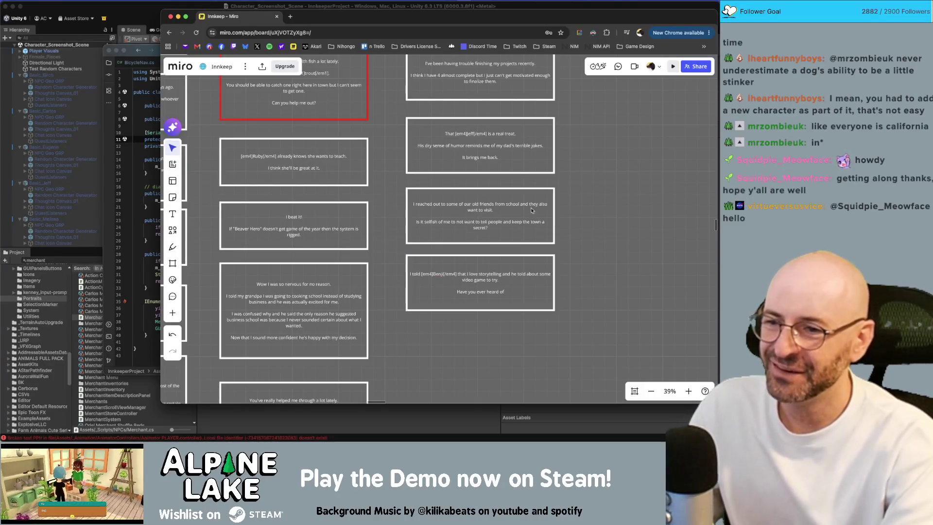
{"action": "scroll", "coordinate": [532, 210], "scroll_direction": "down", "scroll_amount": 10}
{"action": "scroll", "coordinate": [398, 173], "scroll_direction": "up", "scroll_amount": 5}
{"action": "scroll", "coordinate": [399, 173], "scroll_direction": "up", "scroll_amount": 8}
{"action": "scroll", "coordinate": [438, 190], "scroll_direction": "down", "scroll_amount": 5}
{"action": "scroll", "coordinate": [497, 206], "scroll_direction": "up", "scroll_amount": 2}
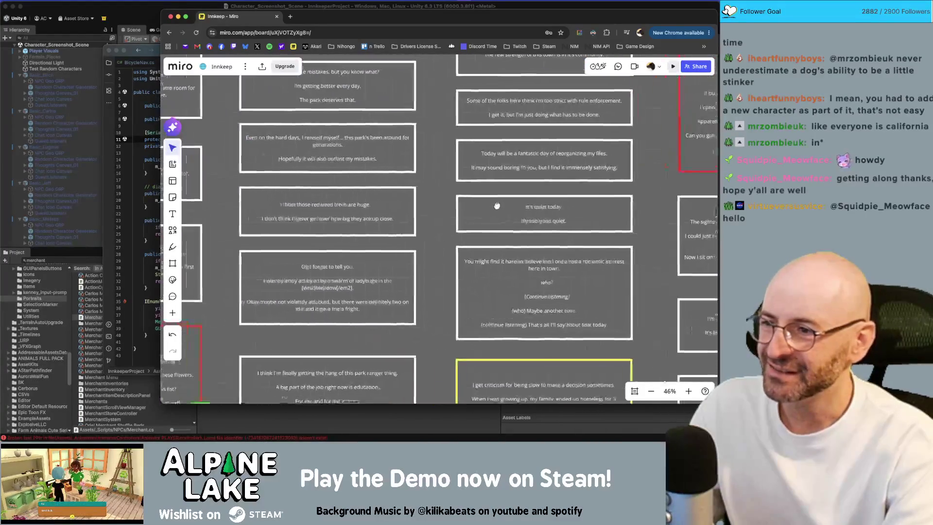
{"action": "scroll", "coordinate": [496, 206], "scroll_direction": "down", "scroll_amount": 10}
{"action": "scroll", "coordinate": [467, 223], "scroll_direction": "up", "scroll_amount": 5}
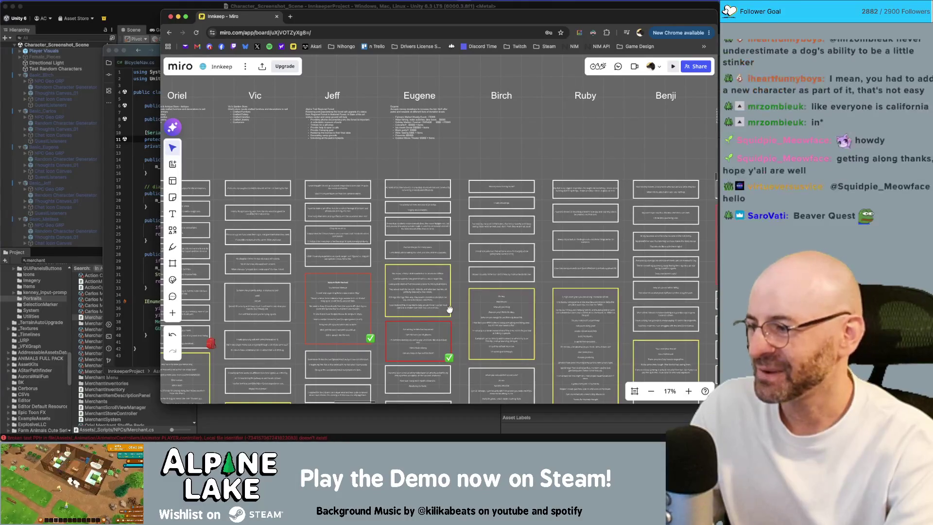
{"action": "scroll", "coordinate": [437, 304], "scroll_direction": "left", "scroll_amount": 3}
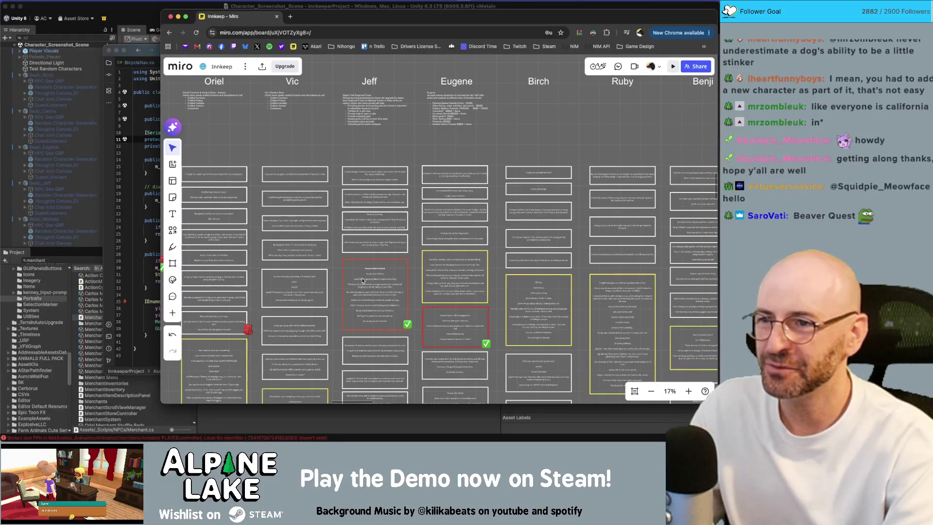
{"action": "scroll", "coordinate": [365, 280], "scroll_direction": "down", "scroll_amount": 10}
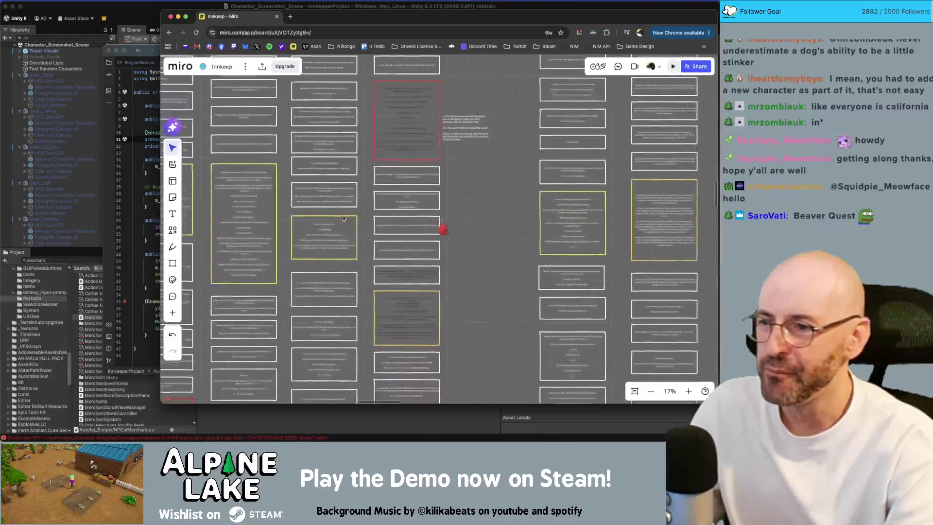
{"action": "scroll", "coordinate": [360, 212], "scroll_direction": "up", "scroll_amount": 5}
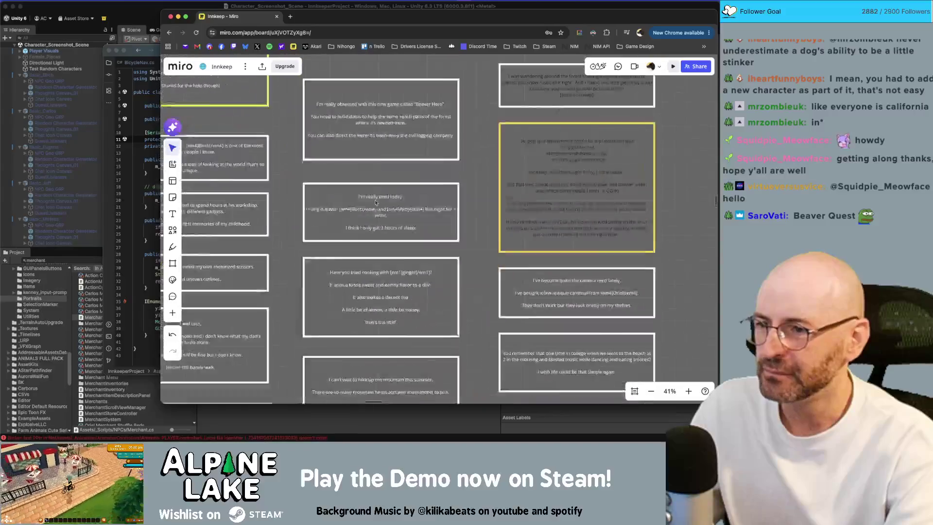
{"action": "scroll", "coordinate": [384, 209], "scroll_direction": "down", "scroll_amount": 6}
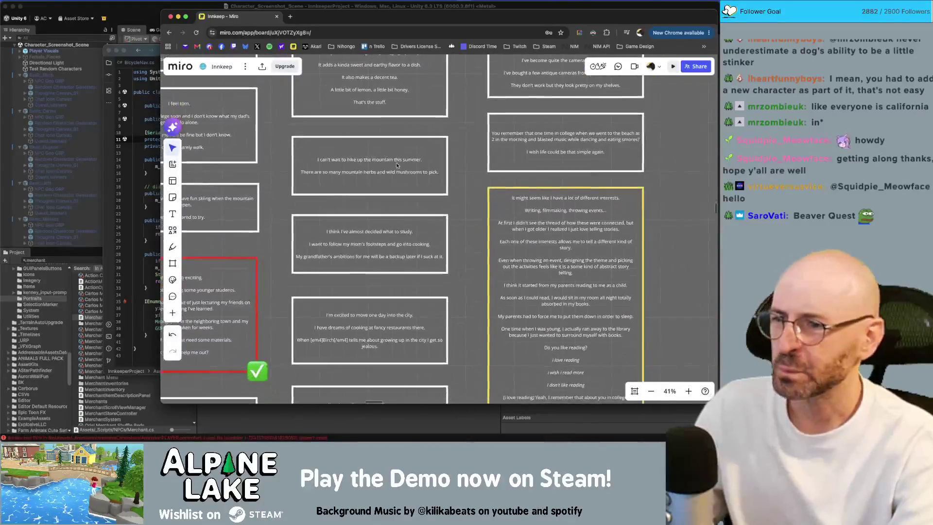
{"action": "scroll", "coordinate": [396, 171], "scroll_direction": "down", "scroll_amount": 8}
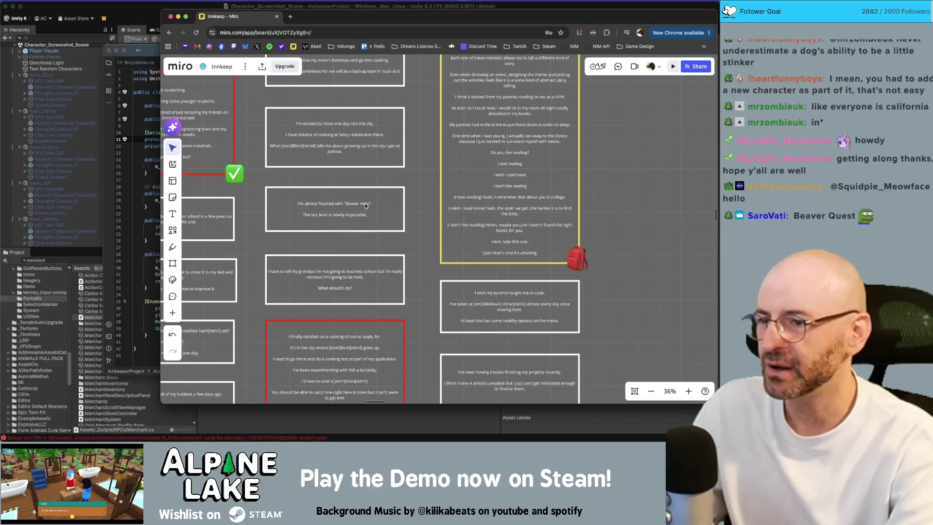
{"action": "left_click", "coordinate": [366, 206]}
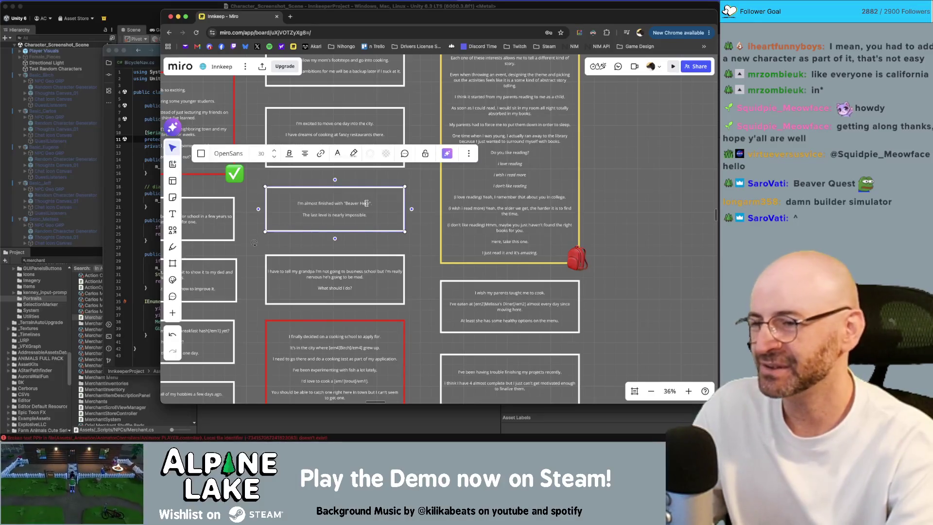
{"action": "left_click", "coordinate": [620, 186]}
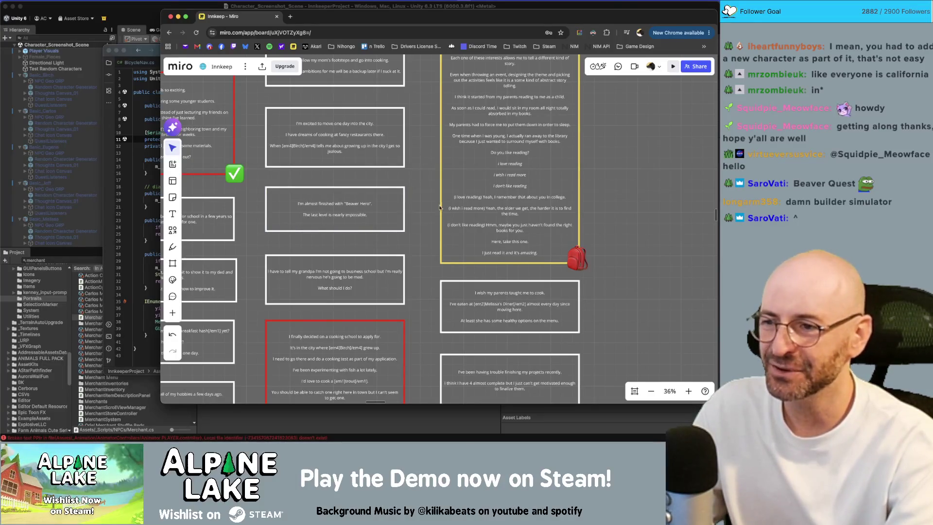
{"action": "scroll", "coordinate": [365, 203], "scroll_direction": "up", "scroll_amount": 2}
{"action": "scroll", "coordinate": [366, 204], "scroll_direction": "up", "scroll_amount": 10}
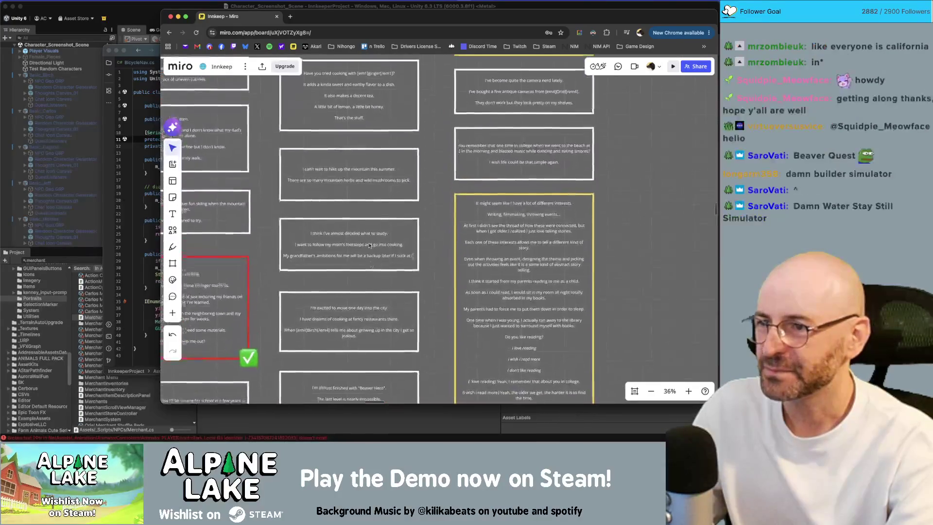
{"action": "scroll", "coordinate": [373, 232], "scroll_direction": "up", "scroll_amount": 4}
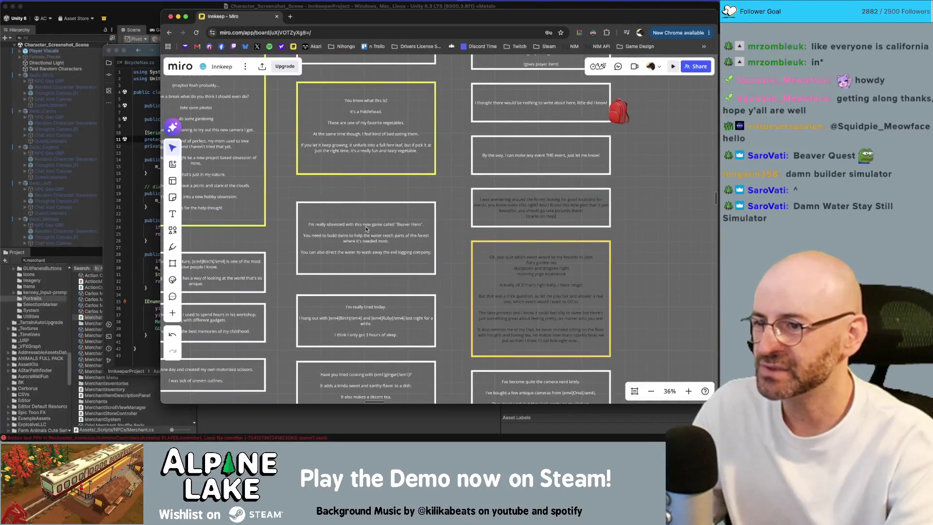
{"action": "scroll", "coordinate": [366, 229], "scroll_direction": "up", "scroll_amount": 3}
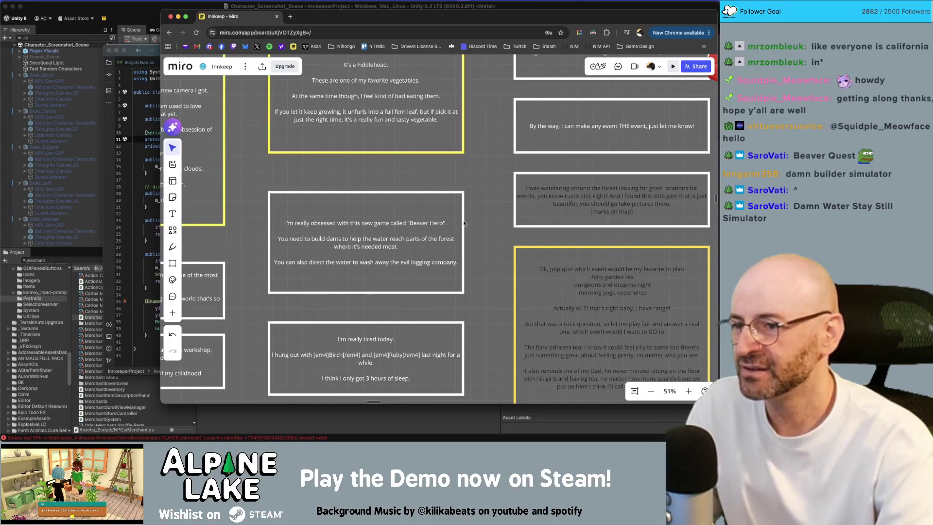
{"action": "left_click", "coordinate": [419, 263]}
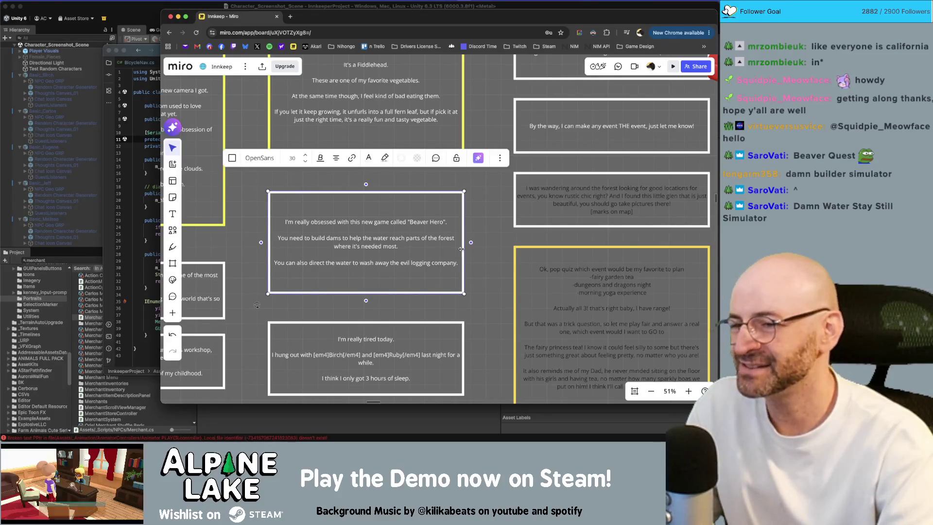
{"action": "left_click", "coordinate": [428, 251]}
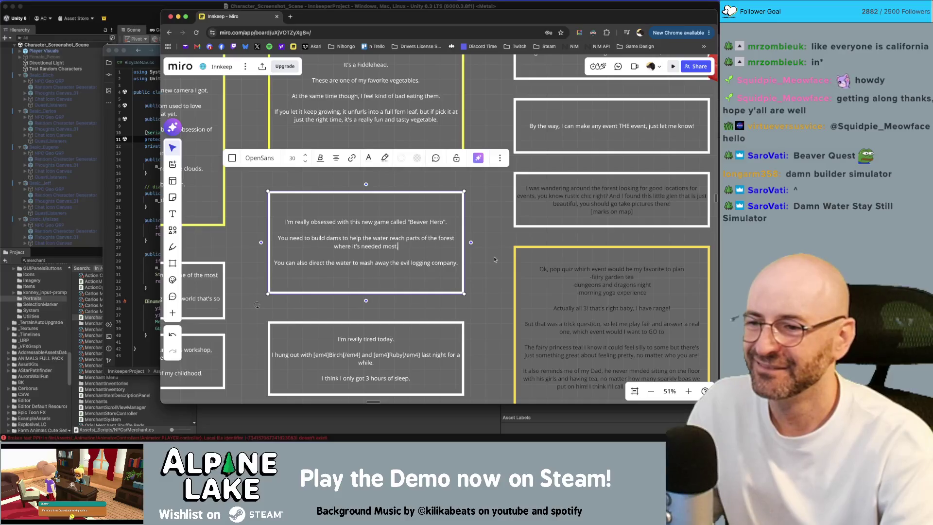
{"action": "left_click", "coordinate": [494, 255]}
{"action": "scroll", "coordinate": [492, 262], "scroll_direction": "down", "scroll_amount": 5}
{"action": "scroll", "coordinate": [441, 211], "scroll_direction": "up", "scroll_amount": 5}
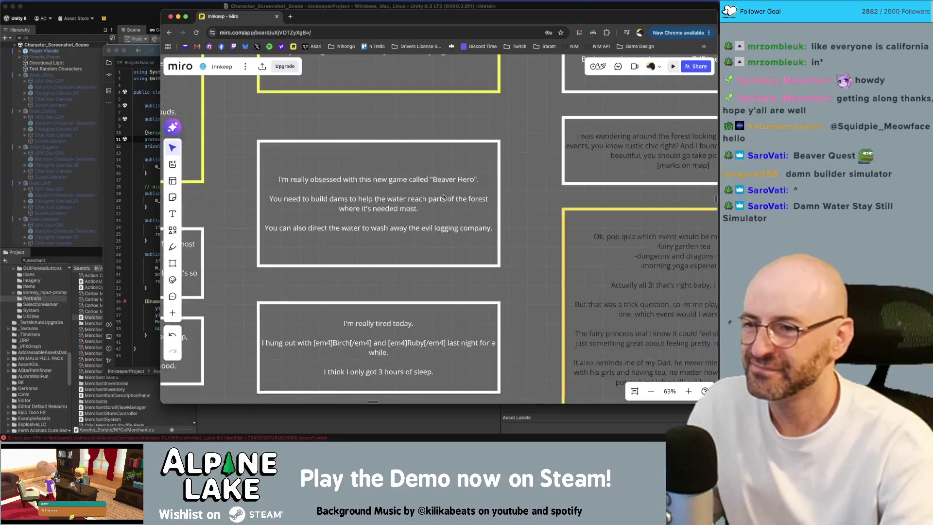
{"action": "double_click", "coordinate": [483, 157]}
{"action": "key", "text": "shift+End"}
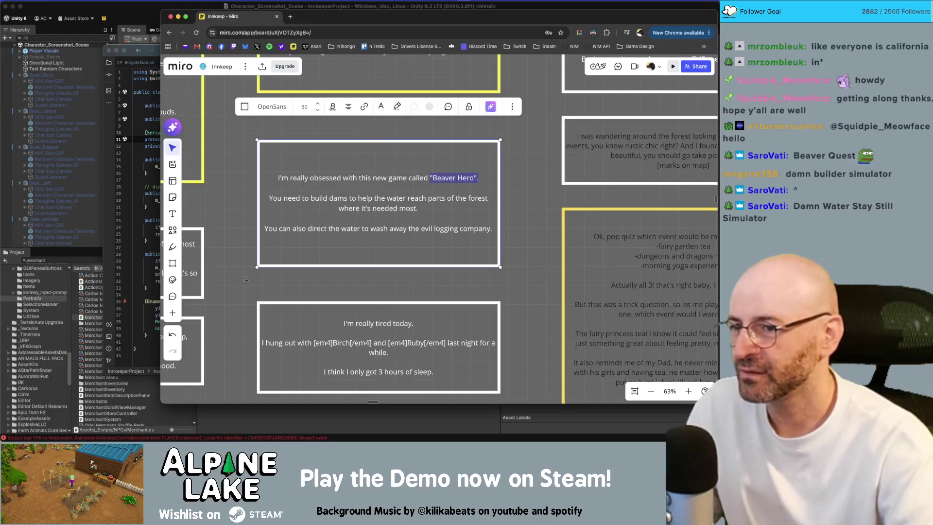
Complete the Benji card's last line with '"Beaver Hero"?'
{"action": "left_click", "coordinate": [246, 279]}
{"action": "scroll", "coordinate": [472, 217], "scroll_direction": "down", "scroll_amount": 3}
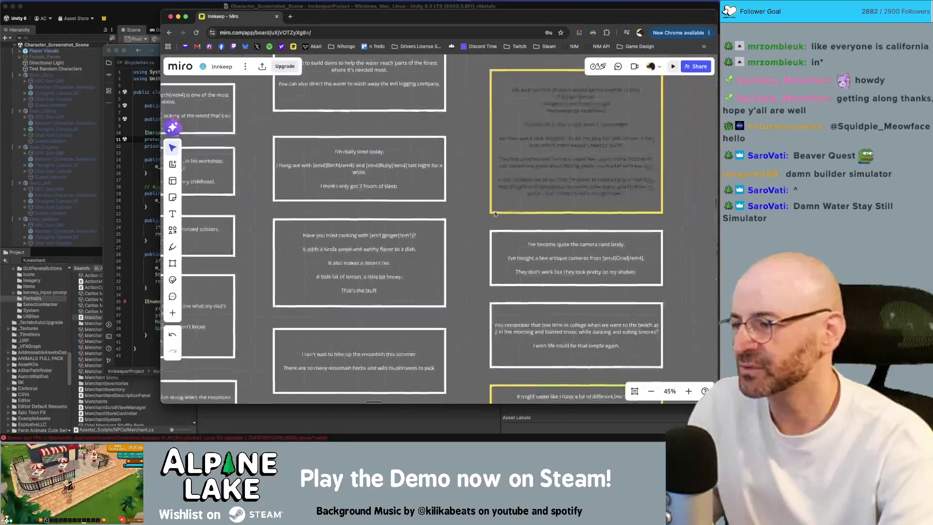
{"action": "scroll", "coordinate": [472, 218], "scroll_direction": "down", "scroll_amount": 2}
{"action": "scroll", "coordinate": [462, 194], "scroll_direction": "down", "scroll_amount": 3}
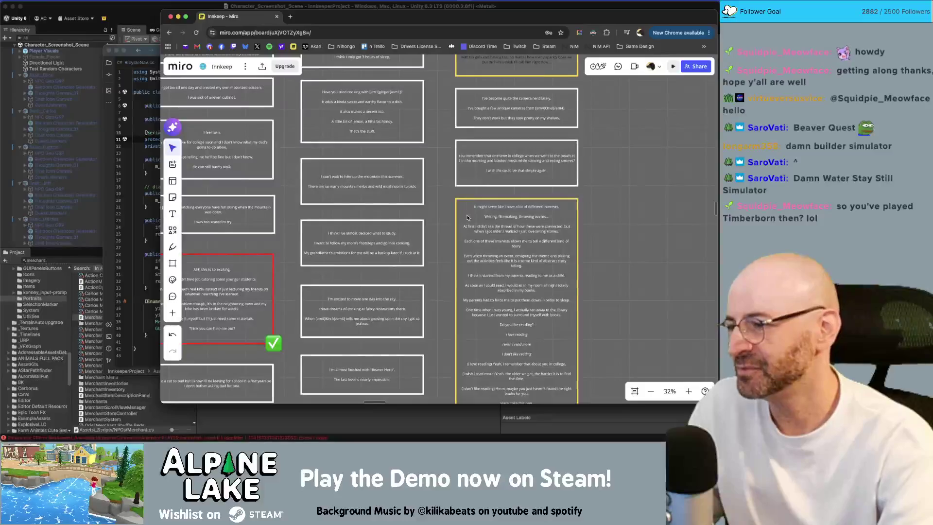
{"action": "scroll", "coordinate": [459, 190], "scroll_direction": "down", "scroll_amount": 5}
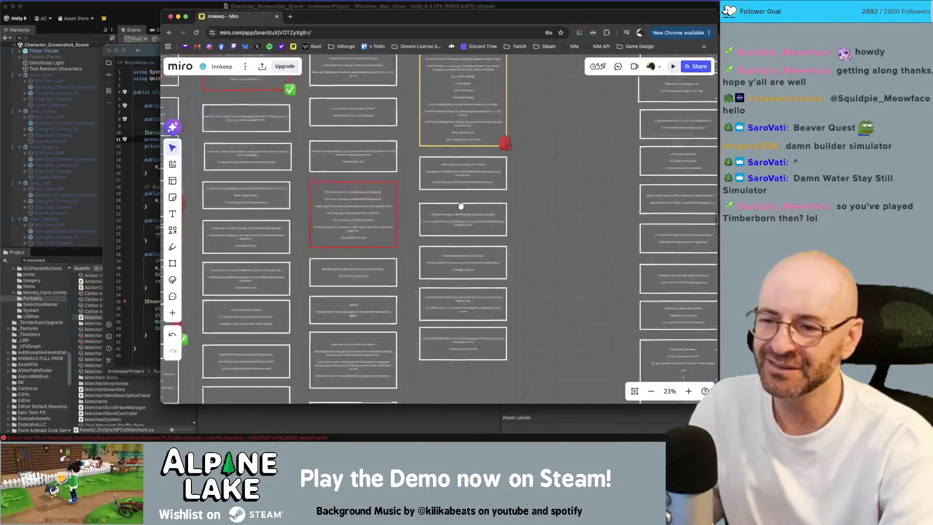
{"action": "scroll", "coordinate": [454, 207], "scroll_direction": "up", "scroll_amount": 5}
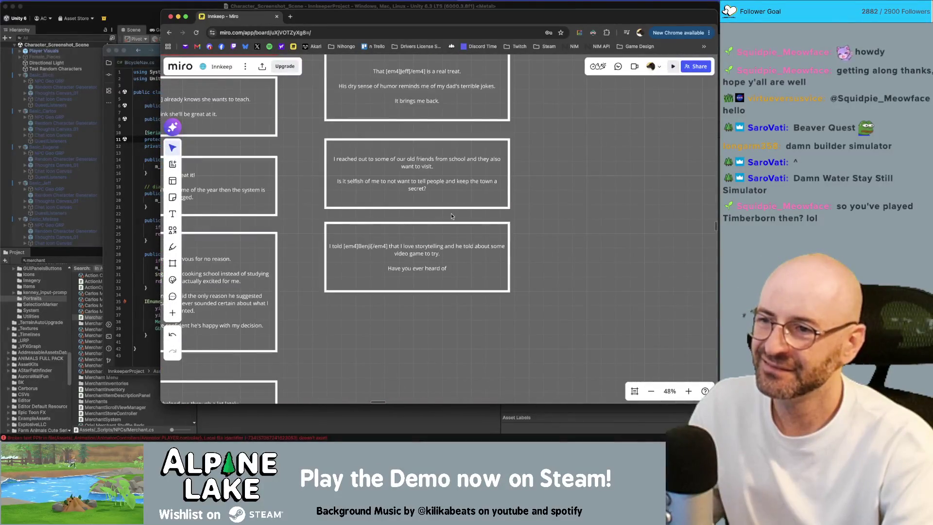
{"action": "double_click", "coordinate": [446, 253]}
{"action": "type", "text": "\"Beaver Hero\""}
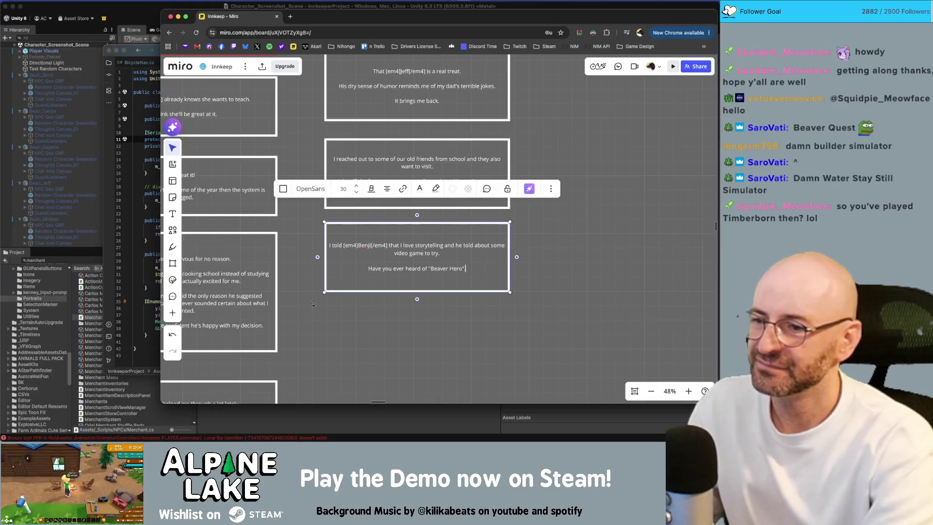
{"action": "type", "text": "?"}
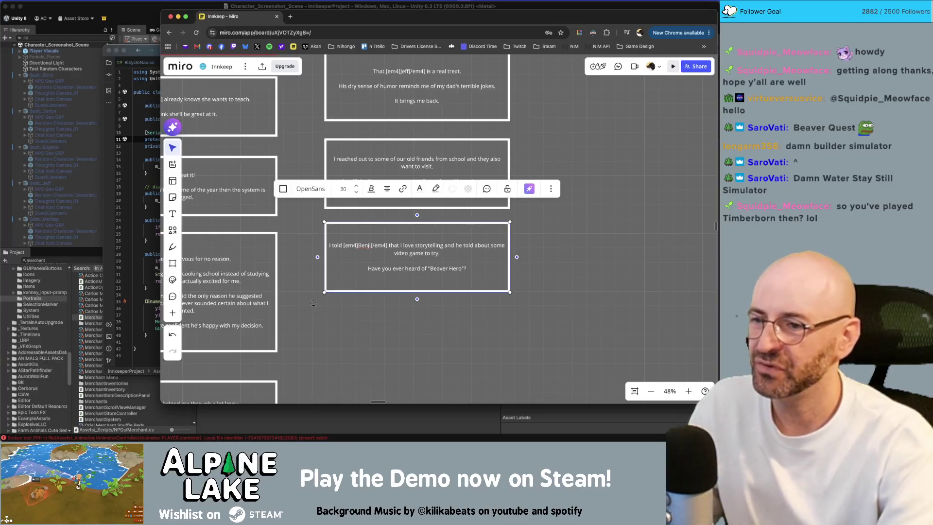
{"action": "left_click", "coordinate": [552, 254]}
{"action": "scroll", "coordinate": [543, 272], "scroll_direction": "down", "scroll_amount": 2}
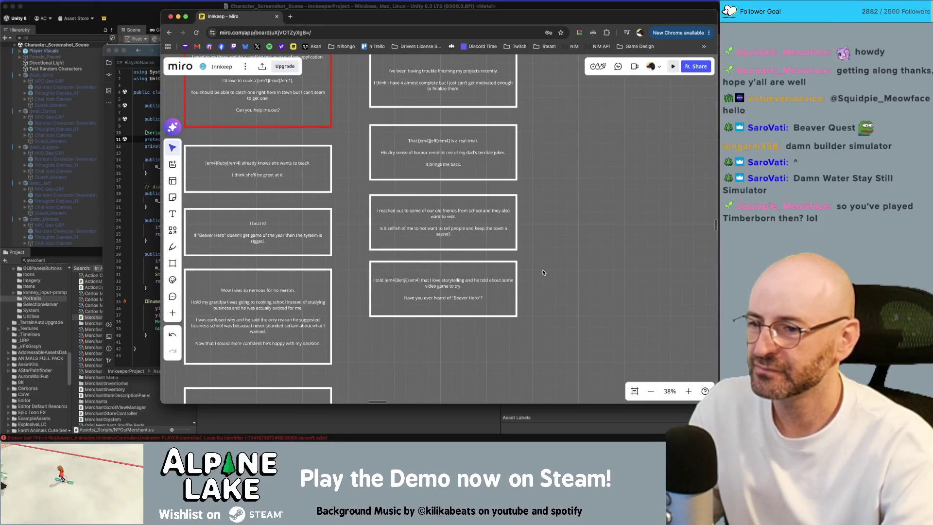
{"action": "scroll", "coordinate": [550, 272], "scroll_direction": "down", "scroll_amount": 3}
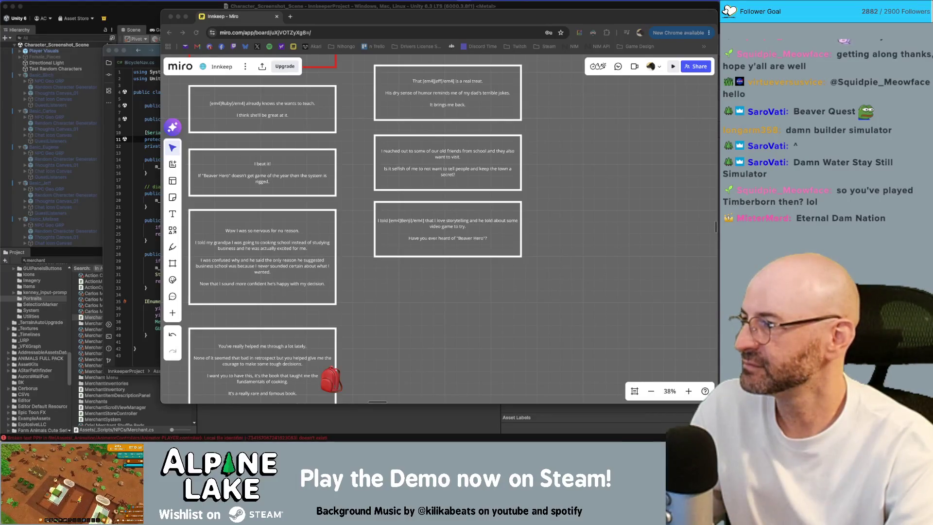
Drag a copy of the Benji 'Beaver Hero' card directly below the original
{"action": "left_click", "coordinate": [469, 269]}
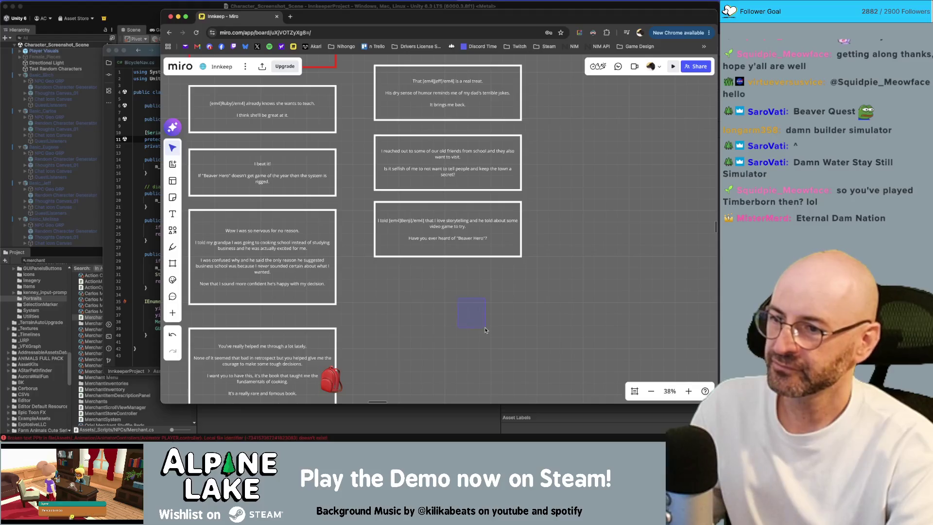
{"action": "left_click_drag", "start_coordinate": [471, 235], "coordinate": [480, 312], "text": "alt"}
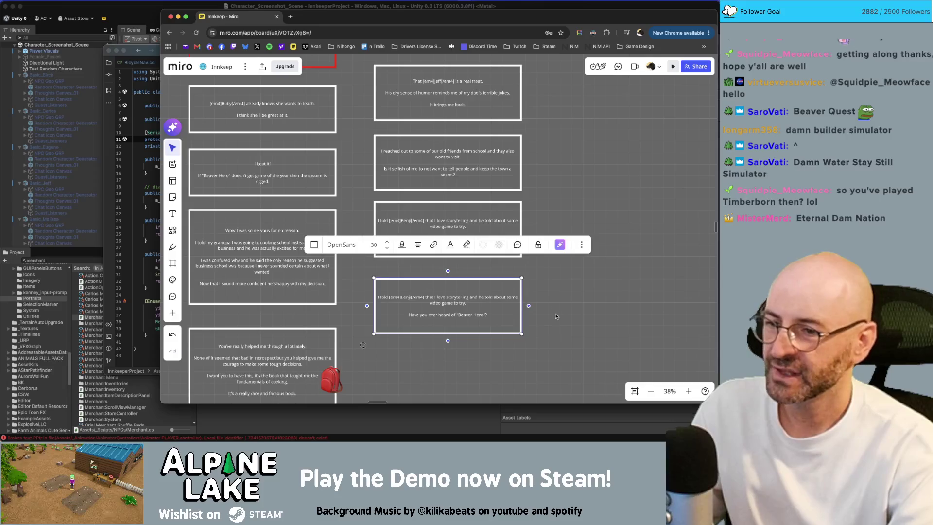
{"action": "double_click", "coordinate": [474, 296]}
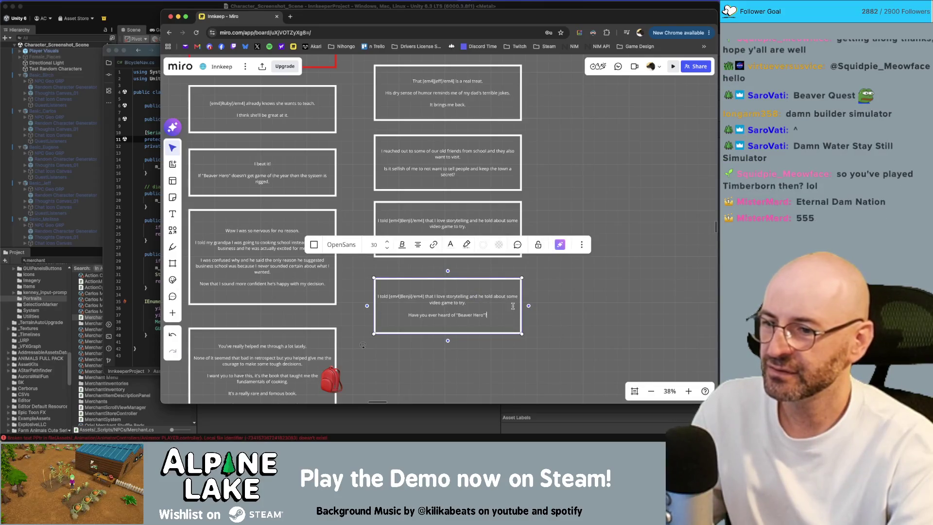
{"action": "left_click", "coordinate": [544, 312]}
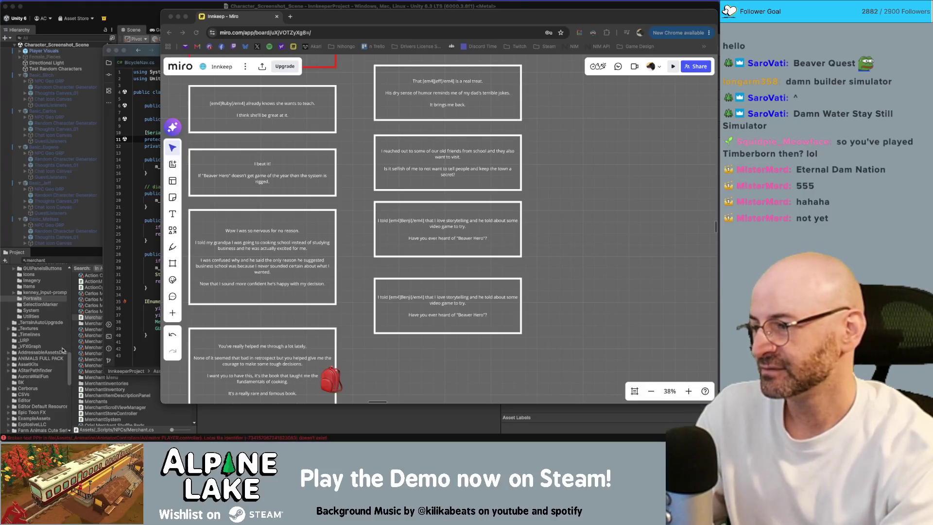
{"action": "left_click", "coordinate": [580, 297]}
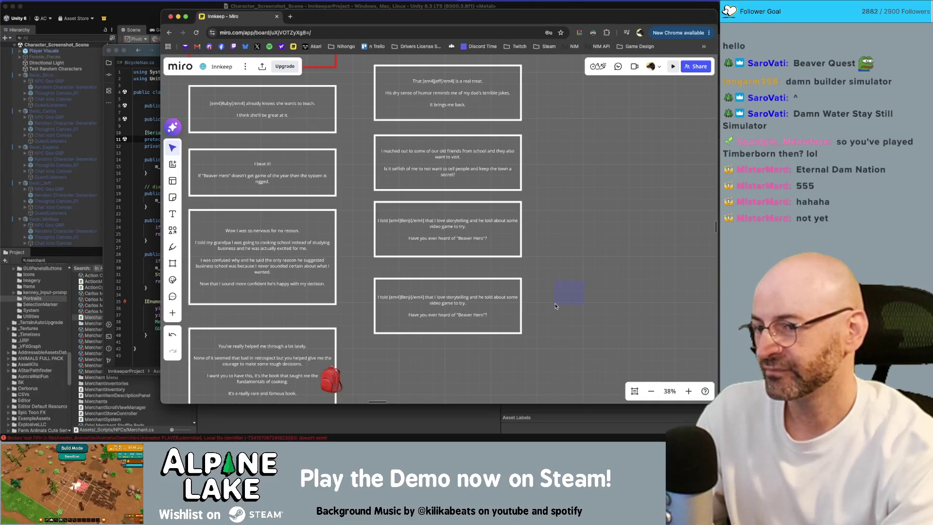
{"action": "scroll", "coordinate": [562, 277], "scroll_direction": "down", "scroll_amount": 2}
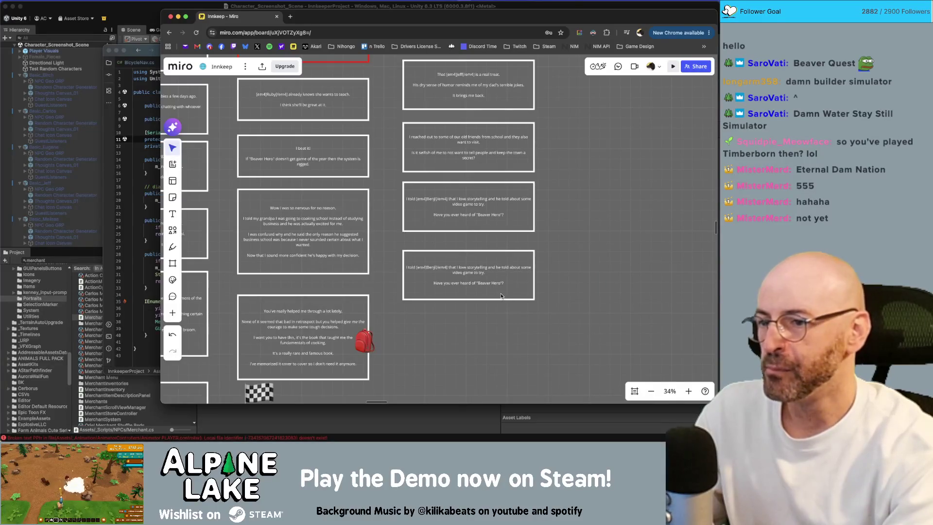
{"action": "scroll", "coordinate": [485, 292], "scroll_direction": "up", "scroll_amount": 5}
{"action": "scroll", "coordinate": [533, 277], "scroll_direction": "up", "scroll_amount": 3}
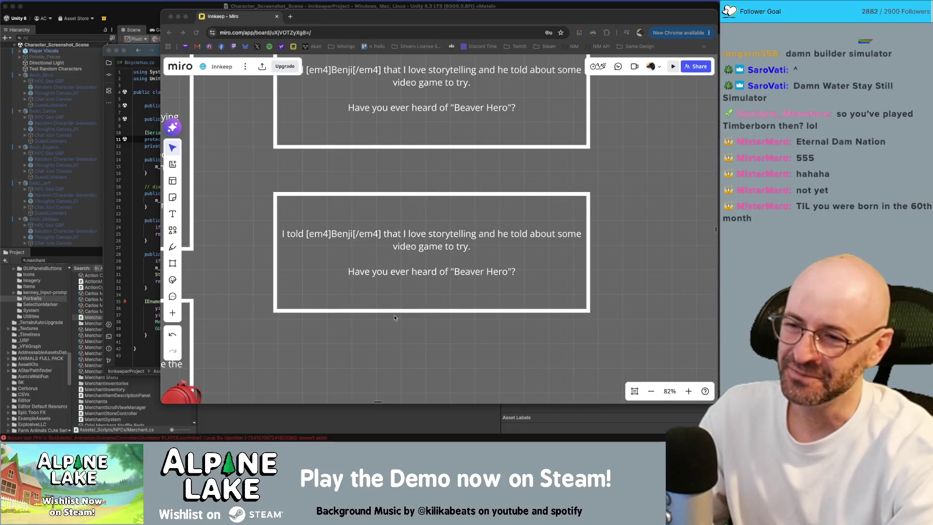
{"action": "left_click", "coordinate": [422, 352]}
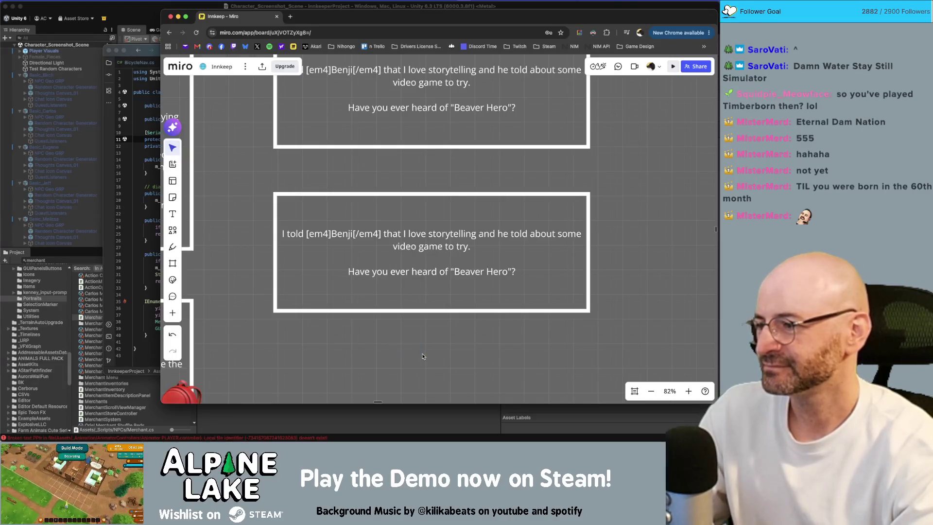
{"action": "scroll", "coordinate": [460, 356], "scroll_direction": "up", "scroll_amount": 2}
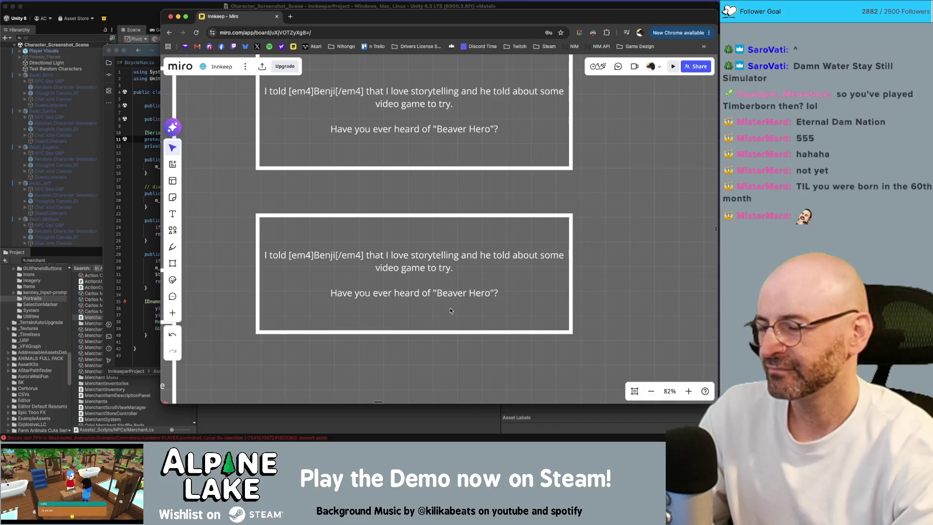
{"action": "scroll", "coordinate": [450, 311], "scroll_direction": "down", "scroll_amount": 5}
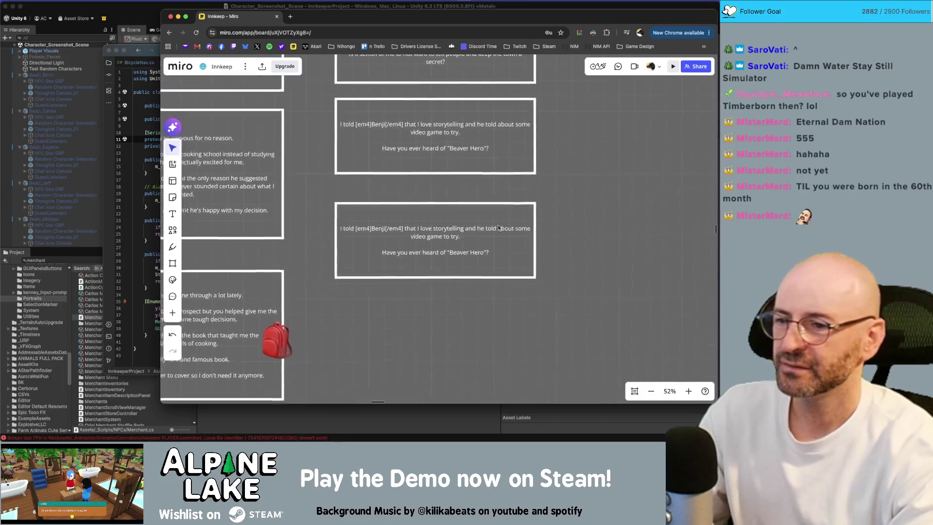
{"action": "scroll", "coordinate": [499, 228], "scroll_direction": "down", "scroll_amount": 1}
{"action": "left_click", "coordinate": [486, 216]}
{"action": "left_click", "coordinate": [470, 284]}
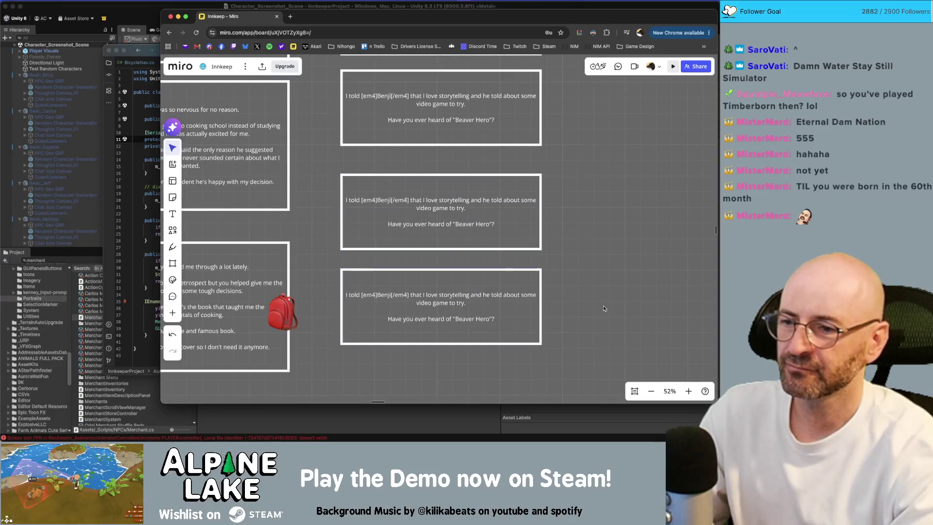
{"action": "scroll", "coordinate": [603, 308], "scroll_direction": "down", "scroll_amount": 1}
{"action": "left_click", "coordinate": [514, 287]}
{"action": "left_click", "coordinate": [513, 286]}
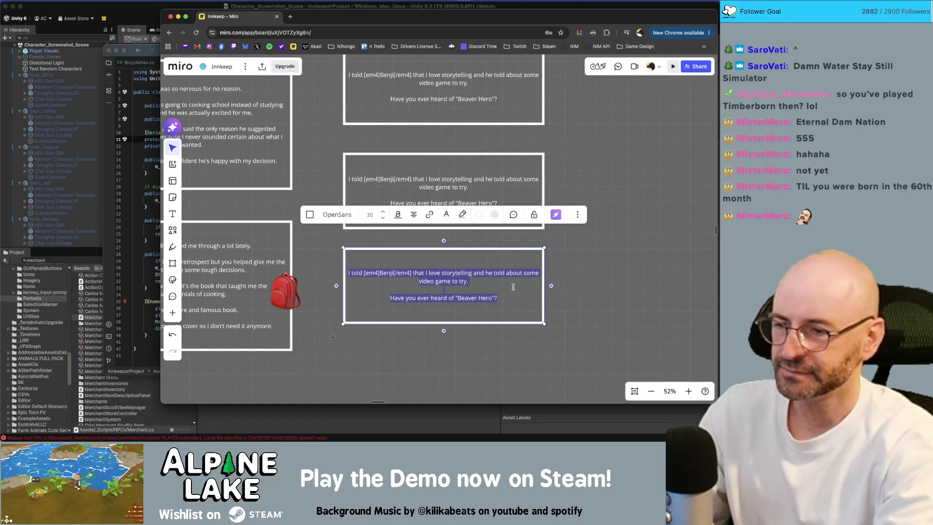
{"action": "key", "text": "BackSpace"}
{"action": "left_click", "coordinate": [589, 240]}
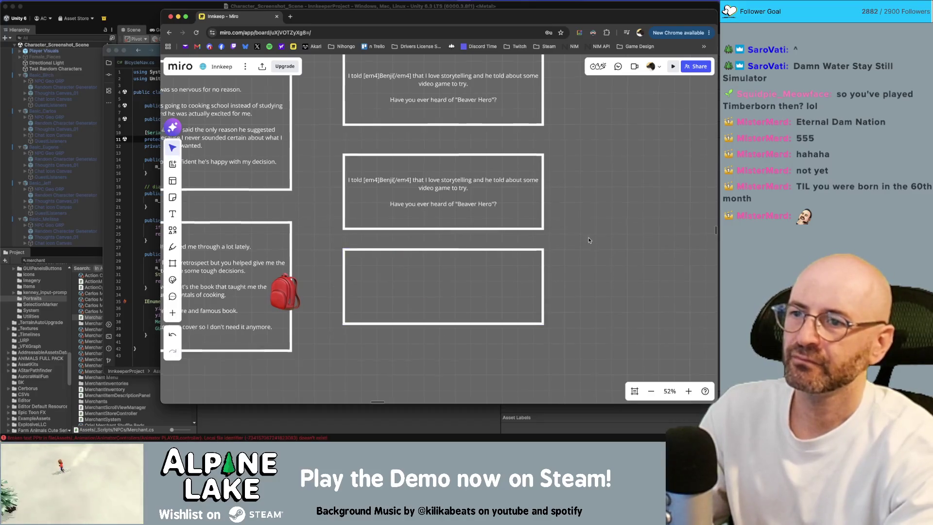
{"action": "scroll", "coordinate": [588, 240], "scroll_direction": "up", "scroll_amount": 3}
{"action": "left_click_drag", "start_coordinate": [588, 316], "coordinate": [527, 352]}
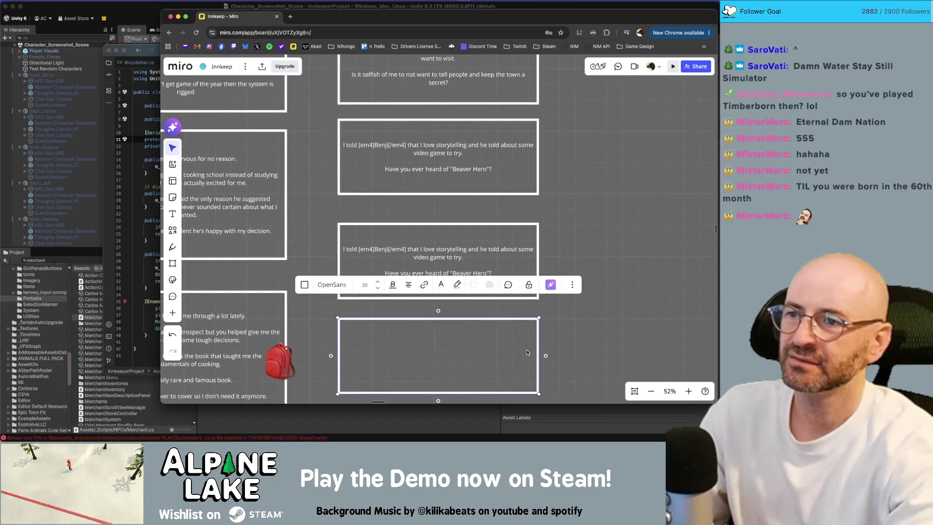
{"action": "key", "text": "BackSpace"}
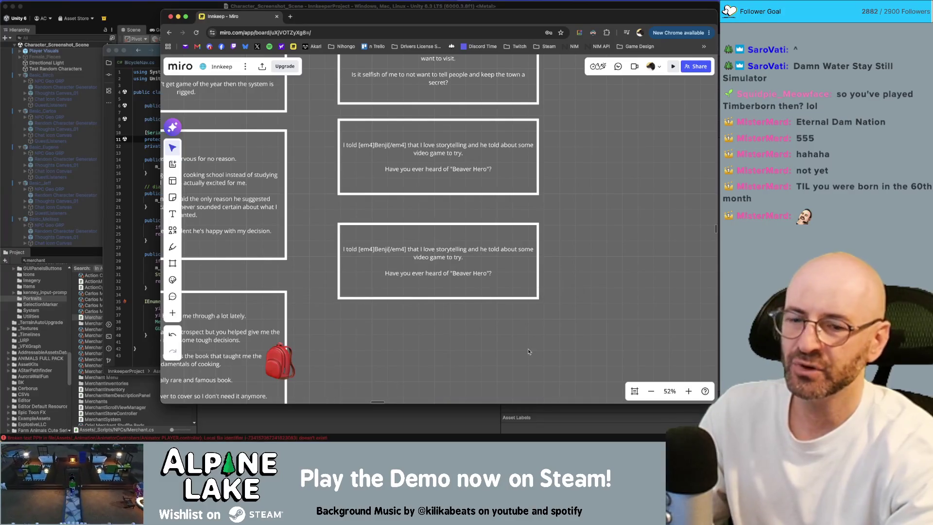
{"action": "scroll", "coordinate": [564, 312], "scroll_direction": "up", "scroll_amount": 3}
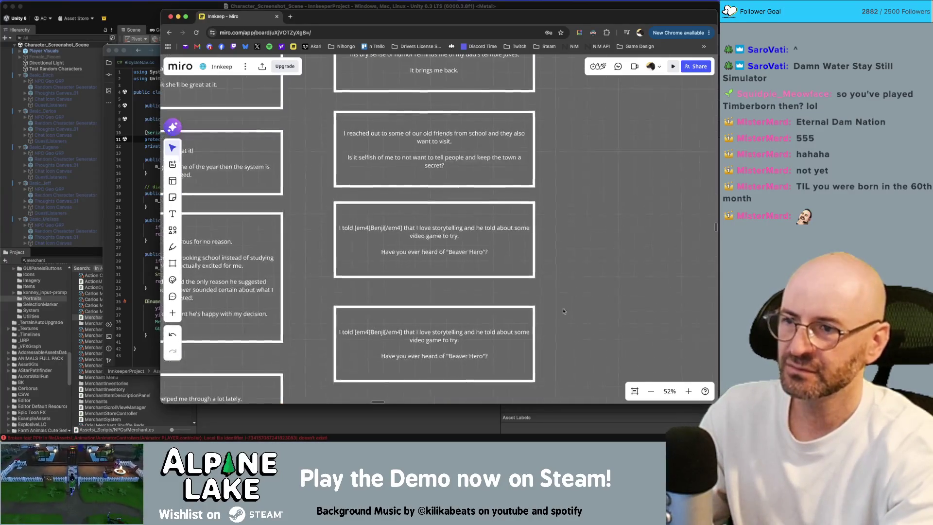
Replace the 'Is it selfish…' line with 'What do you think is the best season for visiting?'
{"action": "scroll", "coordinate": [488, 239], "scroll_direction": "up", "scroll_amount": 3}
{"action": "left_click", "coordinate": [464, 218]}
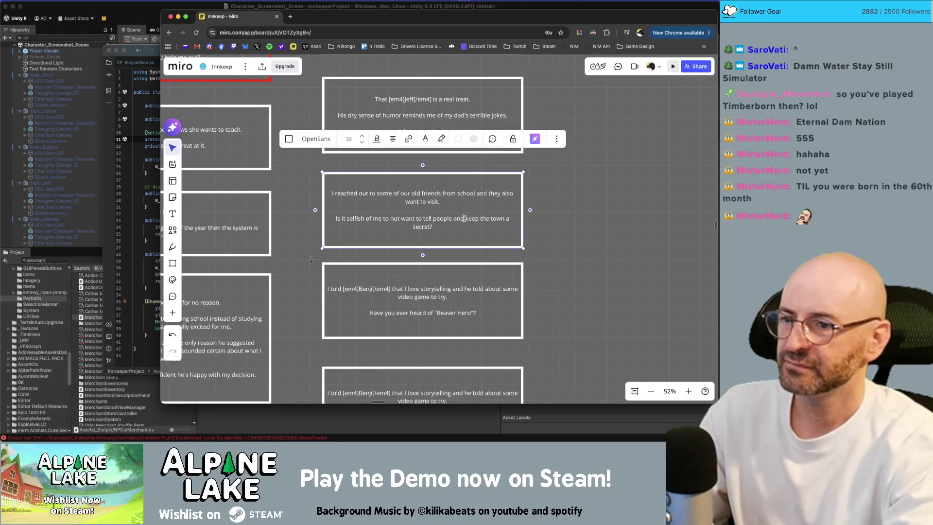
{"action": "double_click", "coordinate": [452, 225]}
{"action": "triple_click", "coordinate": [452, 225]}
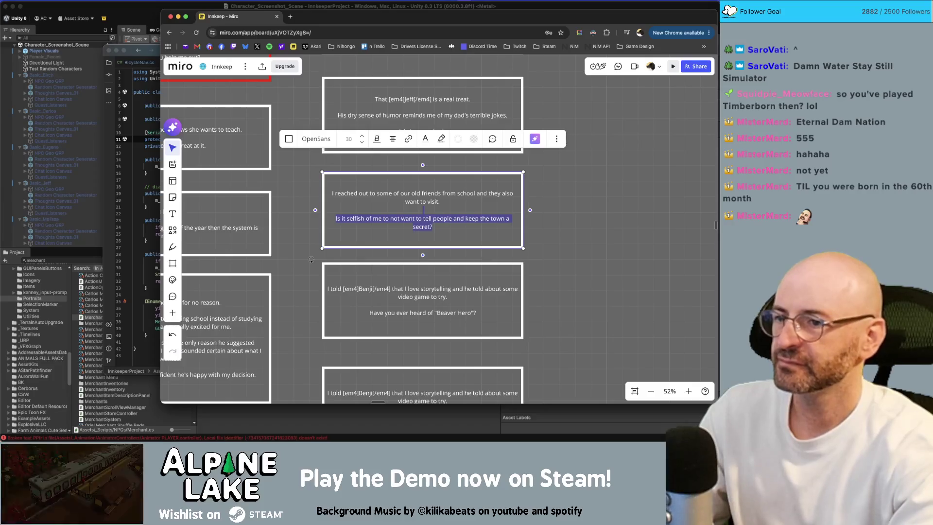
{"action": "key", "text": "BackSpace"}
{"action": "key", "text": "Return"}
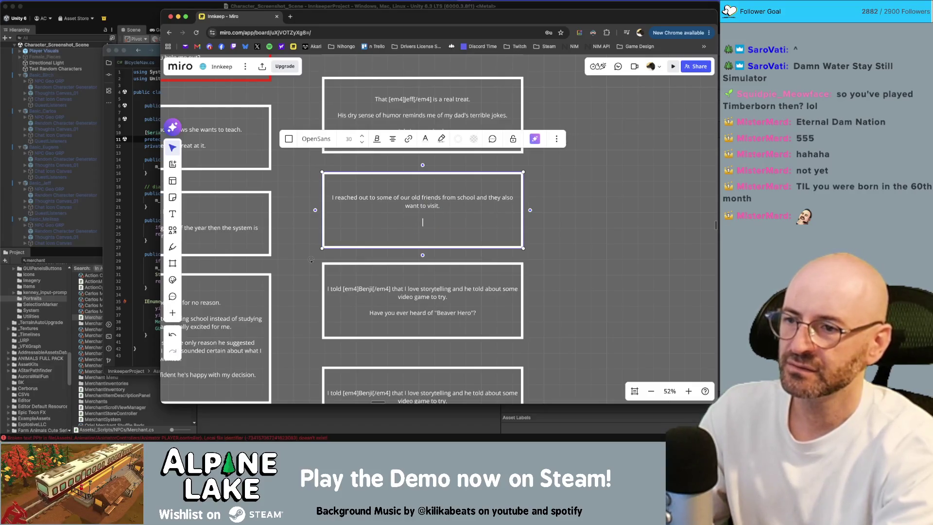
{"action": "type", "text": "What's th"}
{"action": "type", "text": "e best s"}
{"action": "key", "text": "BackSpace"}
{"action": "key", "text": "BackSpace"}
{"action": "key", "text": "BackSpace"}
{"action": "type", "text": "do you think is the best season for visi"}
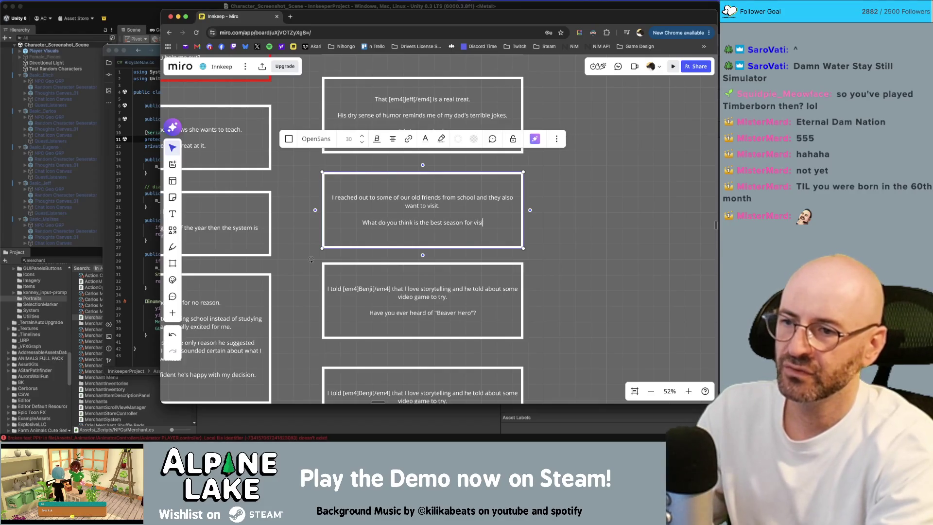
{"action": "type", "text": "ting?"}
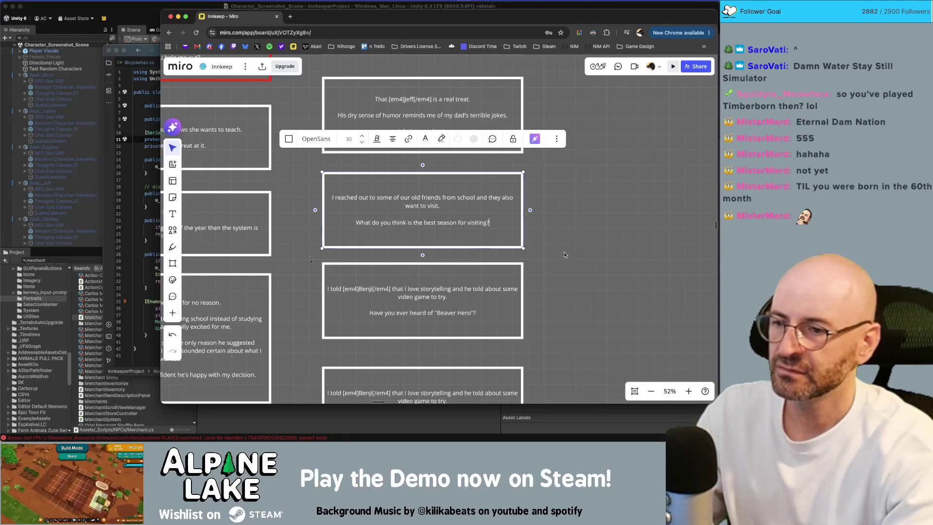
{"action": "left_click", "coordinate": [565, 254]}
{"action": "scroll", "coordinate": [554, 228], "scroll_direction": "down", "scroll_amount": 3}
Move both Benji cards further down and make the season question card taller
{"action": "left_click_drag", "start_coordinate": [468, 266], "coordinate": [468, 308]}
{"action": "left_click_drag", "start_coordinate": [467, 198], "coordinate": [468, 242]}
{"action": "left_click", "coordinate": [508, 164]}
{"action": "left_click_drag", "start_coordinate": [508, 164], "coordinate": [508, 190]}
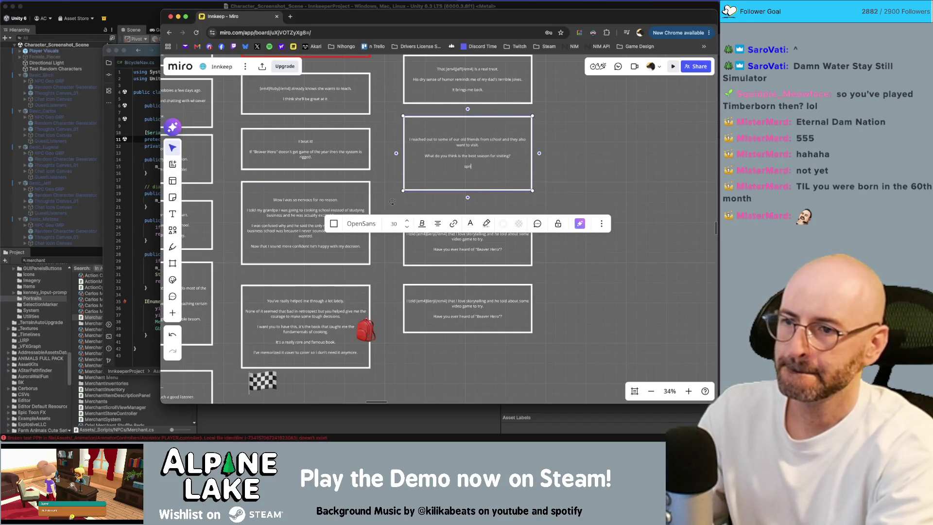
List spring, summer, fall and winter on separate lines beneath the question
{"action": "key", "text": "BackSpace"}
{"action": "key", "text": "BackSpace"}
{"action": "key", "text": "BackSpace"}
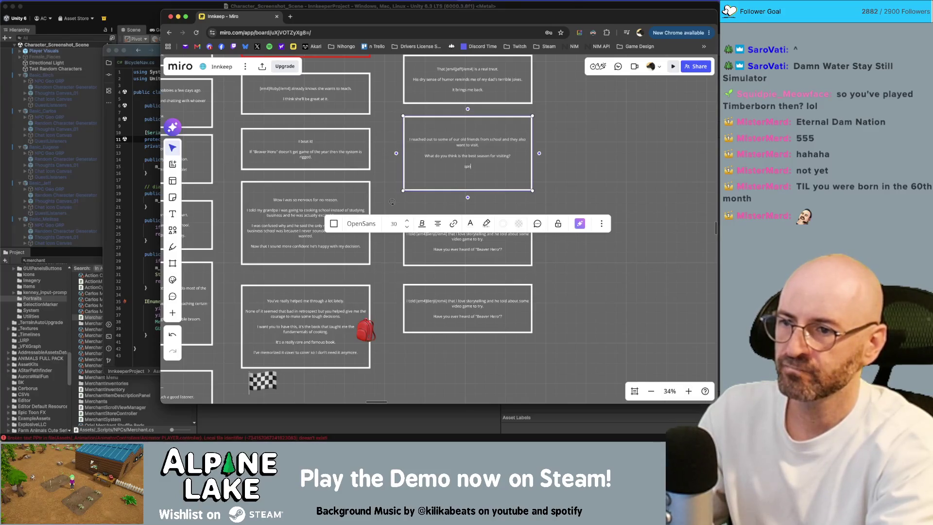
{"action": "type", "text": "ing"}
{"action": "key", "text": "Return"}
{"action": "type", "text": "mmer"}
{"action": "key", "text": "Return"}
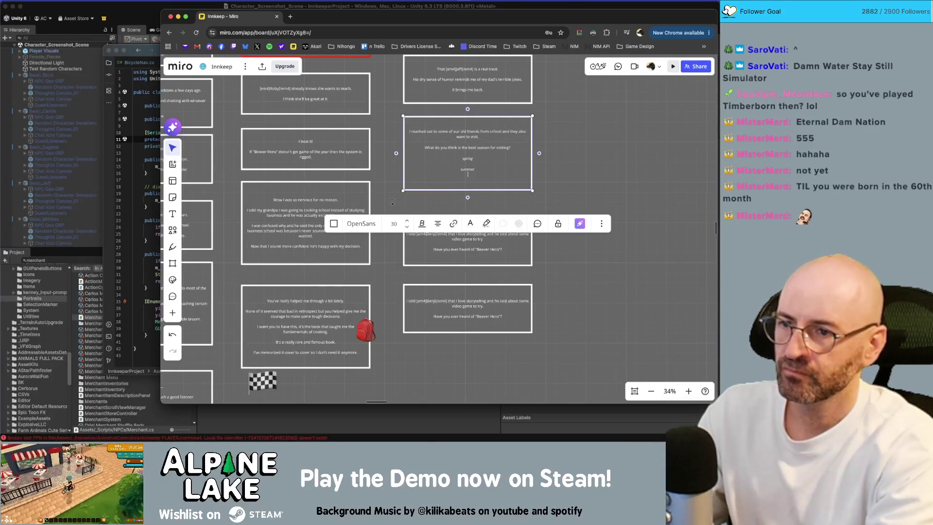
{"action": "type", "text": "l"}
{"action": "key", "text": "Return"}
{"action": "type", "text": "winter"}
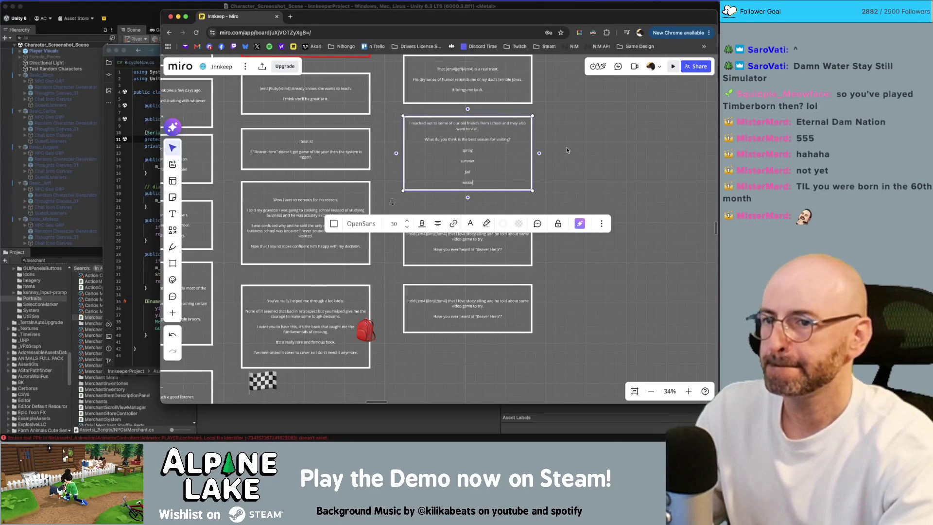
{"action": "left_click", "coordinate": [391, 201]}
{"action": "scroll", "coordinate": [480, 166], "scroll_direction": "up", "scroll_amount": 3}
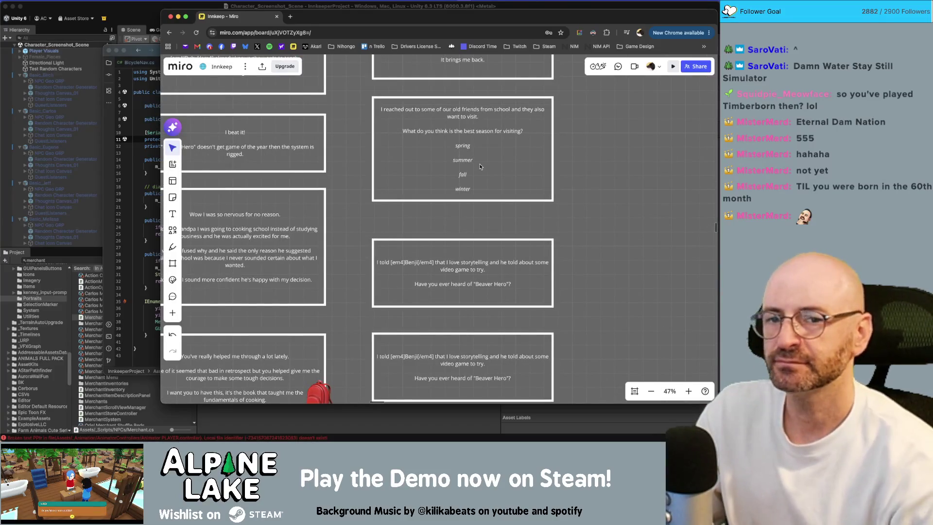
Stretch the season question card much taller and add a blank line after spring
{"action": "double_click", "coordinate": [546, 168]}
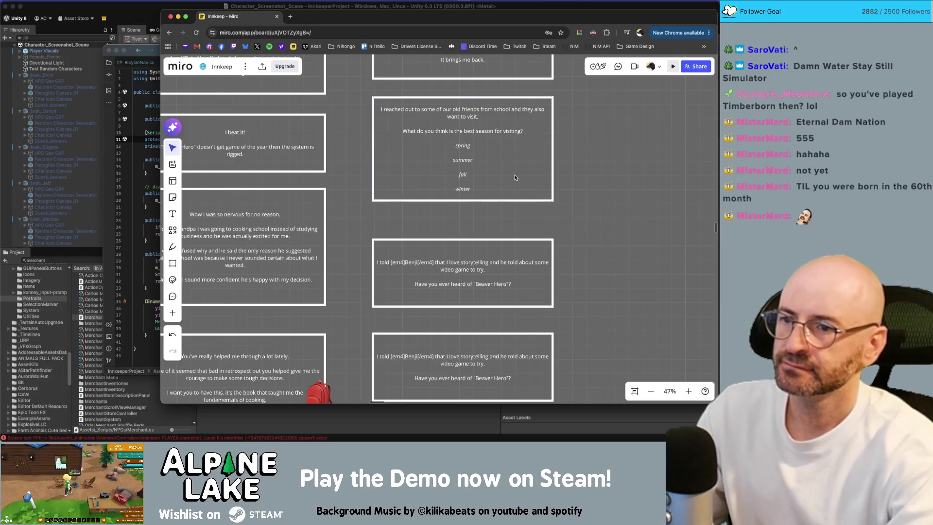
{"action": "key", "text": "Escape"}
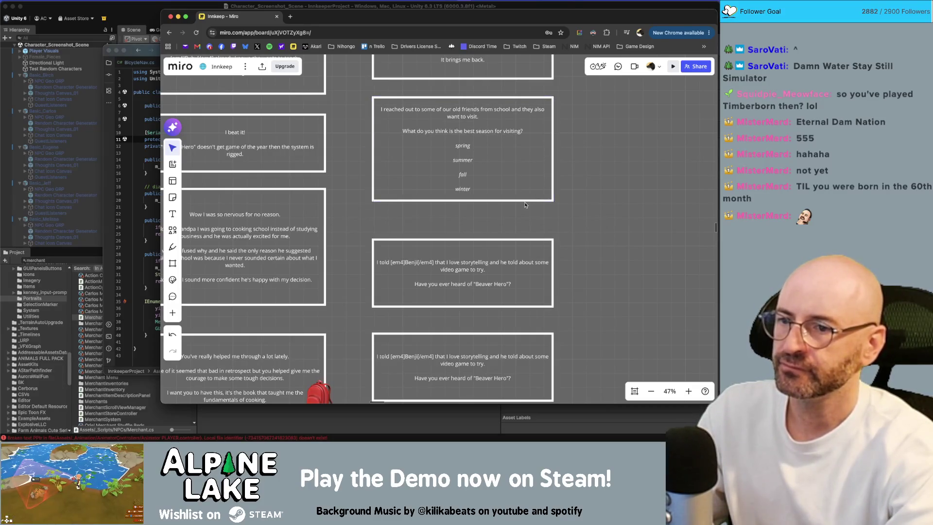
{"action": "scroll", "coordinate": [586, 194], "scroll_direction": "down", "scroll_amount": 1}
{"action": "scroll", "coordinate": [587, 194], "scroll_direction": "down", "scroll_amount": 5}
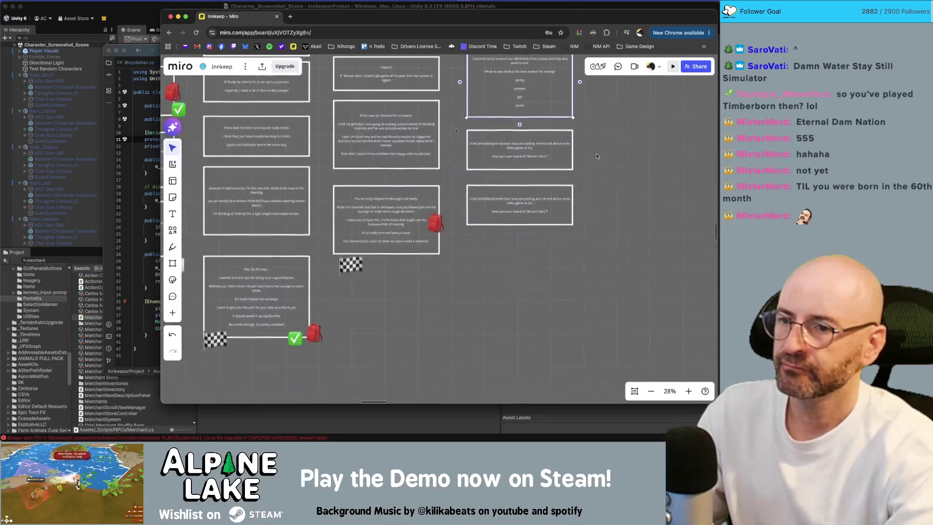
{"action": "scroll", "coordinate": [605, 122], "scroll_direction": "up", "scroll_amount": 3}
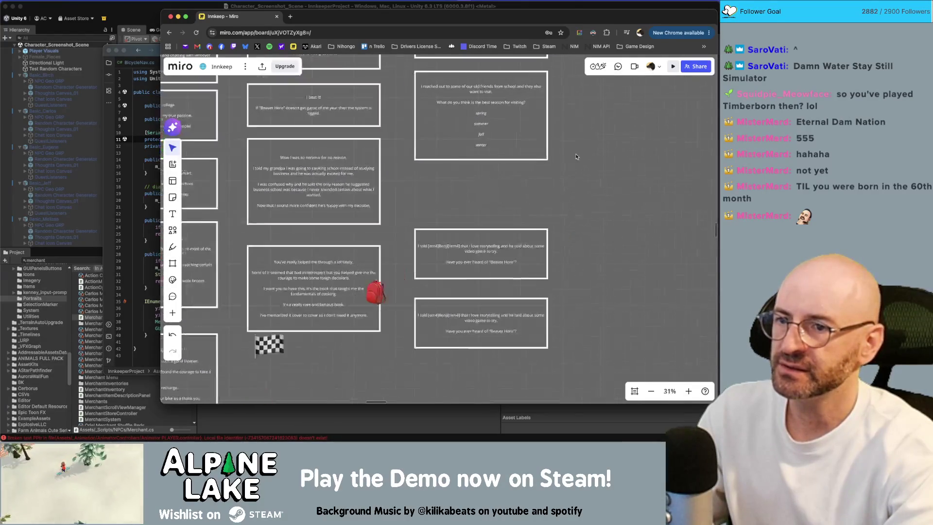
{"action": "left_click_drag", "start_coordinate": [518, 158], "coordinate": [518, 212]}
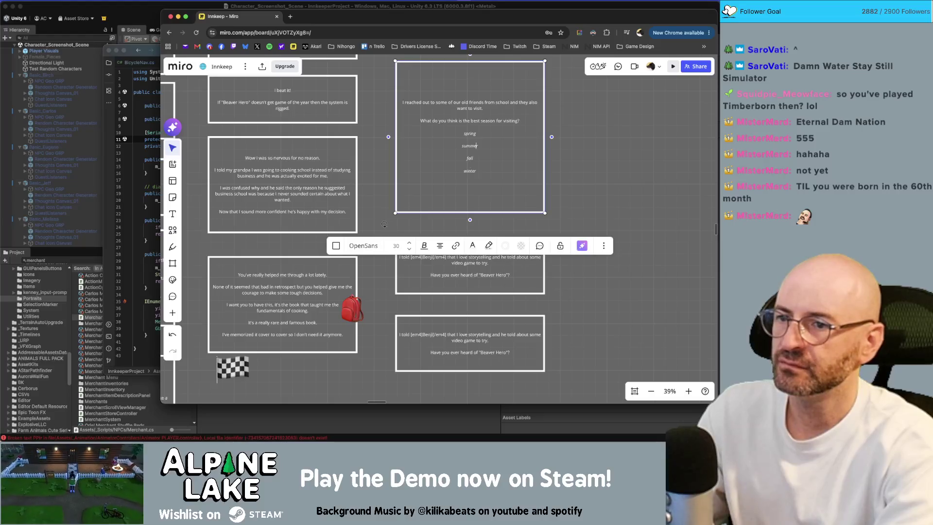
{"action": "key", "text": "Return"}
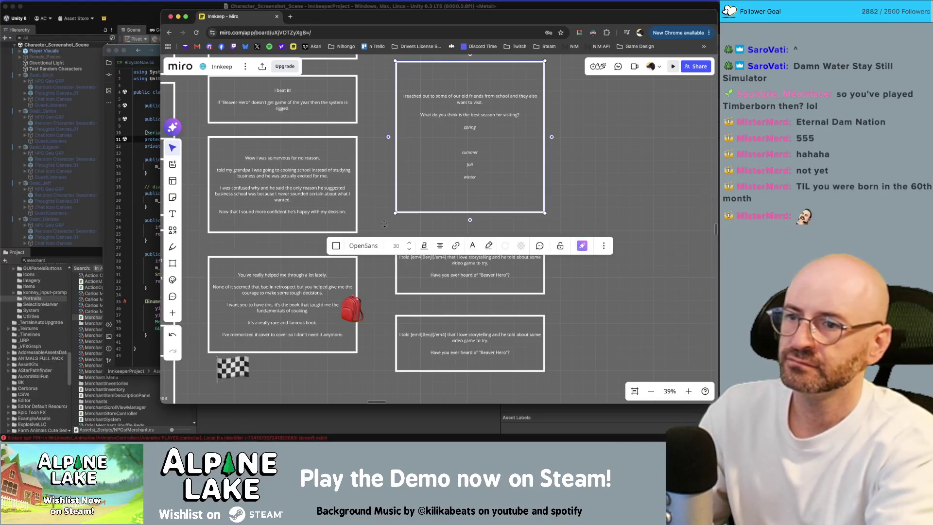
Type 'ah, Perfect Weather' in the note and open a new empty line
{"action": "type", "text": "Per"}
{"action": "key", "text": "BackSpace"}
{"action": "key", "text": "BackSpace"}
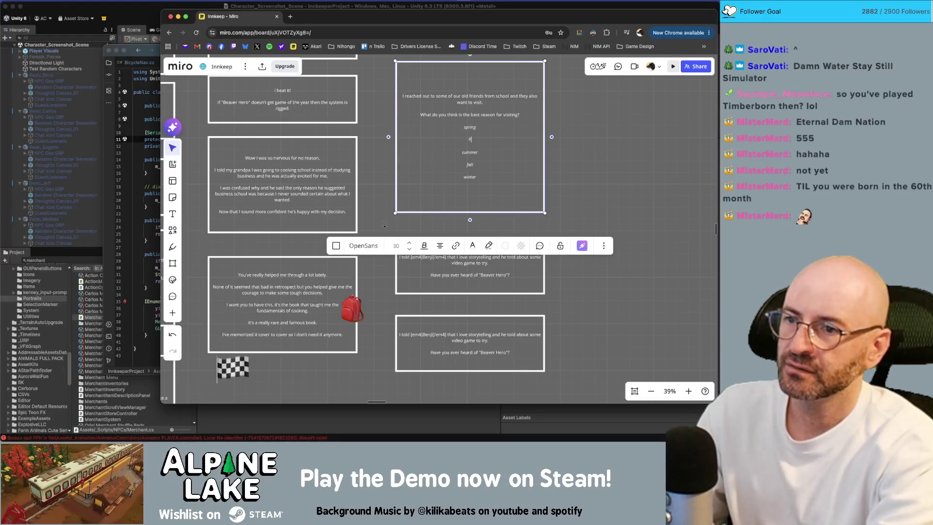
{"action": "type", "text": "ah, Perfect"}
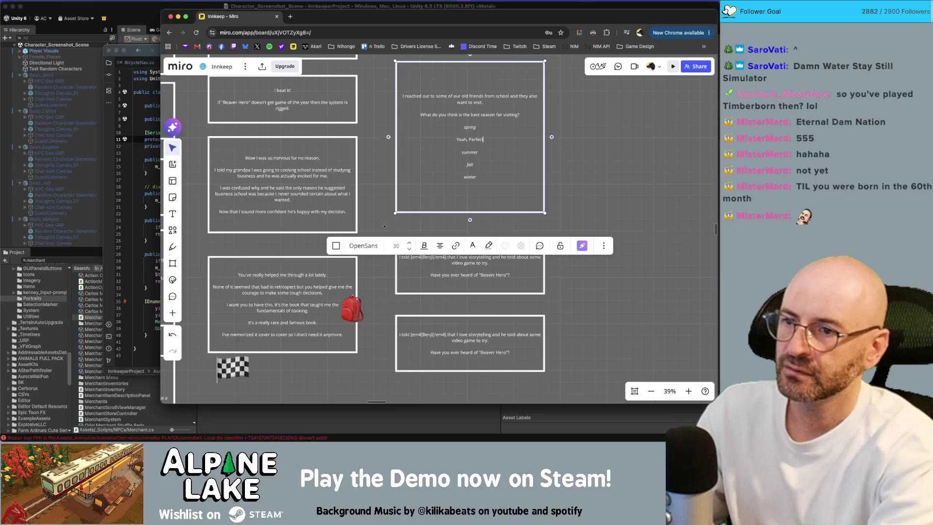
{"action": "type", "text": " Weather"}
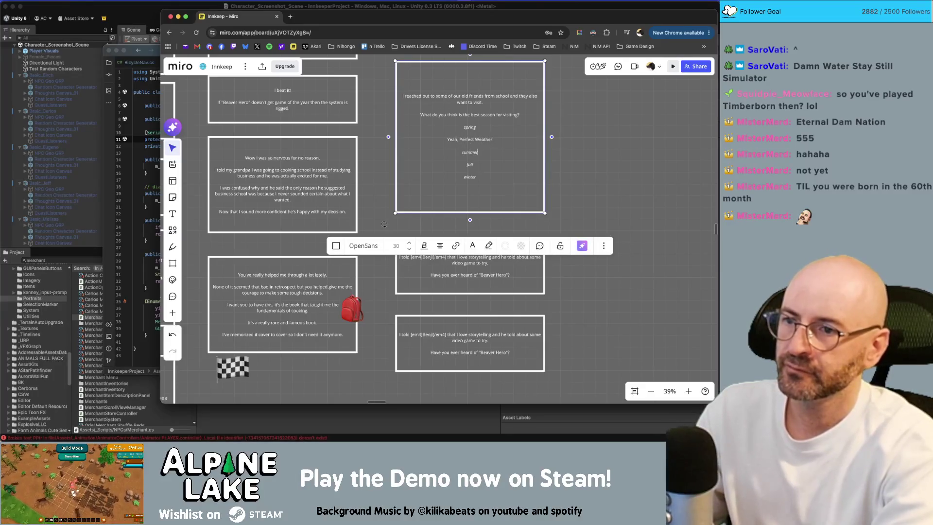
{"action": "key", "text": "Down"}
{"action": "key", "text": "Return"}
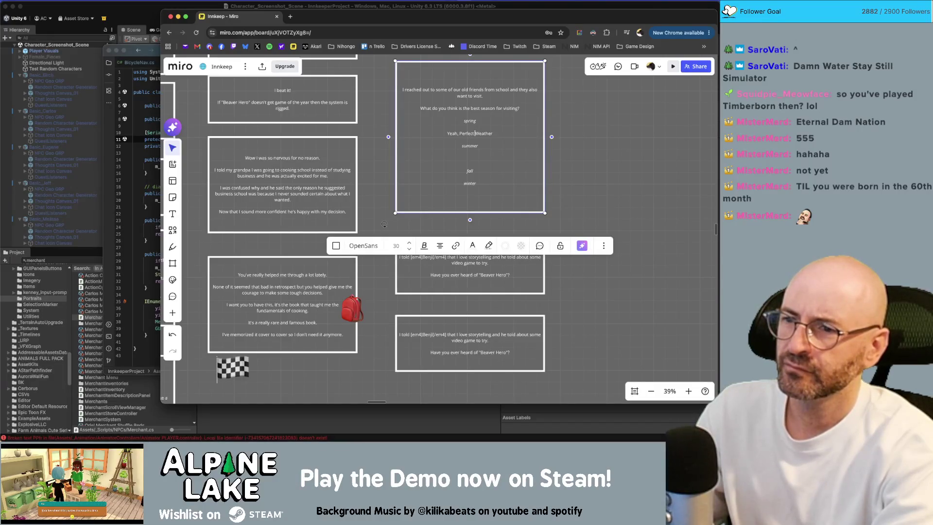
Write the spring reply 'Like when everything in the [em2]Alpine Meadow[/em2] starts to bloom.'
{"action": "type", "text": "I"}
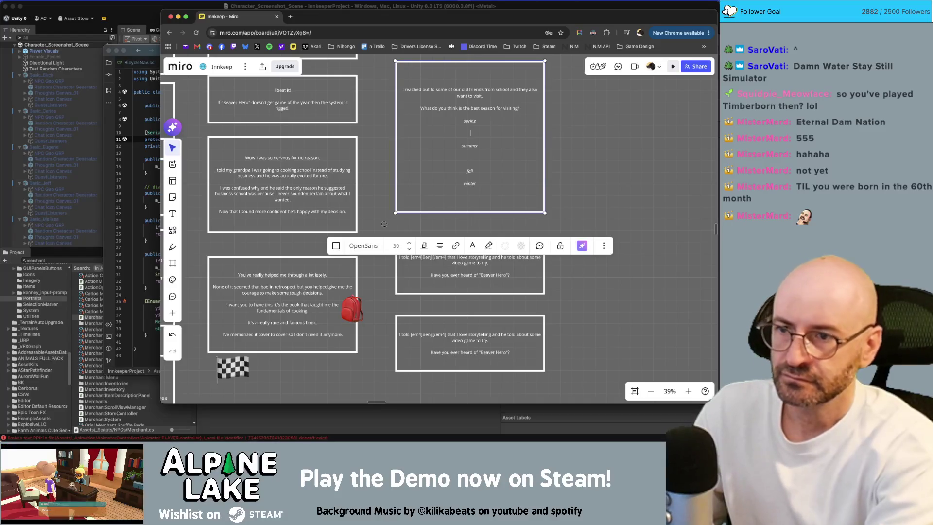
{"action": "type", "text": "Like"}
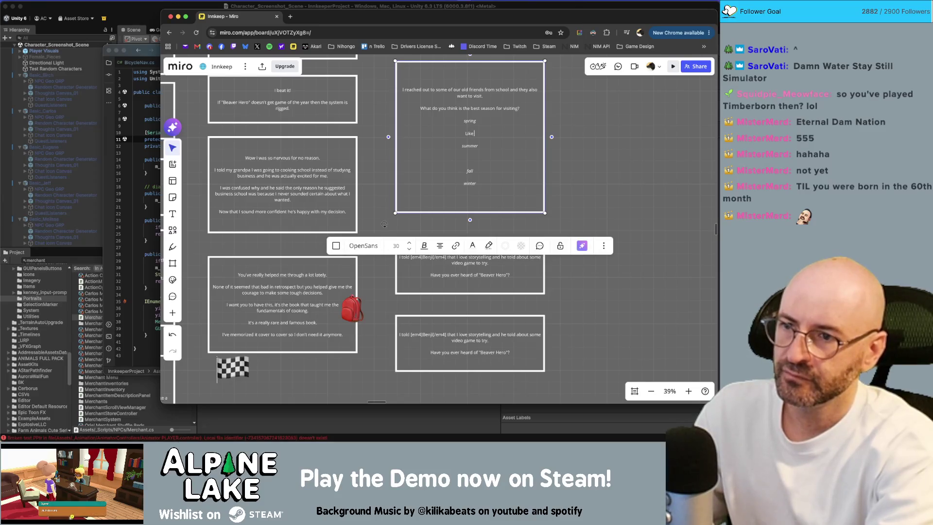
{"action": "type", "text": " when I"}
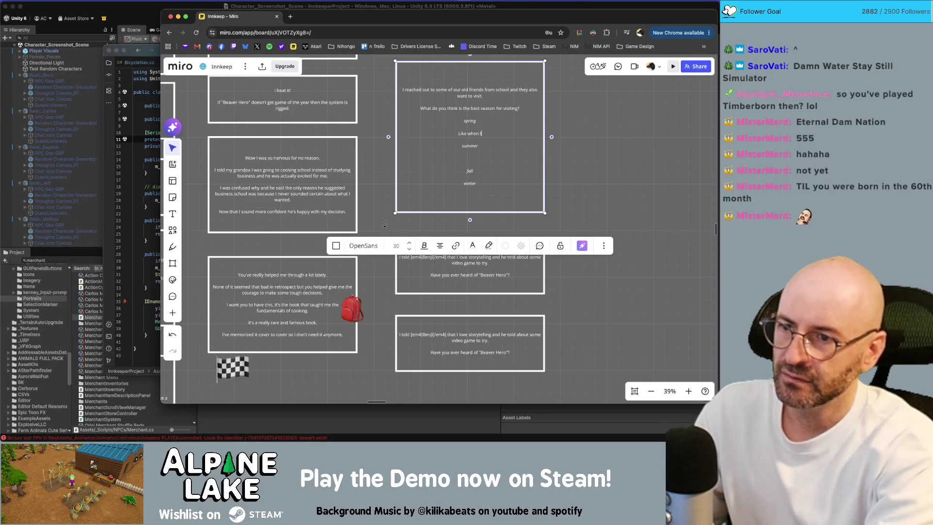
{"action": "type", "text": " everything in the meado"}
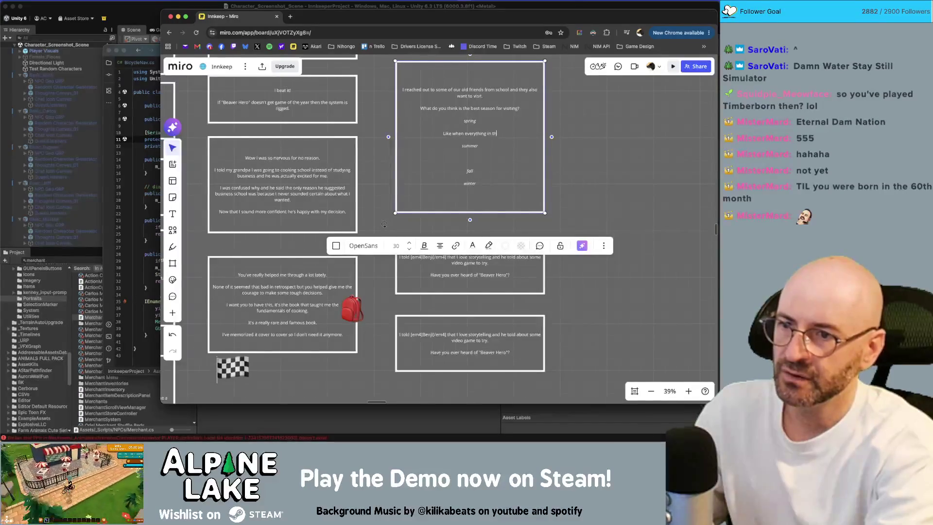
{"action": "key", "text": "BackSpace"}
{"action": "key", "text": "BackSpace"}
{"action": "key", "text": "BackSpace"}
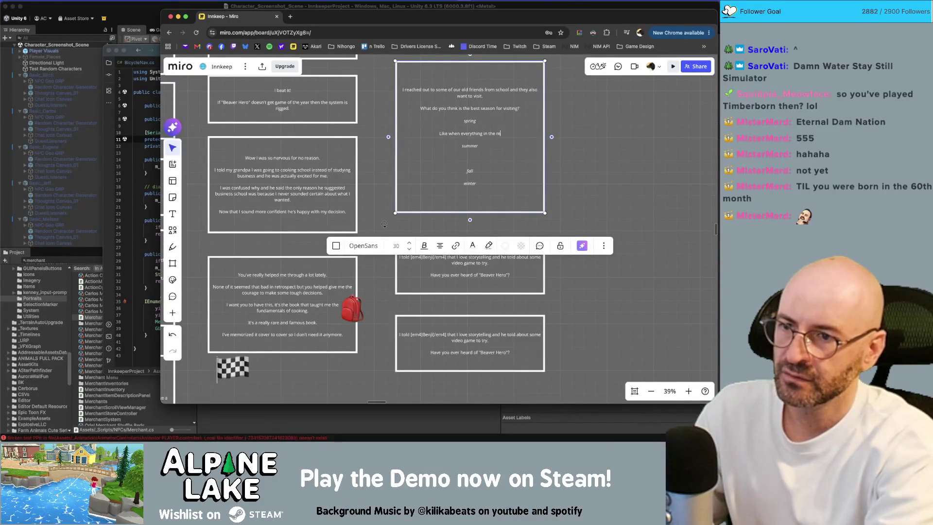
{"action": "type", "text": "[em1]"}
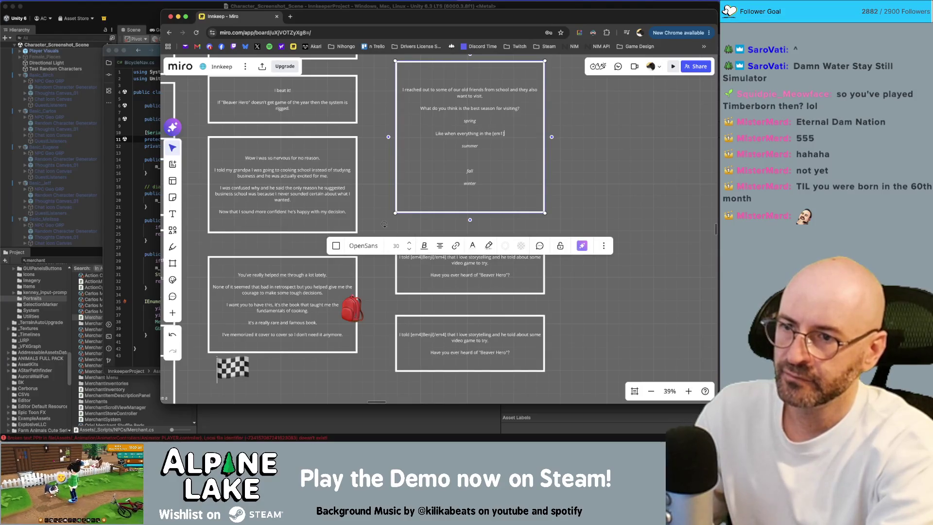
{"action": "type", "text": "]Alpine"}
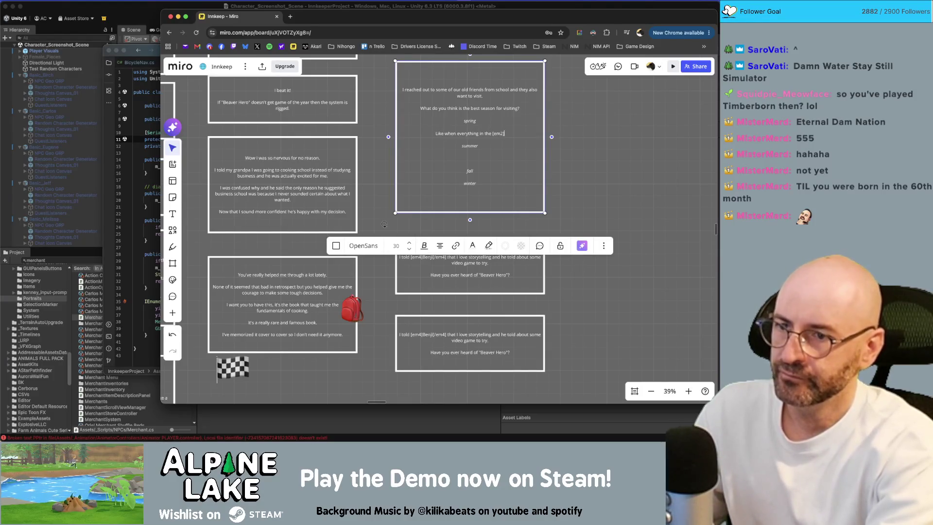
{"action": "type", "text": " Meadow[/em2"}
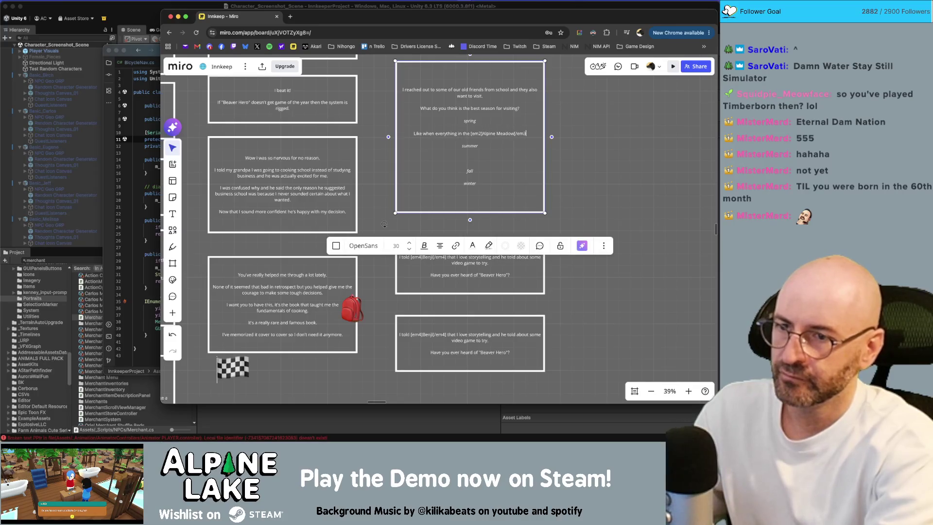
{"action": "type", "text": "] sta"}
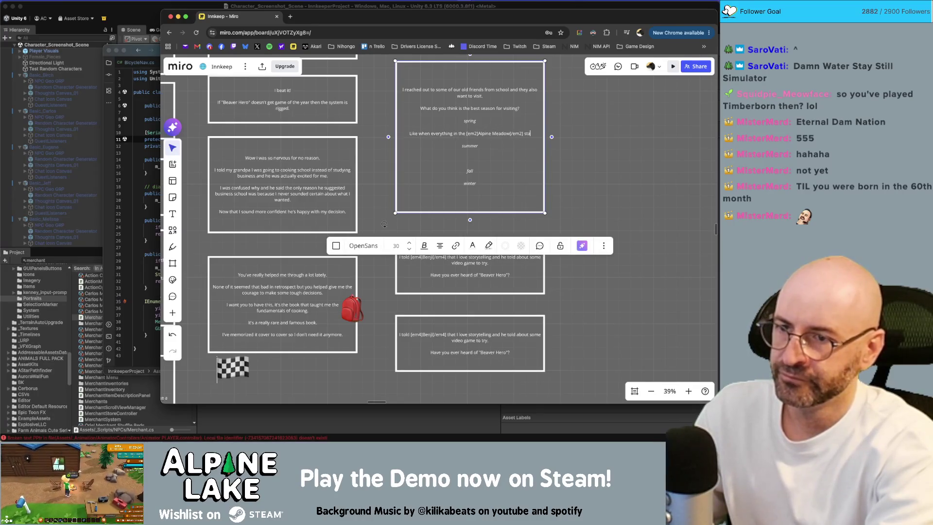
{"action": "type", "text": "rts to bloom."}
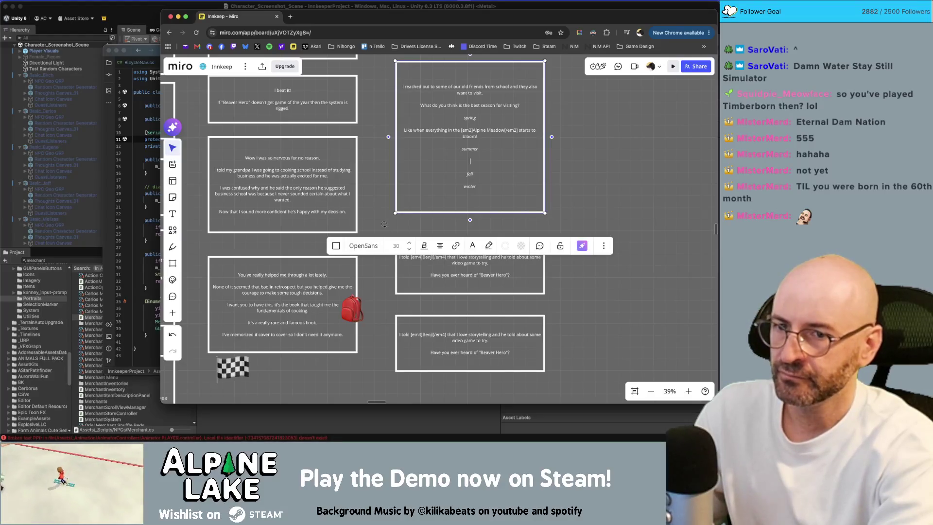
Add the summer reply about camping outdoors and the fall reply about pretty leaves
{"action": "type", "text": "Perfect w"}
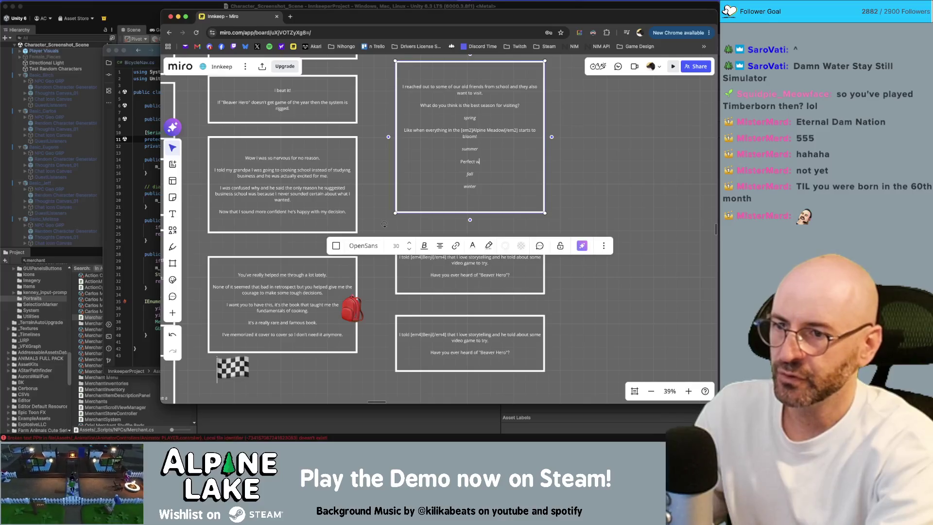
{"action": "type", "text": "eather for some camping "}
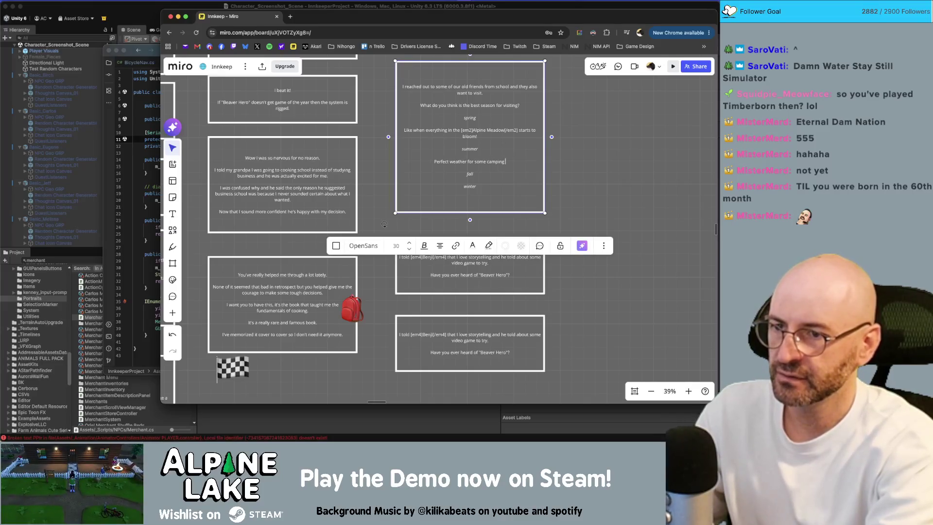
{"action": "type", "text": "outsdoors."}
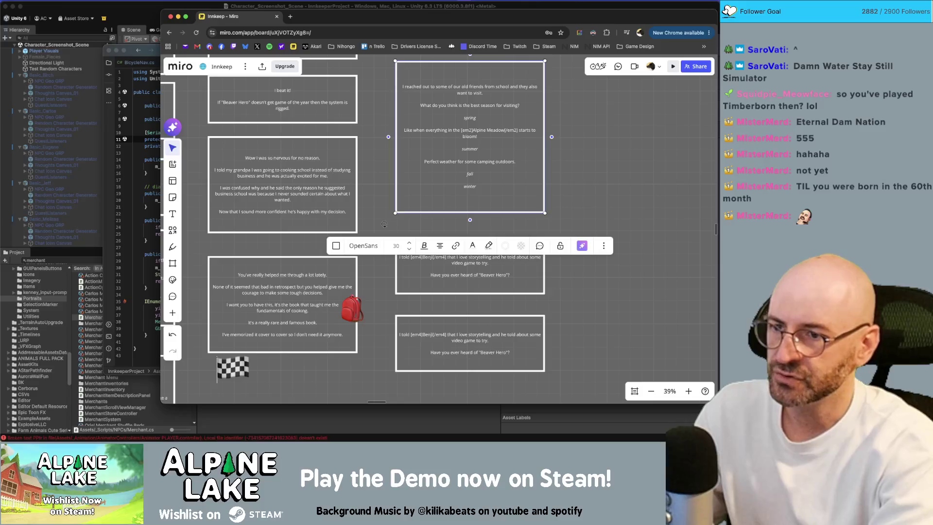
{"action": "key", "text": "Return"}
{"action": "type", "text": "The Ol"}
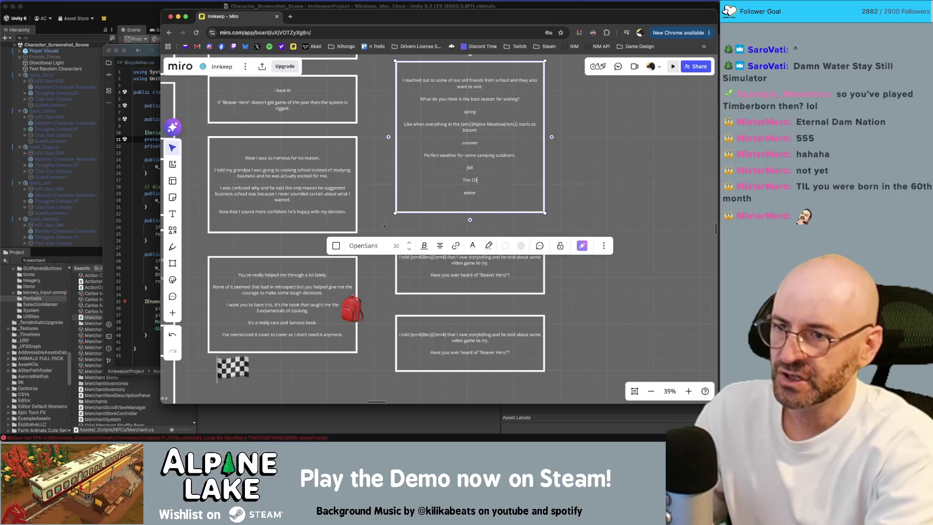
{"action": "key", "text": "BackSpace"}
{"action": "type", "text": "of the leav"}
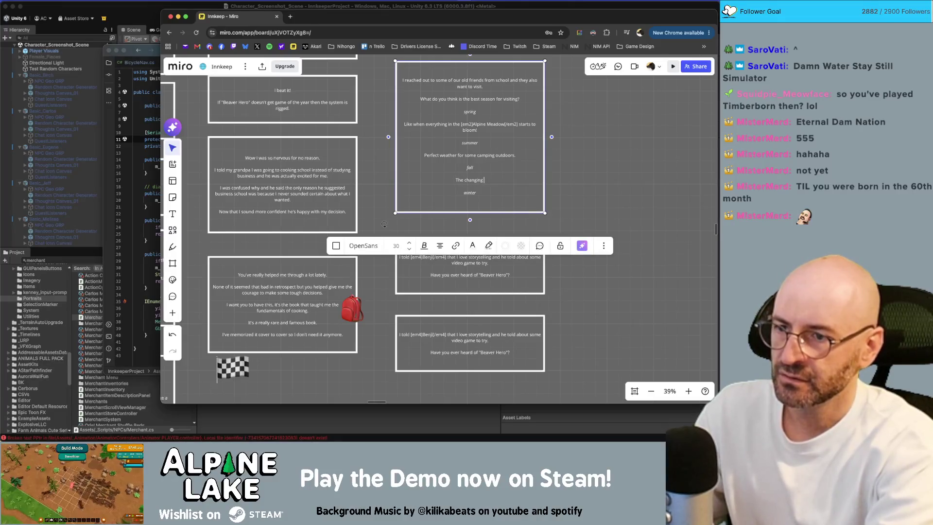
{"action": "type", "text": "es "}
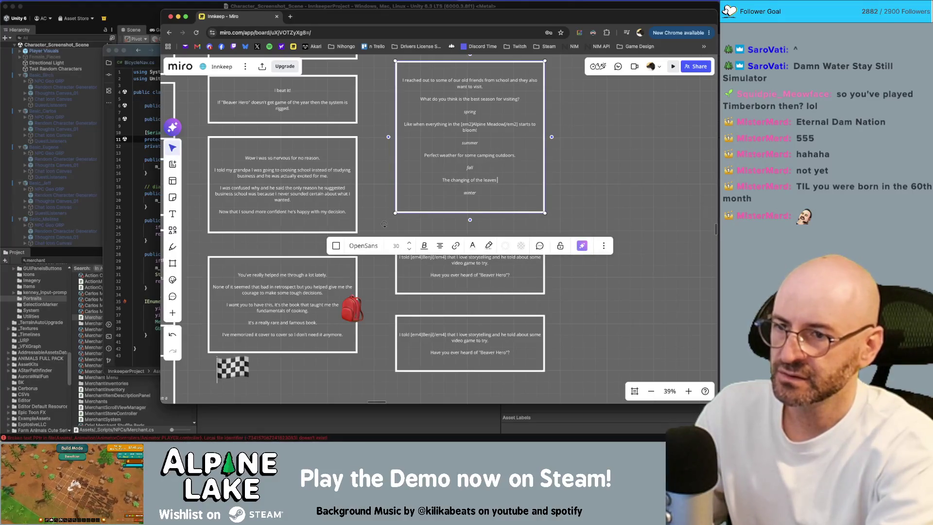
{"action": "type", "text": "is quite be"}
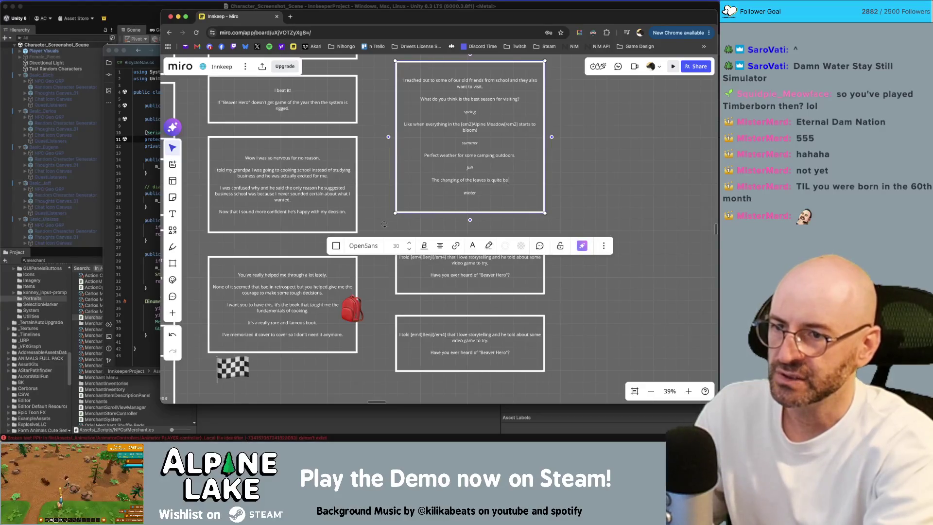
{"action": "key", "text": "BackSpace"}
{"action": "key", "text": "BackSpace"}
{"action": "type", "text": "pretty."}
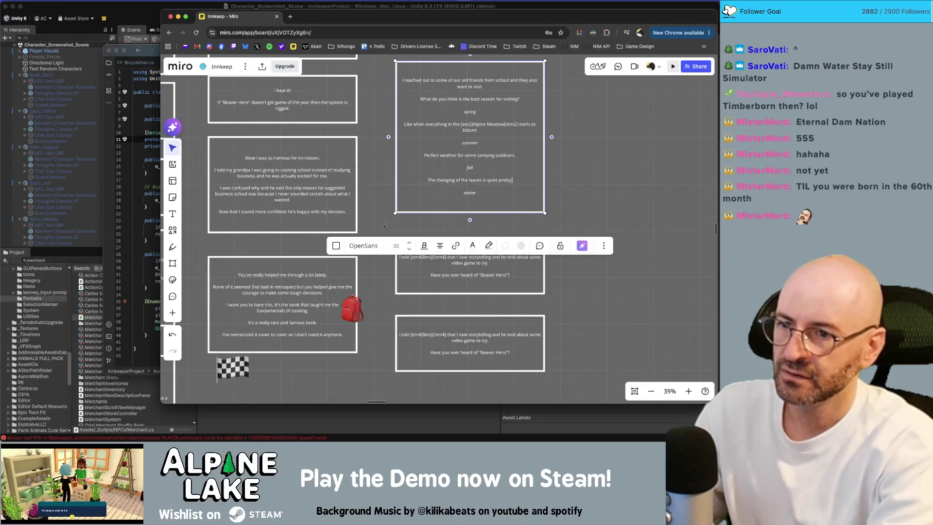
Start a winter reply: 'blanket of snow feels kind of magical.'
{"action": "key", "text": "Down"}
{"action": "key", "text": "Down"}
{"action": "key", "text": "Return"}
{"action": "key", "text": "Return"}
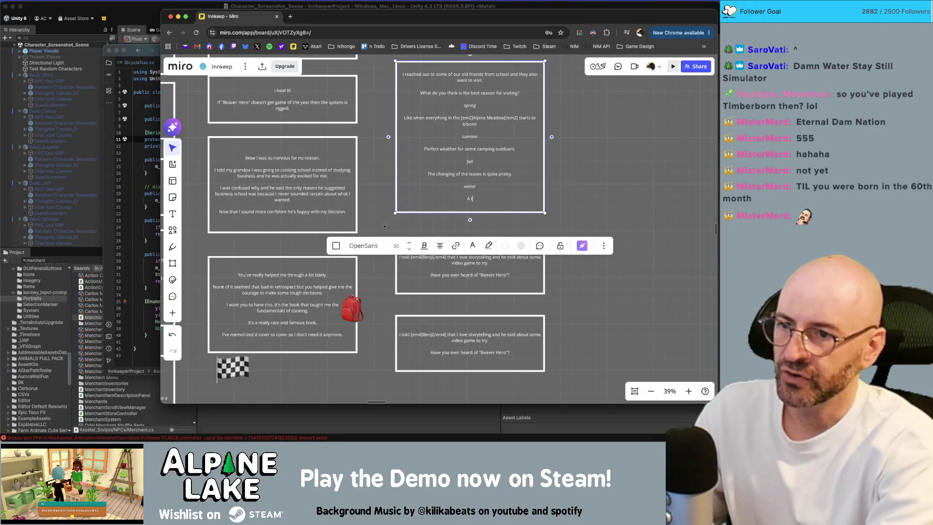
{"action": "type", "text": "blanket of snow"}
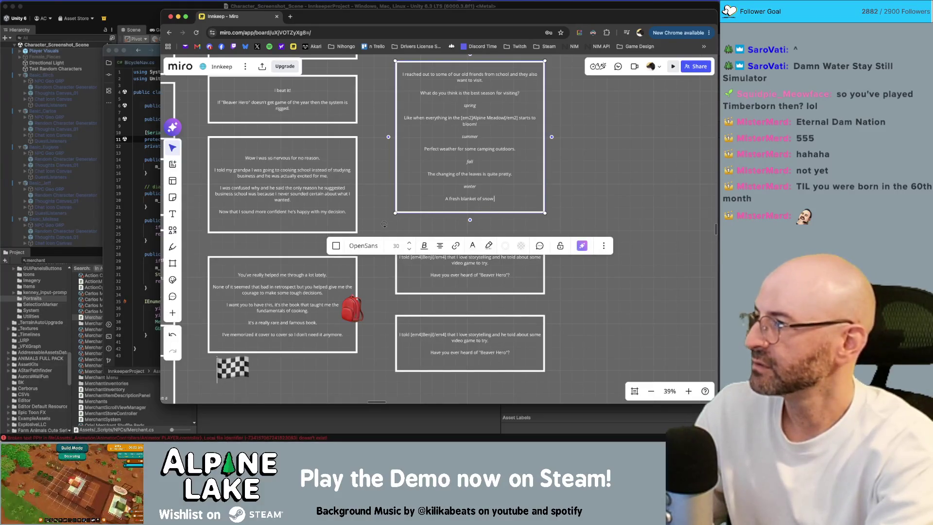
{"action": "type", "text": " feels m"}
{"action": "key", "text": "BackSpace"}
{"action": "type", "text": "k"}
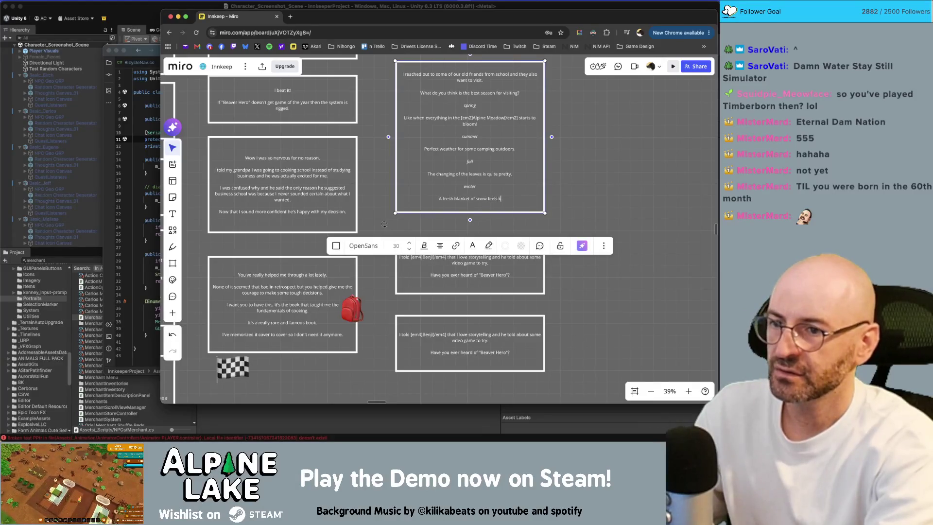
{"action": "type", "text": "ind of magical."}
Reword the winter reply to 'A untouched blanket of snow feels so peaceful.'
{"action": "key", "text": "super+Left"}
{"action": "type", "text": "untouche"}
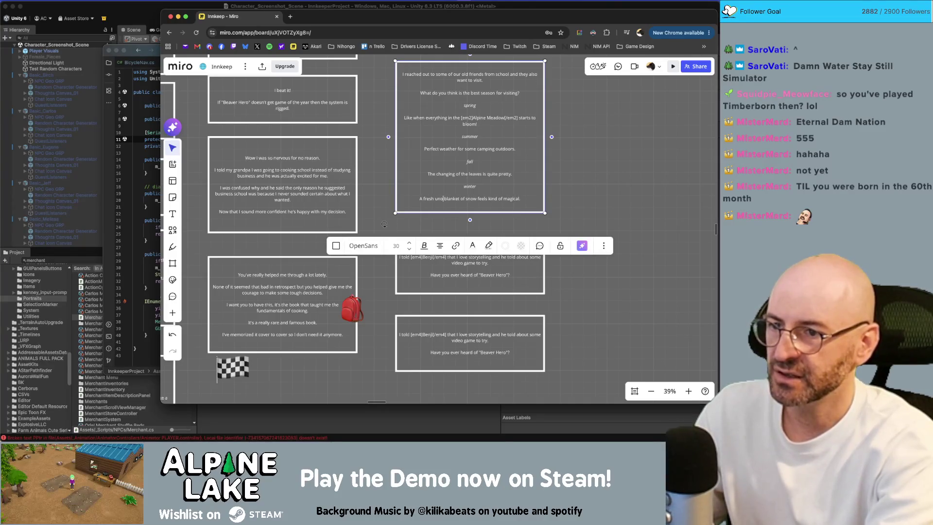
{"action": "type", "text": "d"}
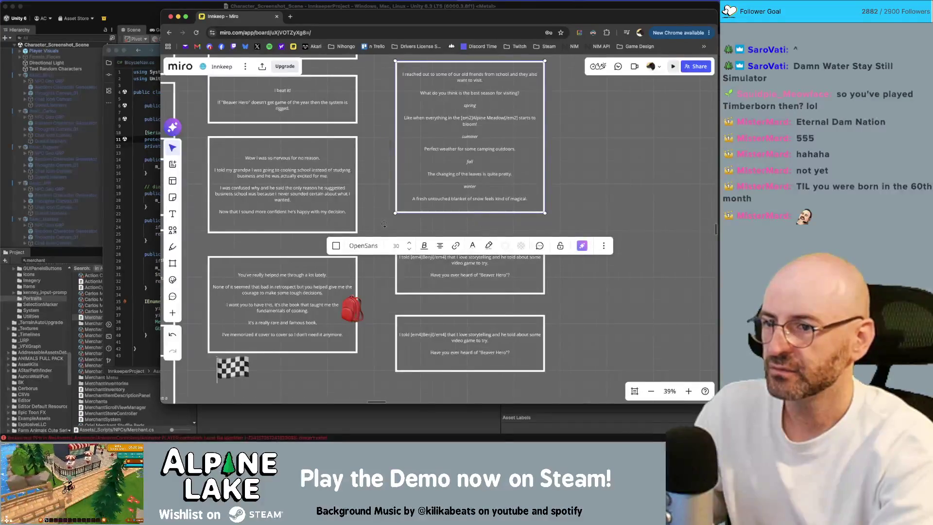
{"action": "type", "text": " blanket of snow cover "}
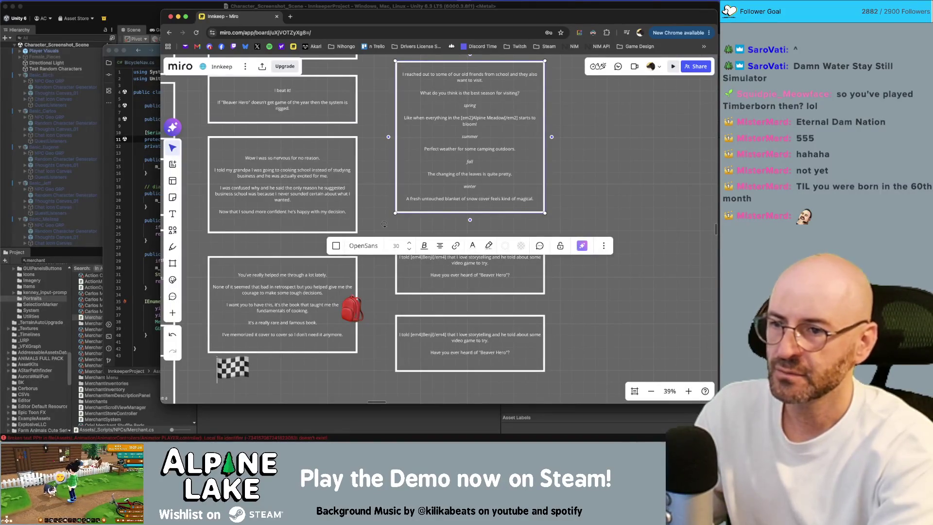
{"action": "type", "text": "ing"}
{"action": "key", "text": "alt+Left"}
{"action": "key", "text": "alt+Left"}
{"action": "key", "text": "alt+Left"}
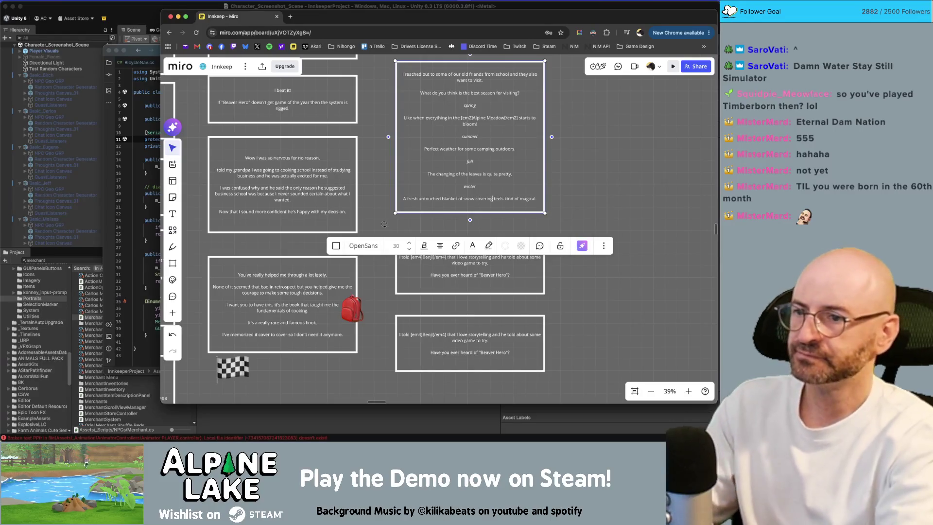
{"action": "key", "text": "Delete"}
{"action": "key", "text": "Delete"}
{"action": "key", "text": "Delete"}
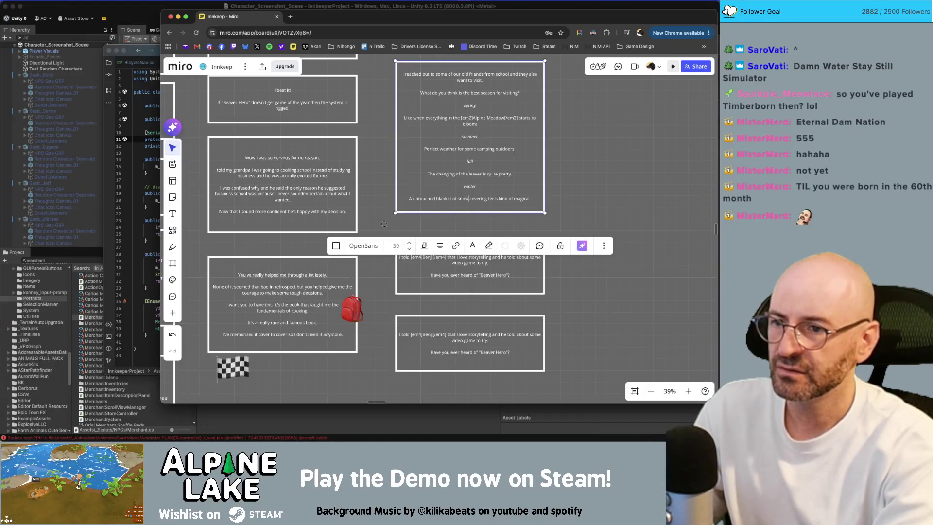
{"action": "key", "text": "Delete"}
{"action": "key", "text": "Delete"}
{"action": "key", "text": "Delete"}
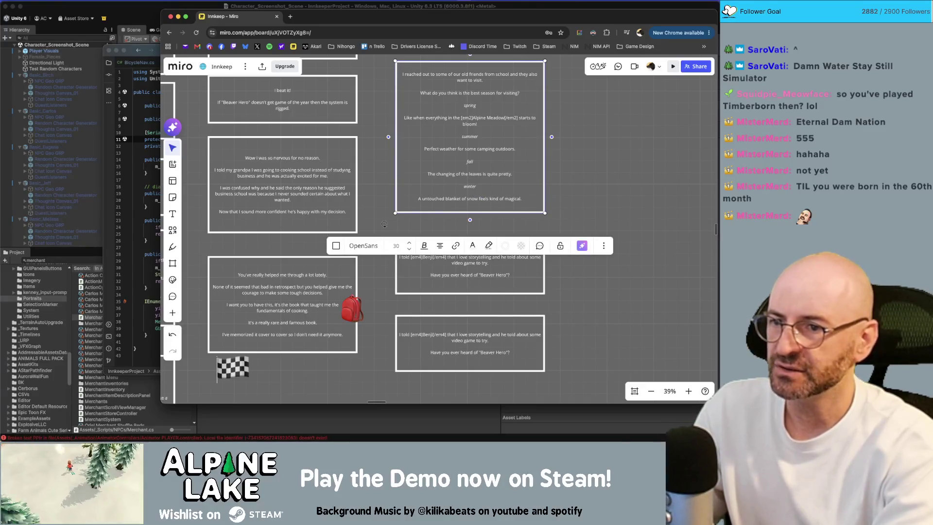
{"action": "key", "text": "Delete"}
{"action": "key", "text": "Delete"}
{"action": "key", "text": "Delete"}
{"action": "key", "text": "BackSpace"}
{"action": "key", "text": "BackSpace"}
{"action": "key", "text": "BackSpace"}
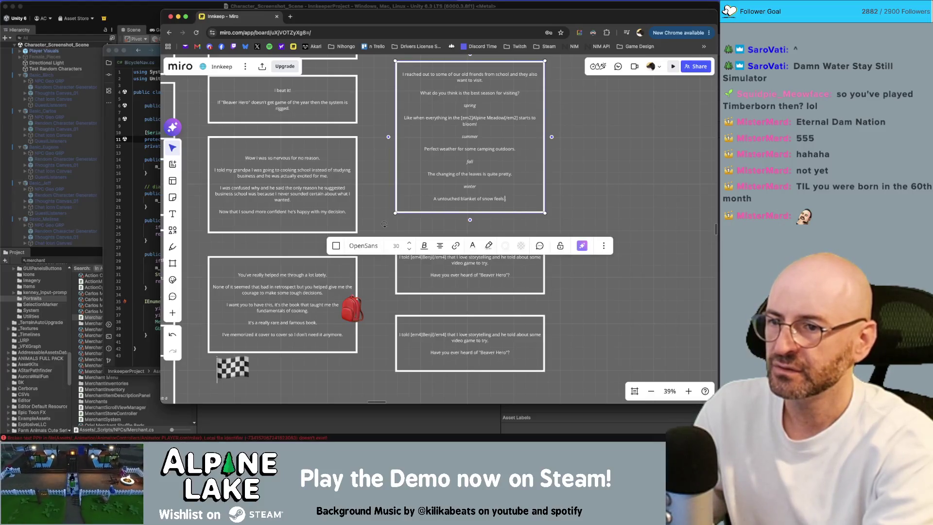
{"action": "type", "text": "so peaceful"}
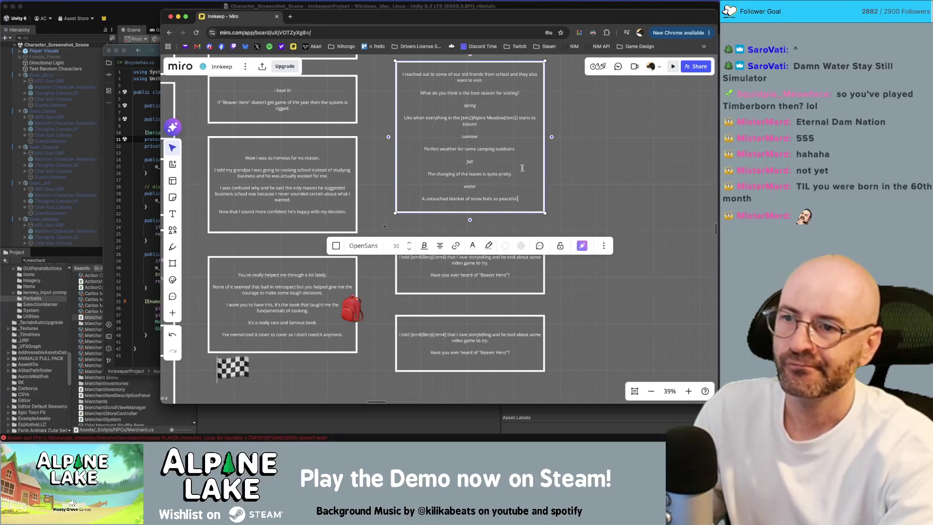
{"action": "left_click_drag", "start_coordinate": [564, 149], "coordinate": [573, 202]}
Add a period after spring and start capitalising summer, undoing an accidental text wipe
{"action": "left_click", "coordinate": [460, 140]}
{"action": "left_click", "coordinate": [578, 159]}
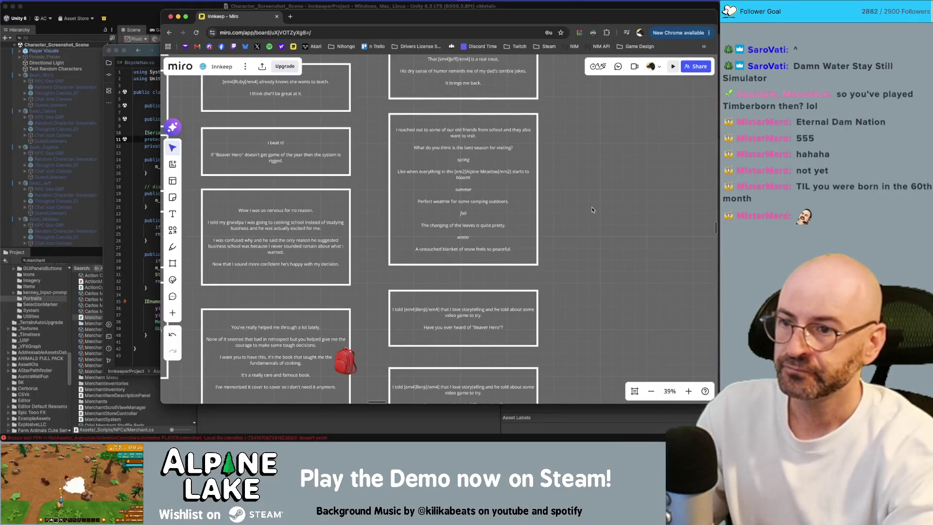
{"action": "double_click", "coordinate": [474, 159]}
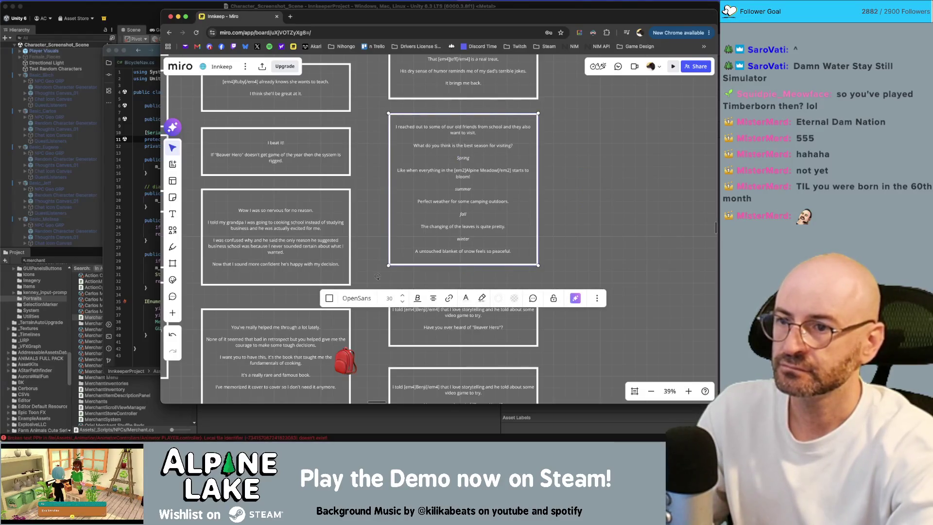
{"action": "type", "text": "."}
{"action": "key", "text": "Down"}
{"action": "key", "text": "Down"}
{"action": "key", "text": "Down"}
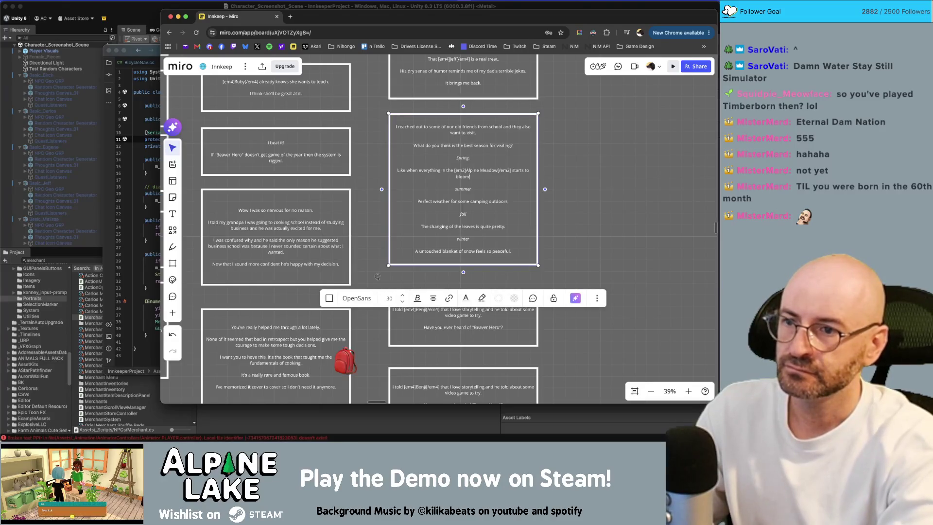
{"action": "key", "text": "alt+BackSpace"}
{"action": "type", "text": "S"}
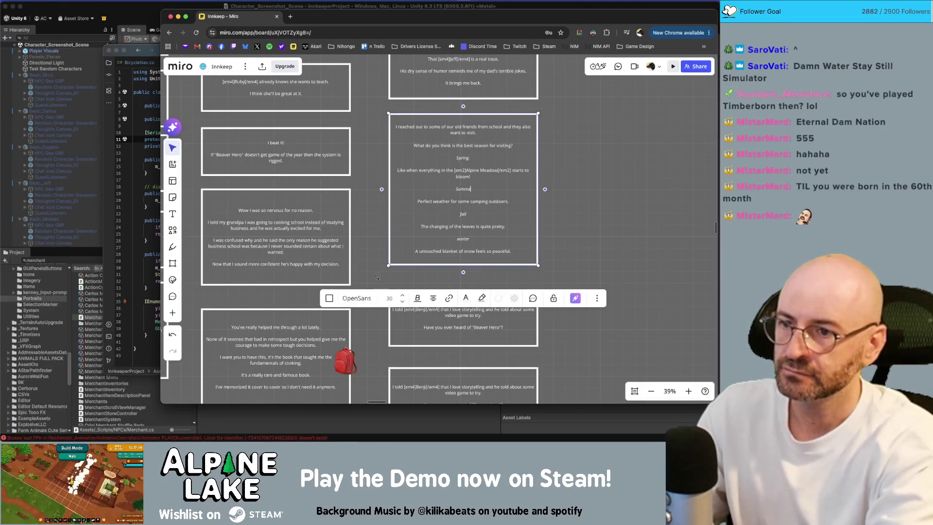
{"action": "key", "text": "super+a"}
{"action": "type", "text": "a"}
{"action": "key", "text": "super+shift+f"}
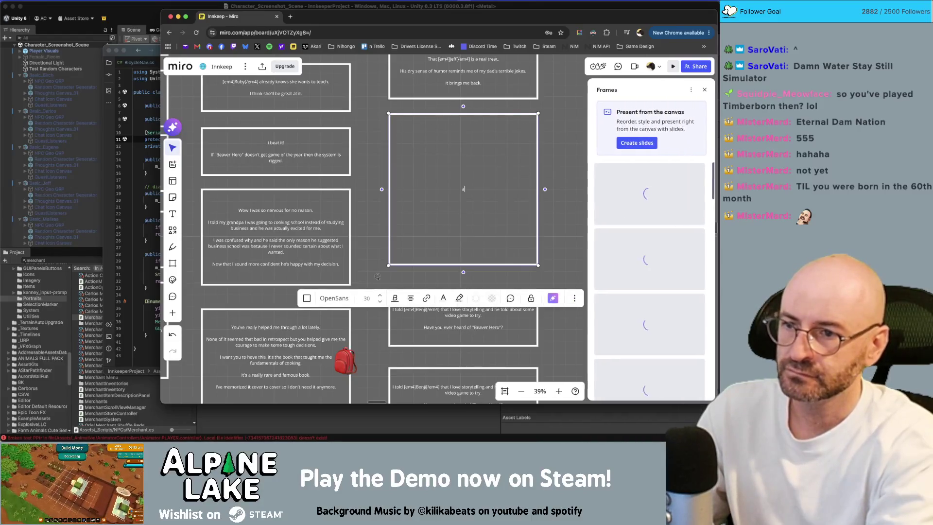
{"action": "left_click", "coordinate": [575, 145]}
{"action": "key", "text": "super+z"}
{"action": "key", "text": "super+z"}
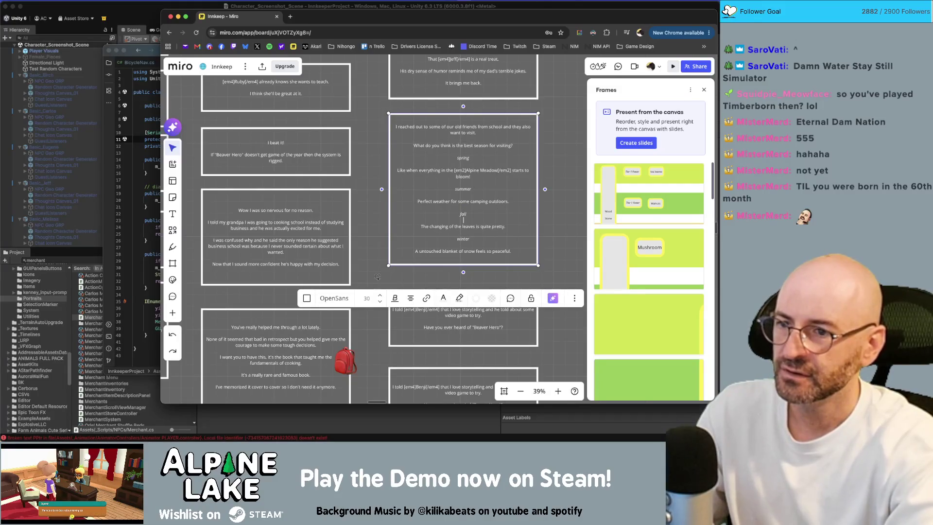
Close the Frames panel and change fall and winter to 'Fall.' and 'Winter.'
{"action": "left_click", "coordinate": [703, 89]}
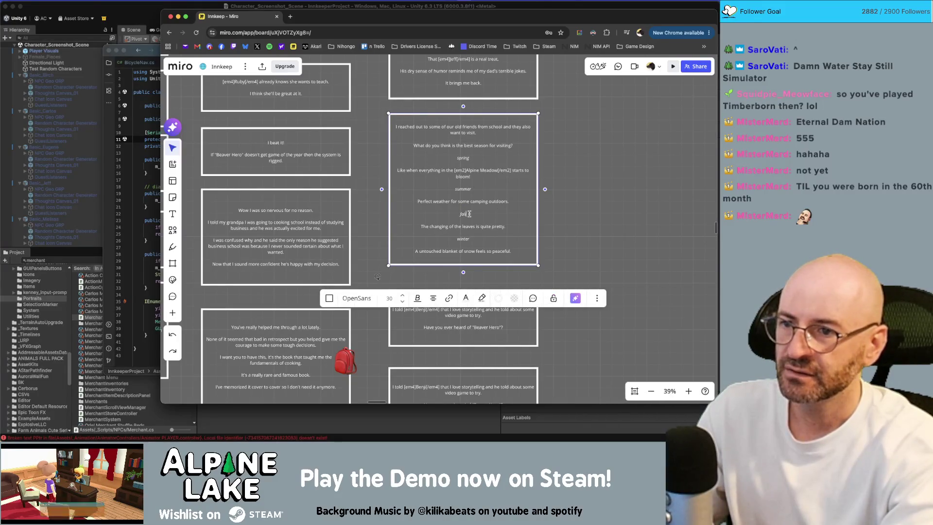
{"action": "key", "text": "super+shift+f"}
{"action": "key", "text": "Escape"}
{"action": "left_click", "coordinate": [502, 214]}
{"action": "left_click", "coordinate": [704, 90]}
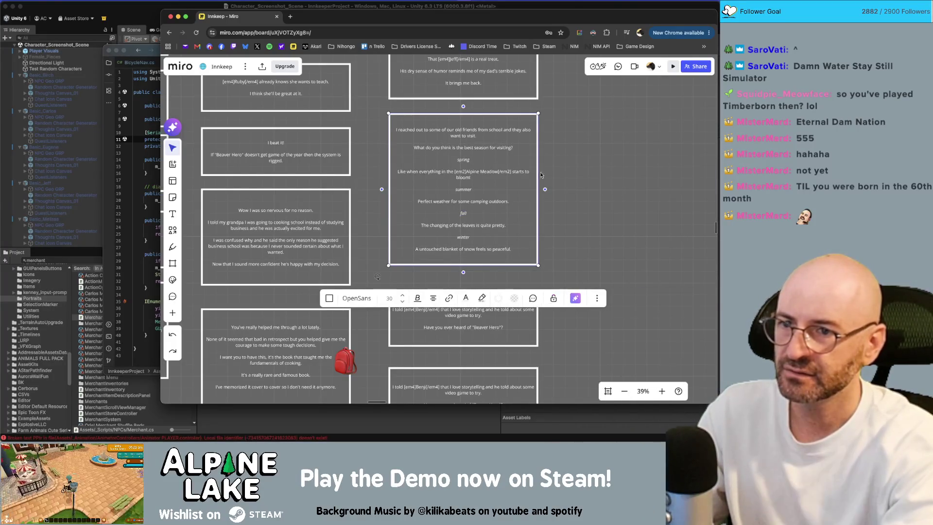
{"action": "left_click", "coordinate": [491, 215]}
{"action": "type", "text": "Fall."}
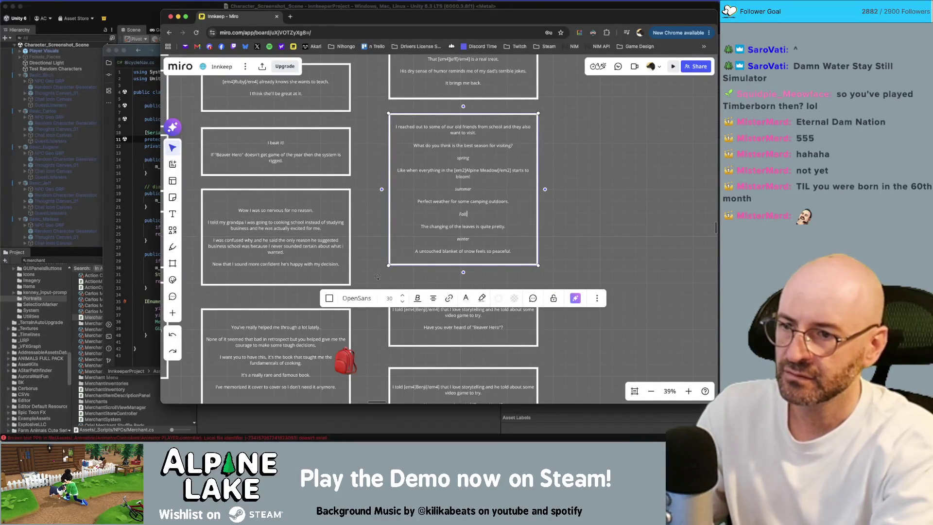
{"action": "type", "text": "Winter."}
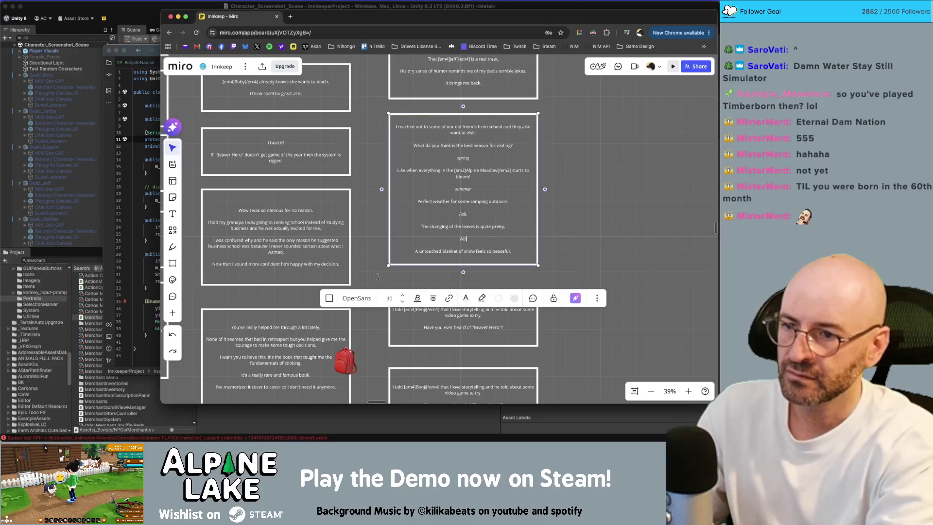
{"action": "key", "text": "Escape"}
{"action": "left_click", "coordinate": [587, 223]}
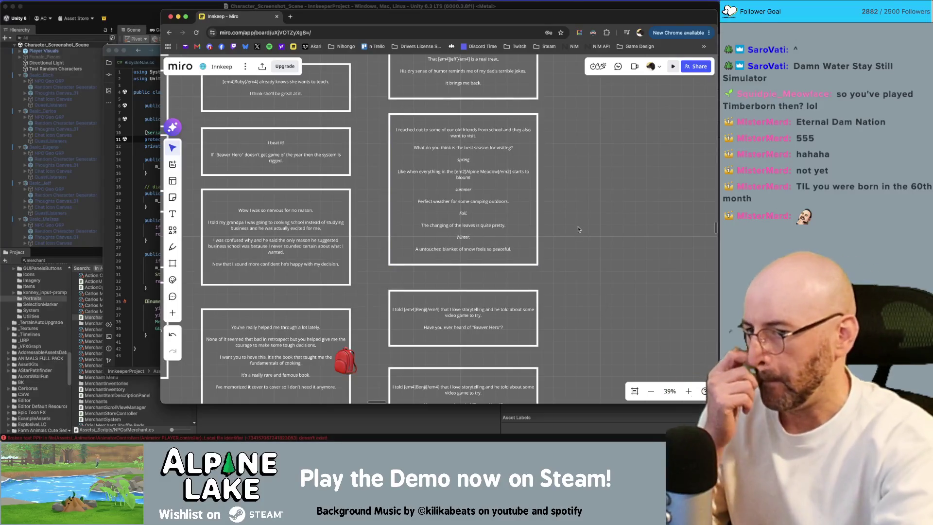
Clear the old Beaver Hero text from the lower copy card
{"action": "scroll", "coordinate": [586, 223], "scroll_direction": "down", "scroll_amount": 2}
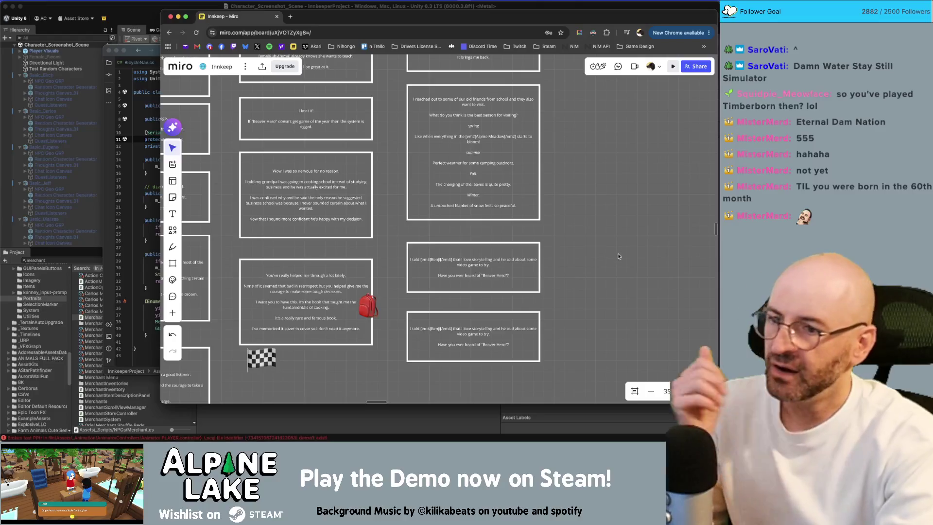
{"action": "scroll", "coordinate": [587, 223], "scroll_direction": "down", "scroll_amount": 2}
{"action": "left_click", "coordinate": [514, 291]}
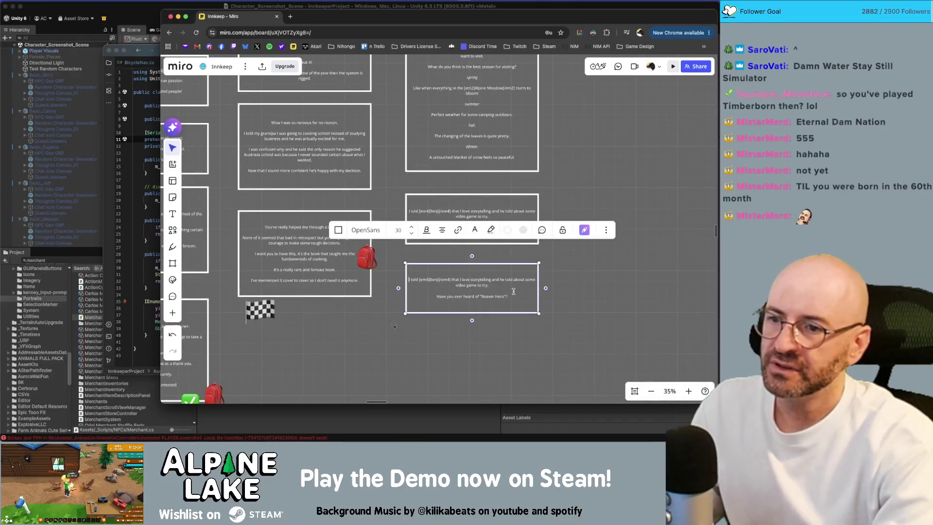
{"action": "left_click", "coordinate": [596, 283]}
{"action": "left_click", "coordinate": [486, 294]}
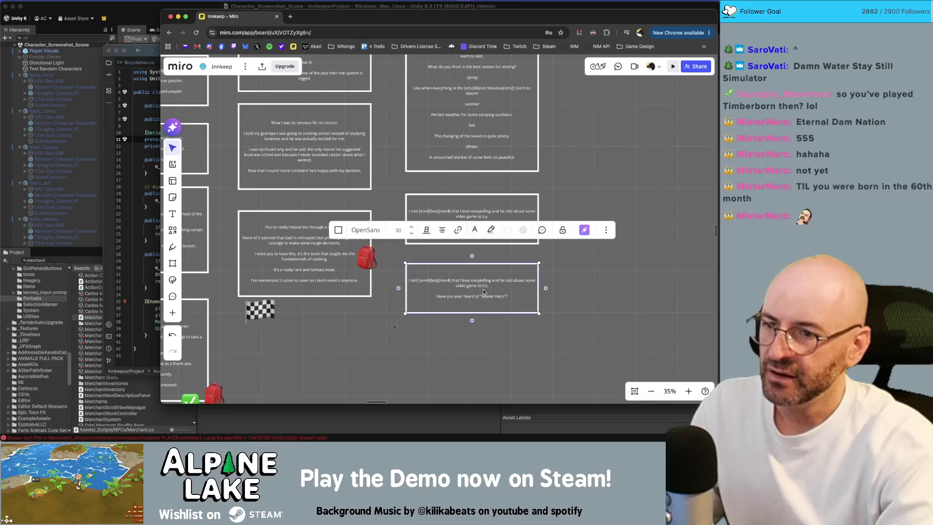
{"action": "left_click", "coordinate": [527, 293]}
{"action": "left_click", "coordinate": [495, 296]}
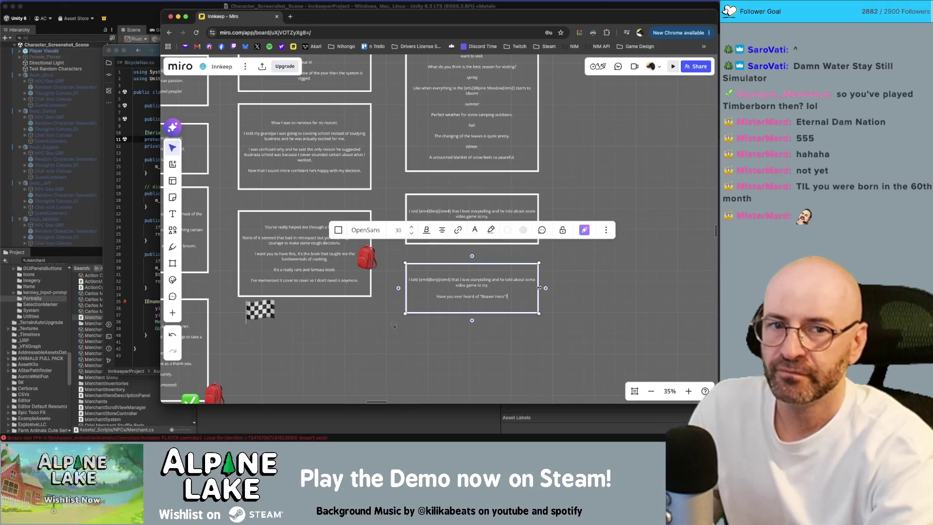
{"action": "key", "text": "super+a"}
{"action": "key", "text": "BackSpace"}
Make the card read 'I'm excited to try skiing soon!', shorten it, and drag a copy below
{"action": "type", "text": "I'm ex"}
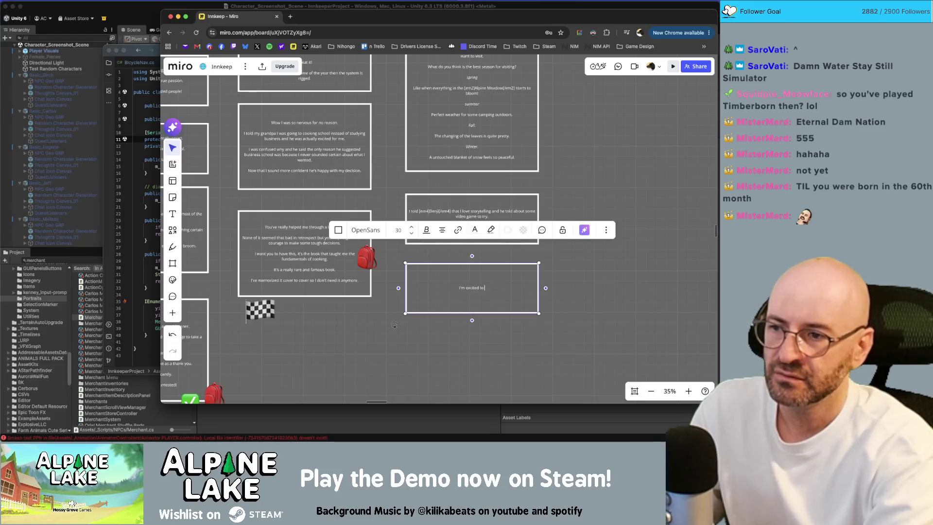
{"action": "type", "text": " b"}
{"action": "type", "text": "iing soon!"}
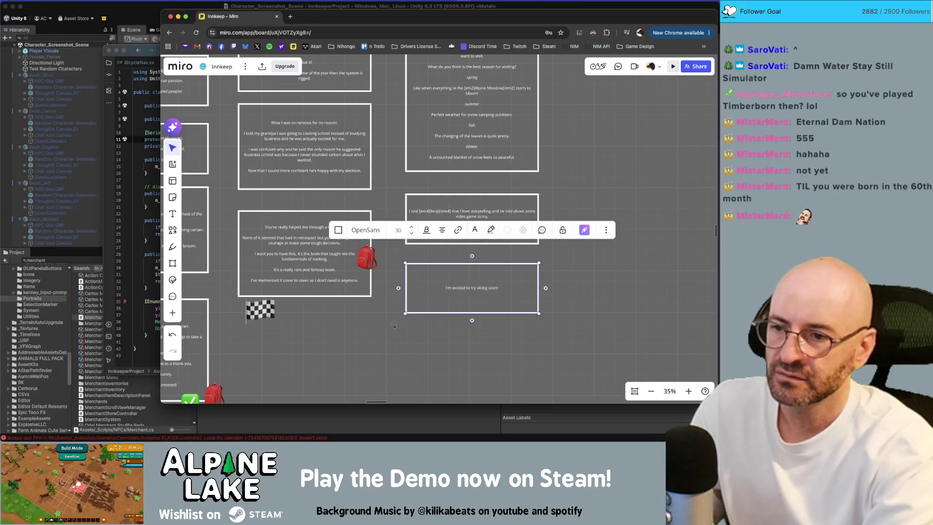
{"action": "key", "text": "BackSpace"}
{"action": "key", "text": "BackSpace"}
{"action": "key", "text": "BackSpace"}
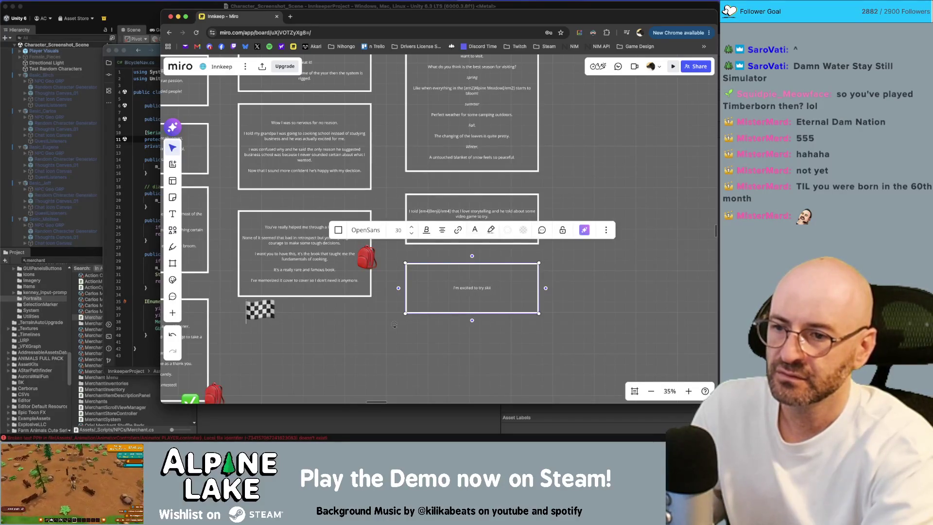
{"action": "type", "text": "cuout"}
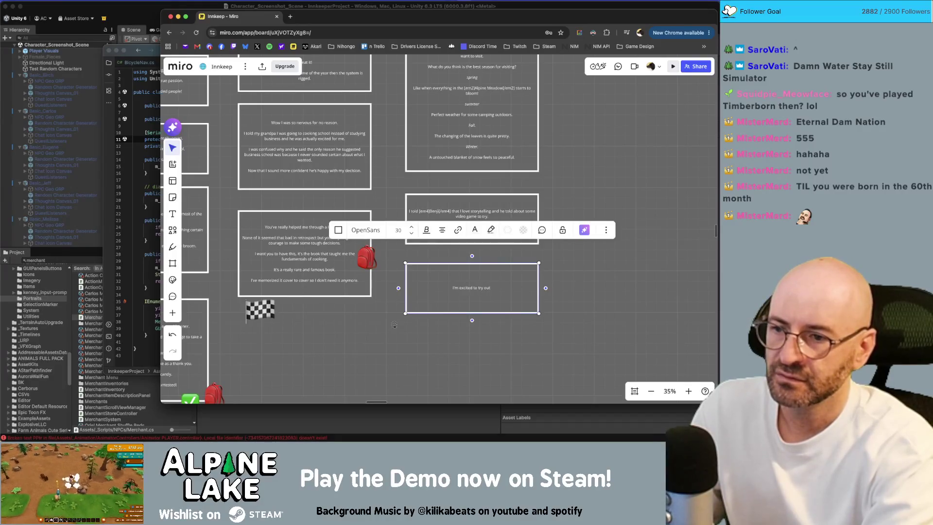
{"action": "type", "text": "iing"}
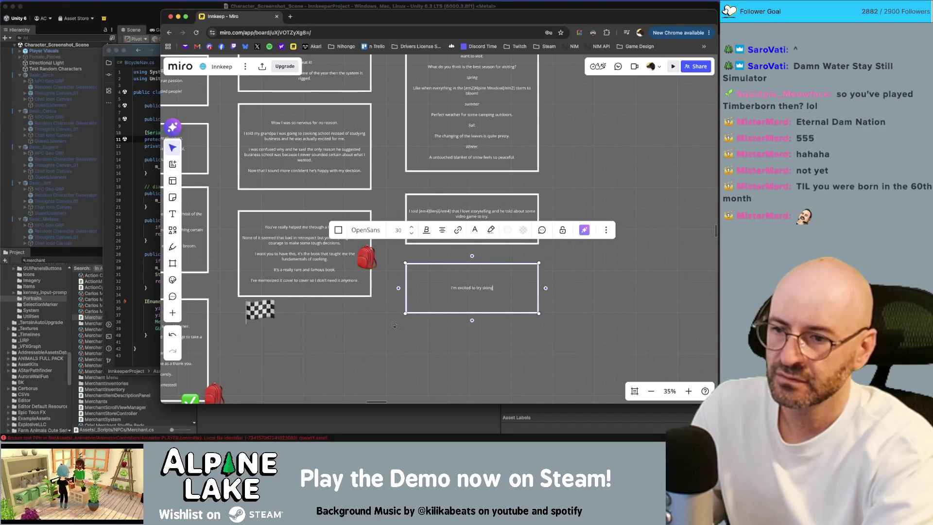
{"action": "type", "text": " soon!"}
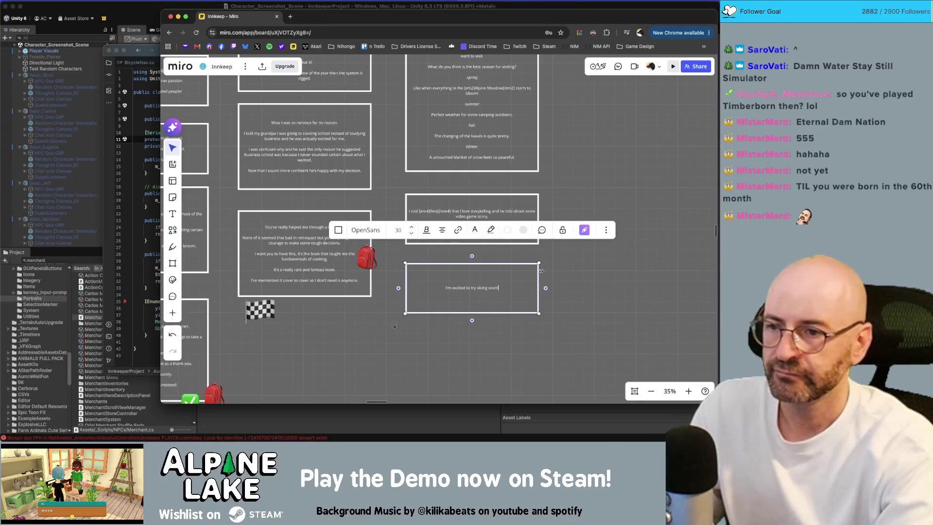
{"action": "key", "text": "Escape"}
{"action": "left_click_drag", "start_coordinate": [503, 314], "coordinate": [503, 303]}
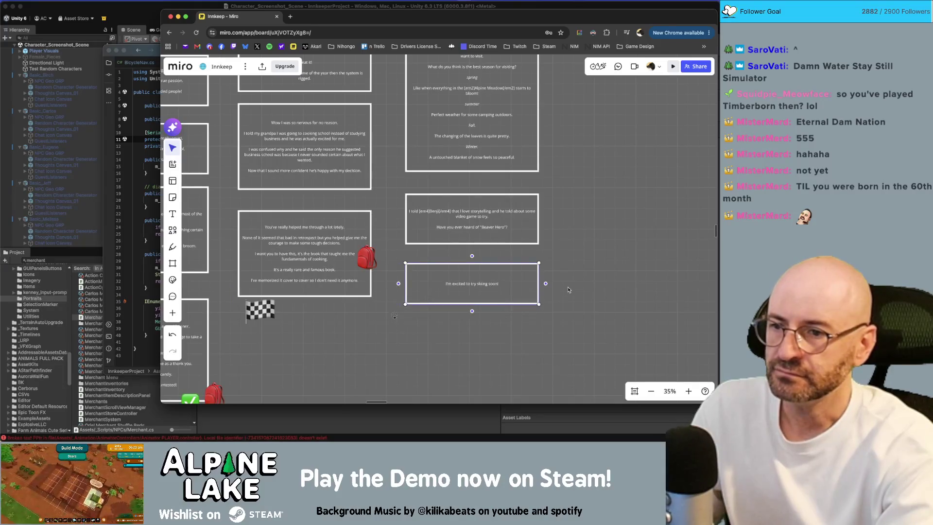
{"action": "scroll", "coordinate": [502, 292], "scroll_direction": "down", "scroll_amount": 2}
{"action": "mouse_move", "coordinate": [511, 254]}
{"action": "left_mouse_down"}
{"action": "mouse_move", "coordinate": [516, 299]}
{"action": "mouse_move", "coordinate": [508, 302]}
{"action": "left_mouse_up"}
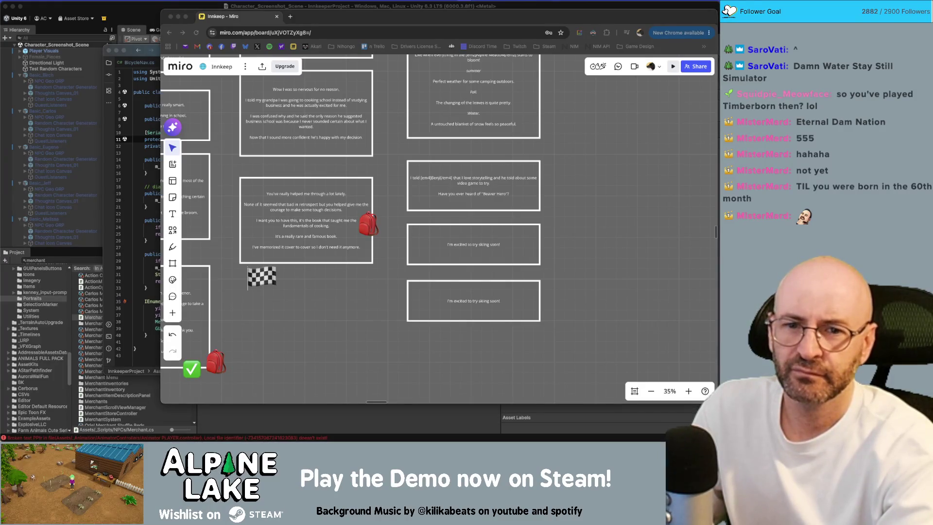
Check the duplicated skiing card, zooming out over the board and back in
{"action": "left_click", "coordinate": [592, 274]}
{"action": "left_click", "coordinate": [536, 292]}
{"action": "left_click", "coordinate": [586, 304]}
{"action": "scroll", "coordinate": [591, 303], "scroll_direction": "down", "scroll_amount": 6}
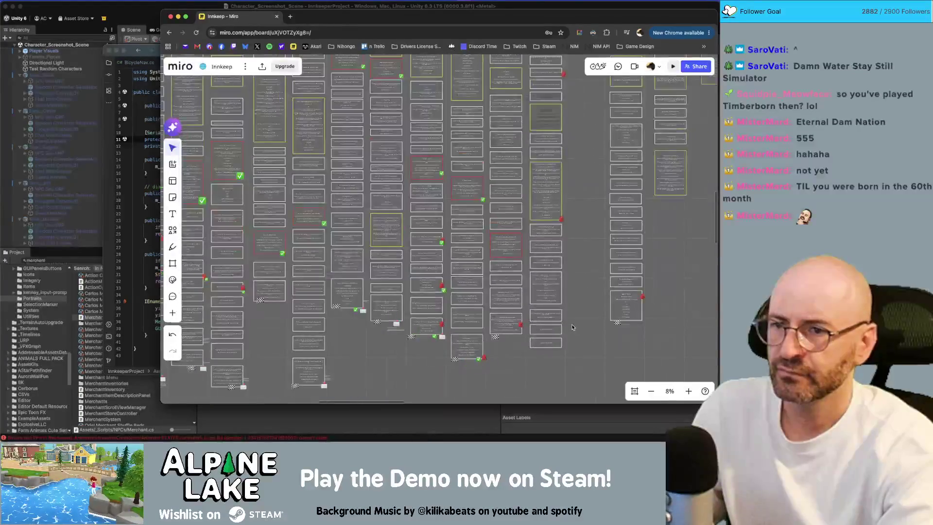
{"action": "scroll", "coordinate": [572, 327], "scroll_direction": "down", "scroll_amount": 1}
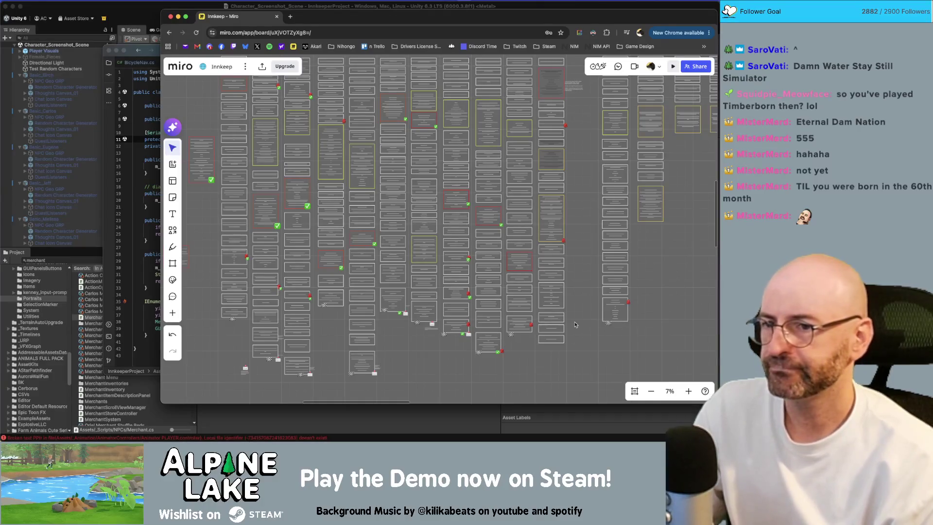
{"action": "scroll", "coordinate": [591, 238], "scroll_direction": "up", "scroll_amount": 2}
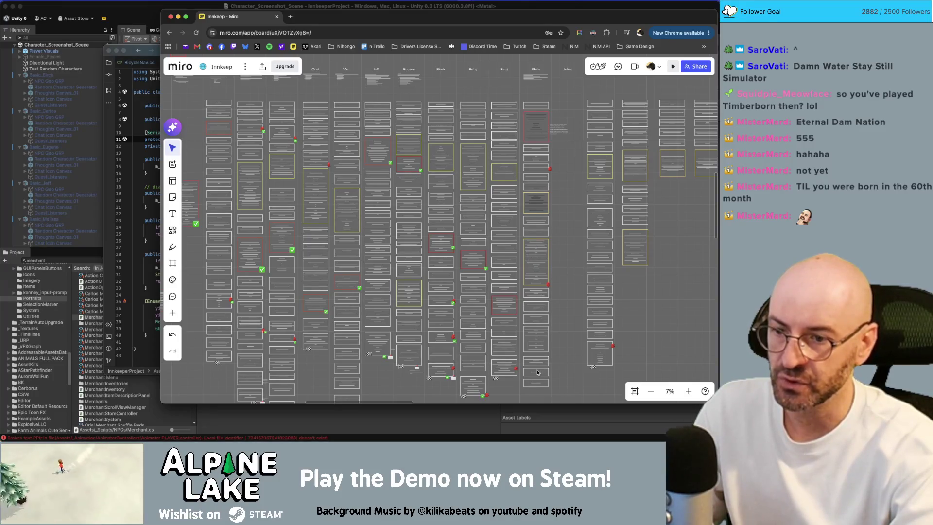
{"action": "scroll", "coordinate": [537, 372], "scroll_direction": "up", "scroll_amount": 5}
{"action": "scroll", "coordinate": [541, 384], "scroll_direction": "up", "scroll_amount": 5}
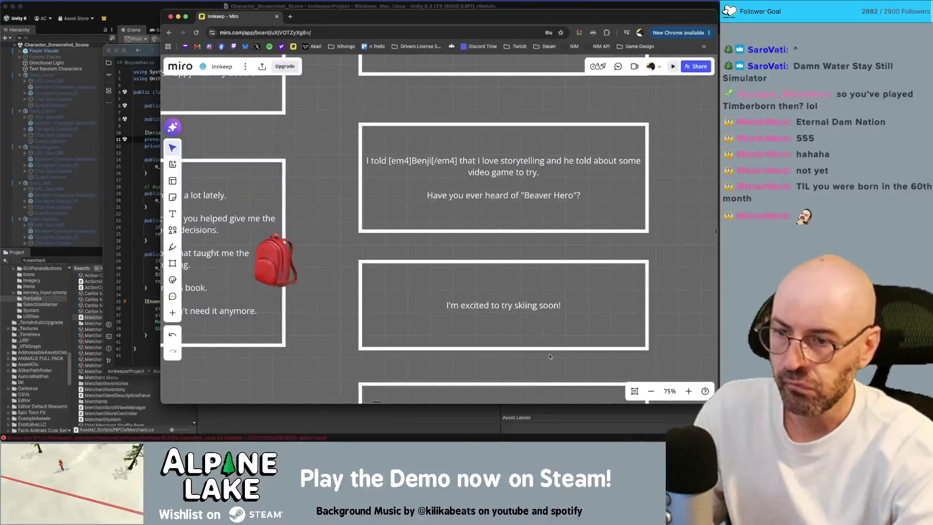
Replace the lower skiing copy's text with the new reply 'You know it's'
{"action": "scroll", "coordinate": [564, 272], "scroll_direction": "down", "scroll_amount": 4}
{"action": "left_click", "coordinate": [566, 267]}
{"action": "left_click", "coordinate": [567, 268]}
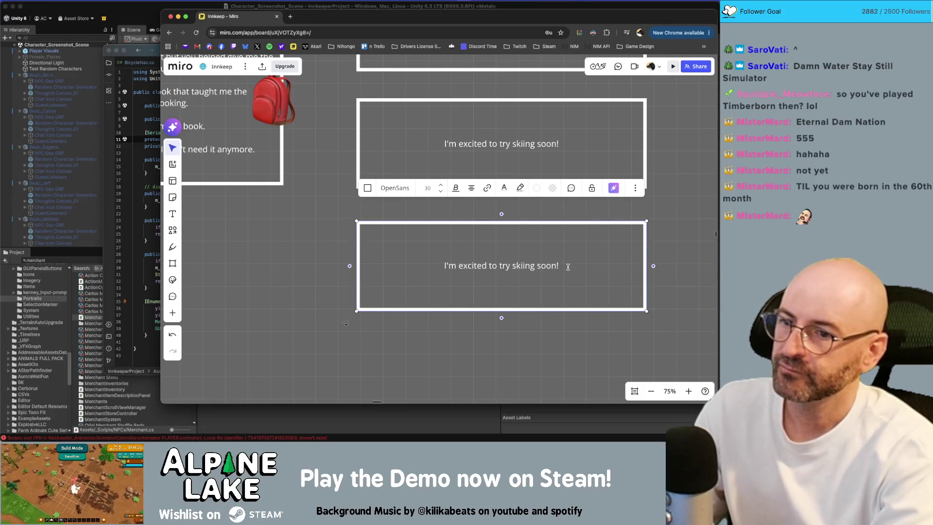
{"action": "key", "text": "super+a"}
{"action": "key", "text": "BackSpace"}
{"action": "type", "text": "You kno"}
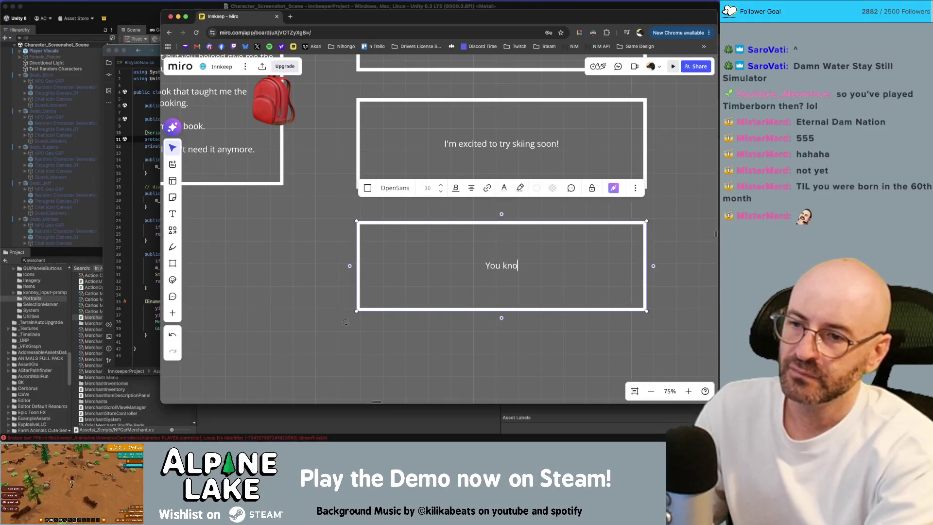
{"action": "type", "text": "w it's"}
{"action": "key", "text": "super+a"}
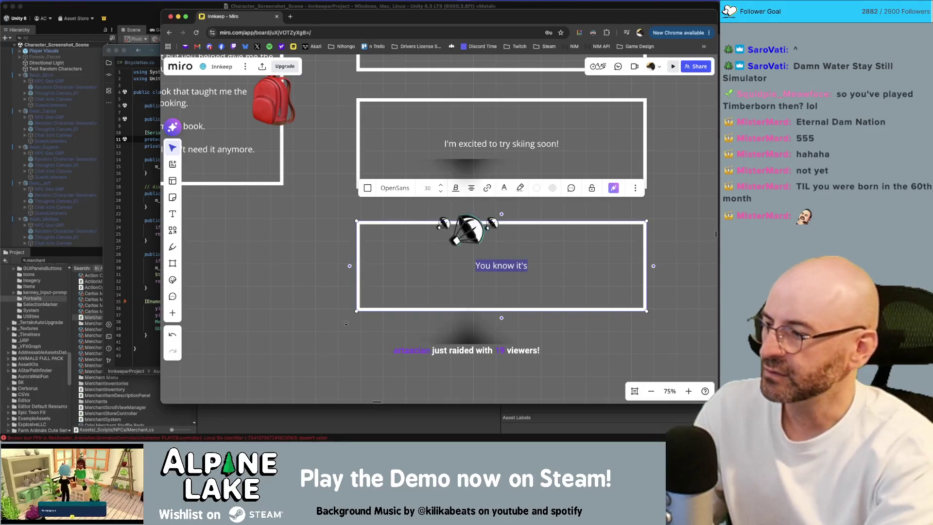
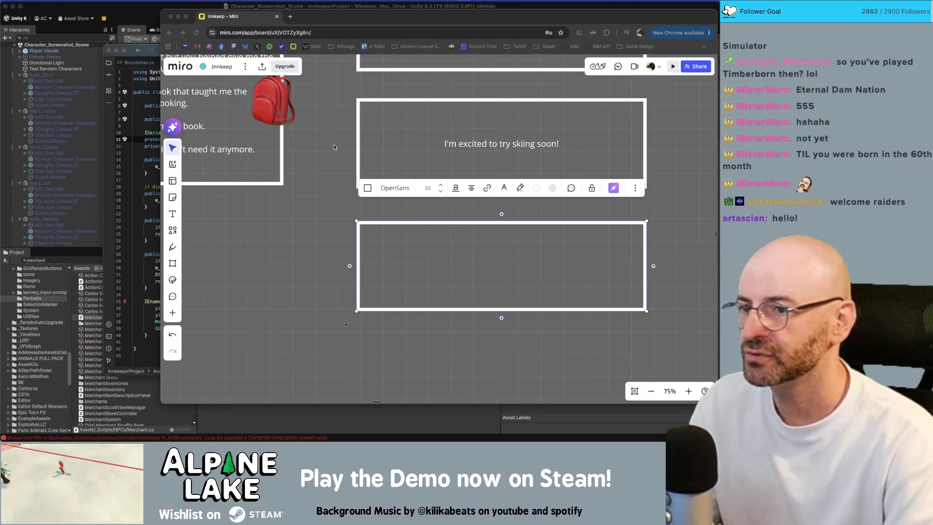
Zoom the Miro board out to 32%, deselect the empty text card, and return to Unity
{"action": "scroll", "coordinate": [320, 262], "scroll_direction": "down", "scroll_amount": 5}
{"action": "left_click", "coordinate": [507, 193]}
{"action": "left_click", "coordinate": [155, 16]}
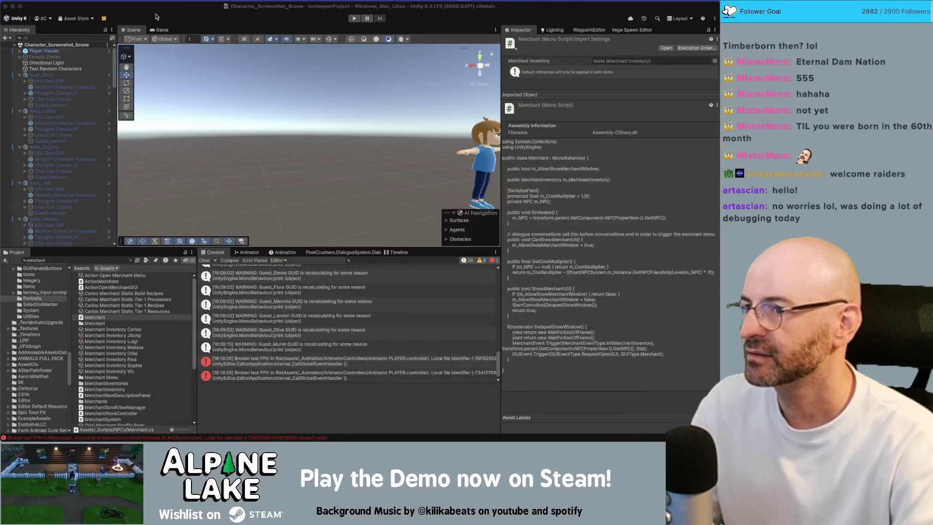
Search the Project for 'me scene' and open Main_Game_Scene
{"action": "left_click", "coordinate": [97, 259]}
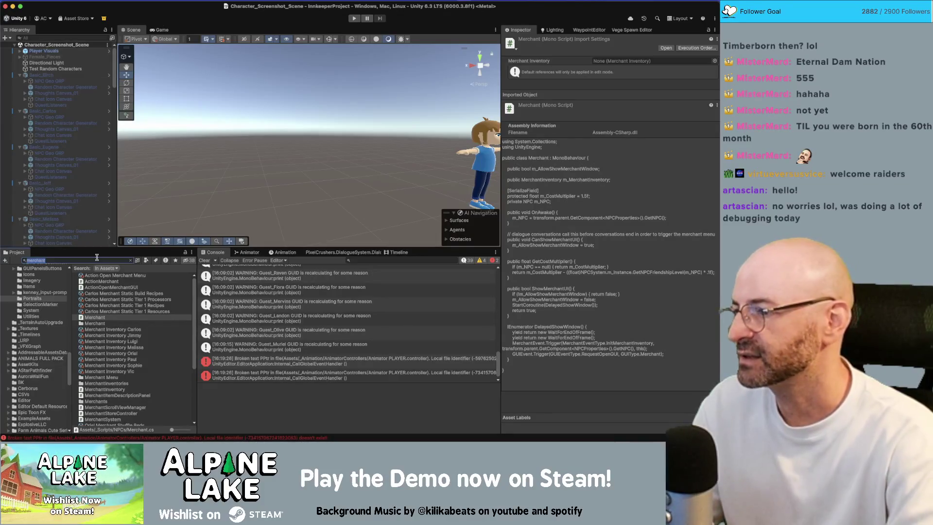
{"action": "type", "text": "ain game "}
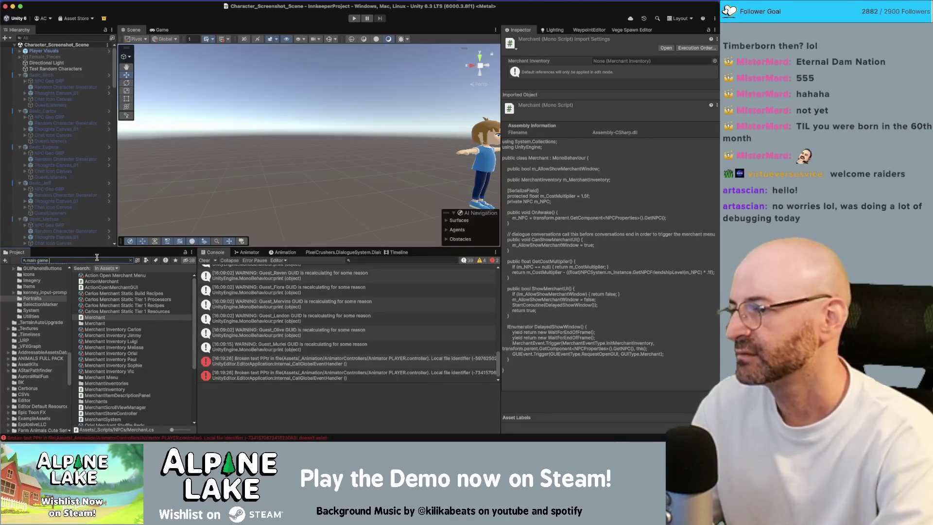
{"action": "type", "text": "scene"}
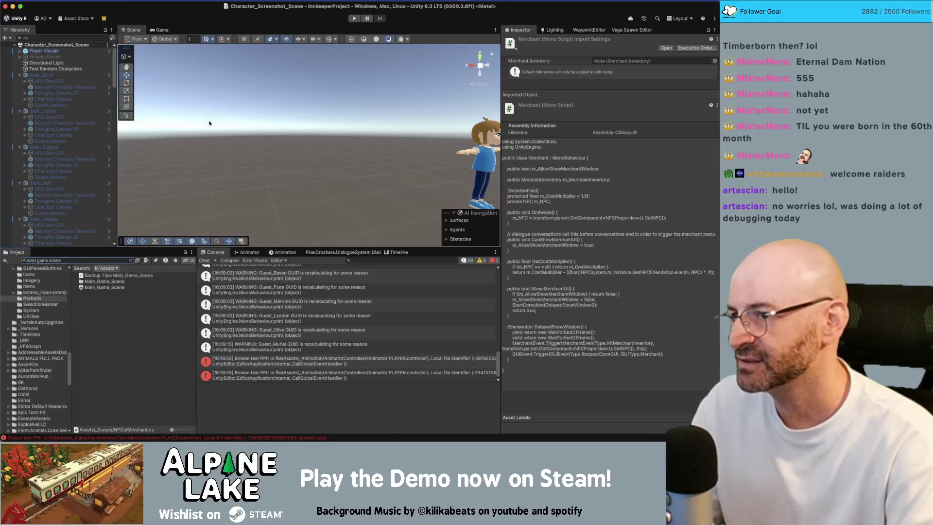
{"action": "left_click", "coordinate": [95, 289]}
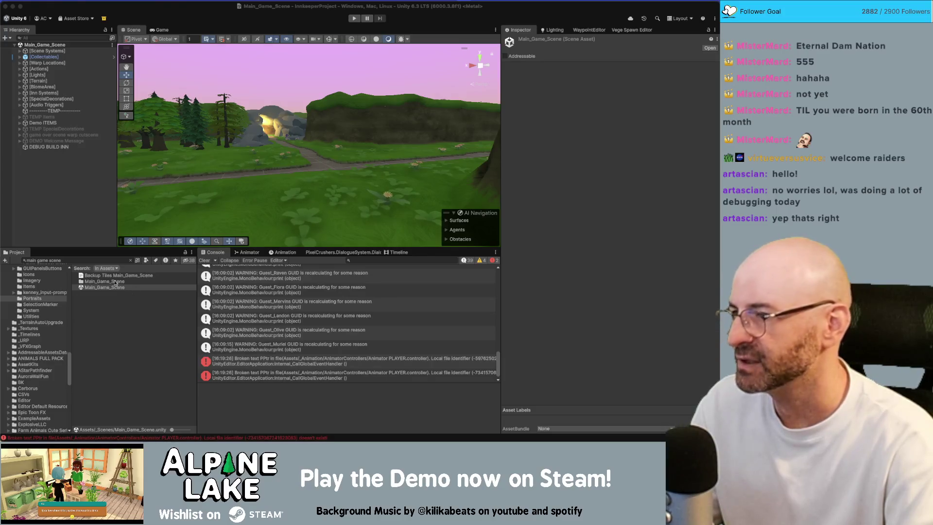
Search 'contne', load Core_Scene alongside the main scene, and view the village from above
{"action": "left_click", "coordinate": [78, 261]}
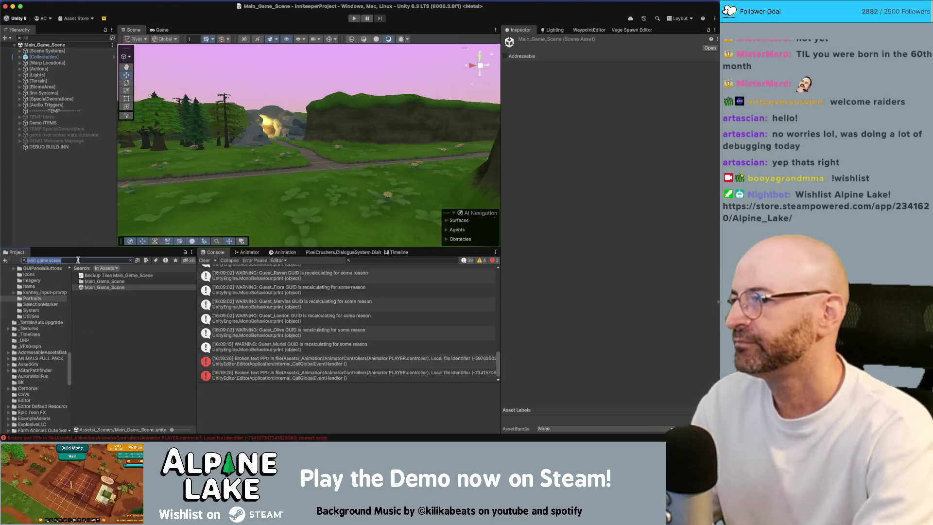
{"action": "type", "text": "cont"}
{"action": "type", "text": "ne"}
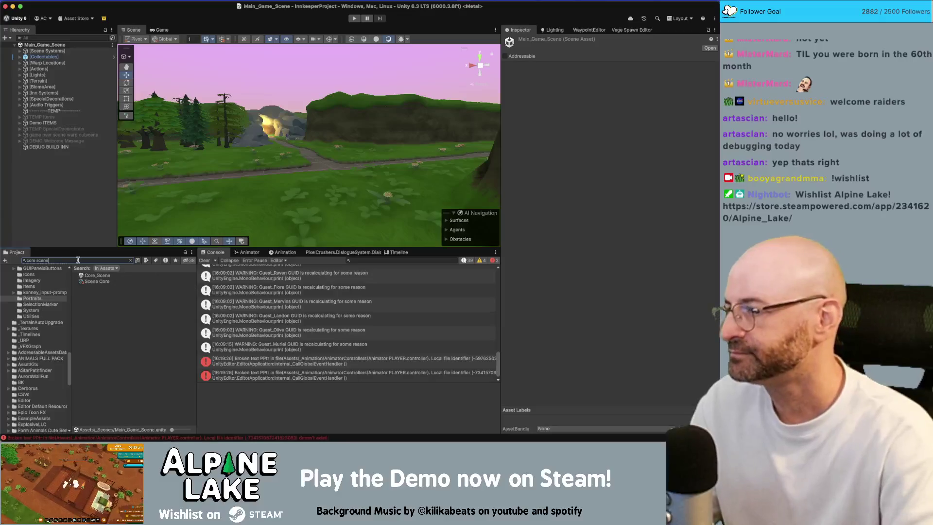
{"action": "mouse_move", "coordinate": [96, 290]}
{"action": "left_mouse_down"}
{"action": "mouse_move", "coordinate": [68, 223]}
{"action": "mouse_move", "coordinate": [73, 193]}
{"action": "mouse_move", "coordinate": [62, 194]}
{"action": "mouse_move", "coordinate": [49, 165]}
{"action": "left_mouse_up"}
{"action": "mouse_move", "coordinate": [317, 101]}
{"action": "left_mouse_down"}
{"action": "mouse_move", "coordinate": [194, 107]}
{"action": "mouse_move", "coordinate": [199, 119]}
{"action": "left_mouse_up"}
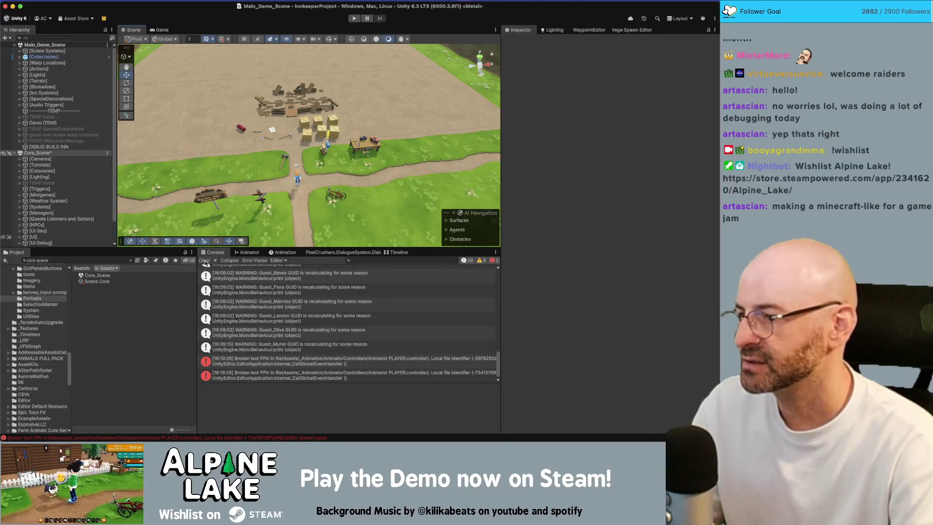
Clear all Console messages and orbit the view around the village
{"action": "left_click", "coordinate": [205, 262]}
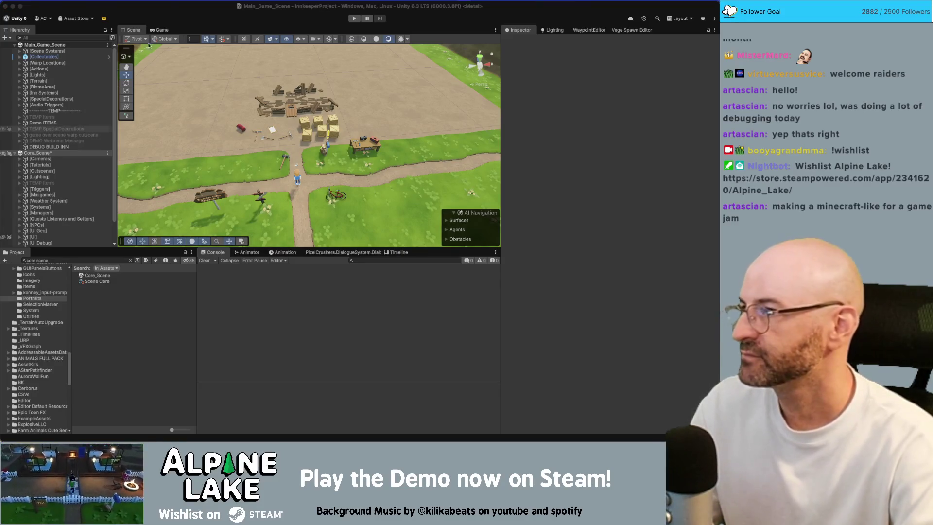
{"action": "left_click_drag", "start_coordinate": [265, 108], "coordinate": [256, 106]}
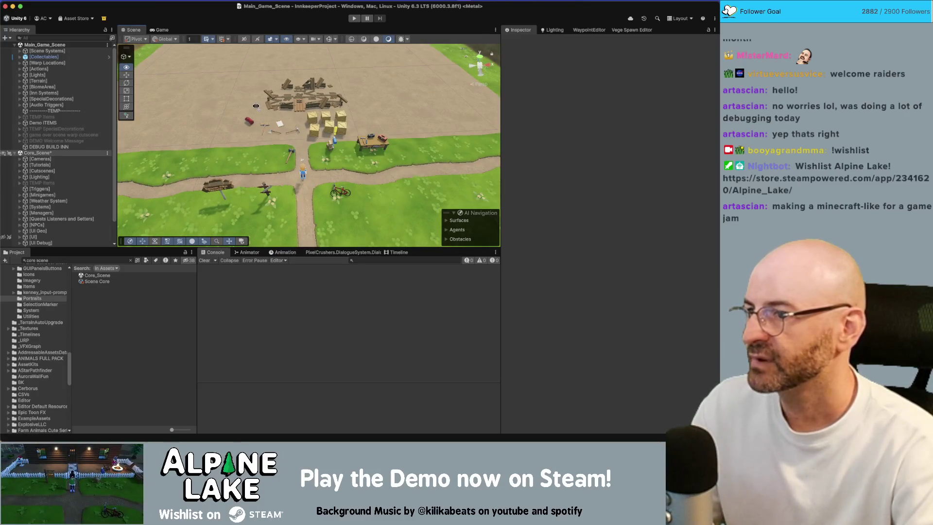
{"action": "scroll", "coordinate": [256, 106], "scroll_direction": "up", "scroll_amount": 5}
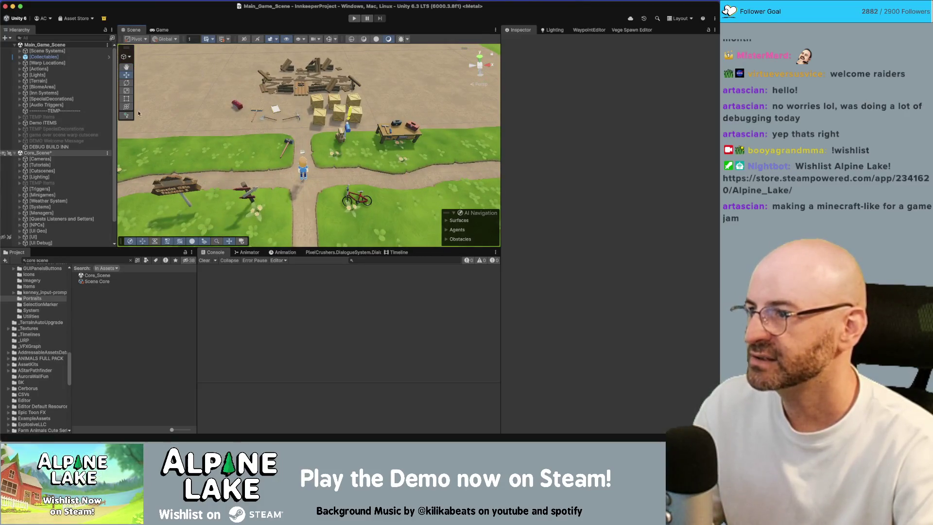
Load HikeLoop_A beneath Core_Scene, frame 16m_RiverPathway_01, then switch to the Miro board
{"action": "left_click", "coordinate": [47, 259]}
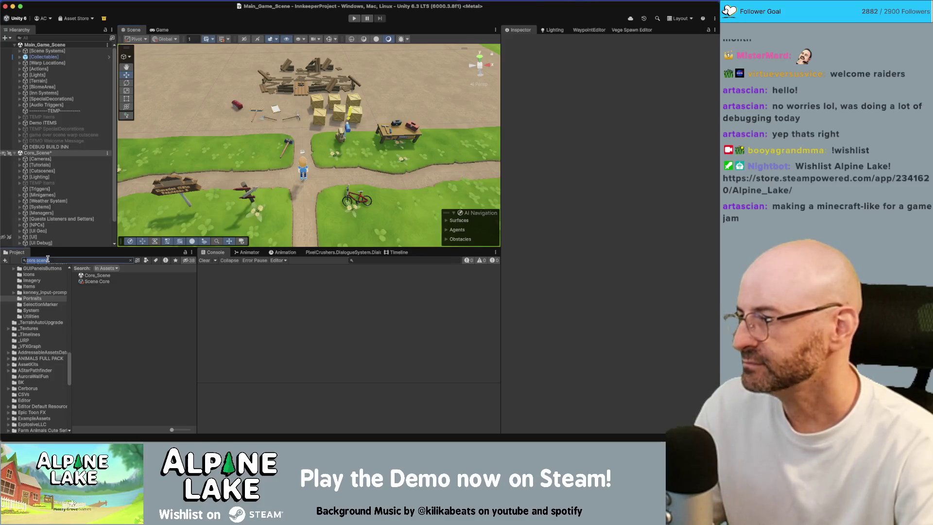
{"action": "type", "text": "hi"}
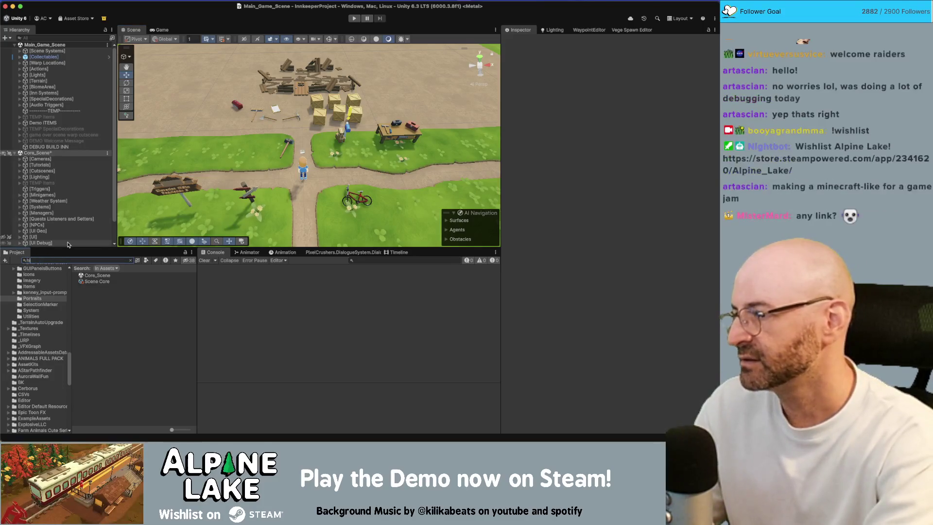
{"action": "type", "text": "ke loop a"}
{"action": "left_click_drag", "start_coordinate": [95, 281], "coordinate": [66, 232]}
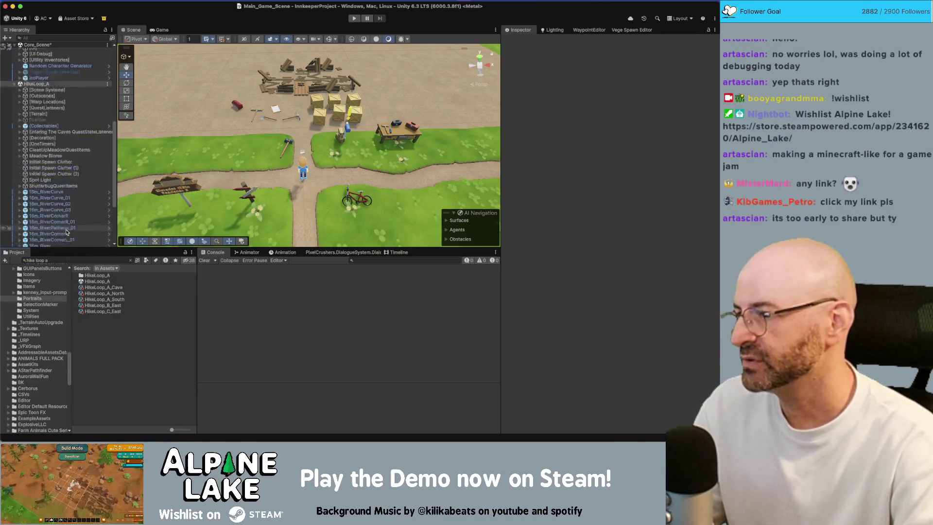
{"action": "double_click", "coordinate": [67, 228]}
{"action": "mouse_move", "coordinate": [275, 174]}
{"action": "left_mouse_down"}
{"action": "mouse_move", "coordinate": [390, 108]}
{"action": "mouse_move", "coordinate": [324, 174]}
{"action": "mouse_move", "coordinate": [249, 209]}
{"action": "mouse_move", "coordinate": [315, 204]}
{"action": "mouse_move", "coordinate": [332, 187]}
{"action": "left_mouse_up"}
{"action": "left_click", "coordinate": [390, 108]}
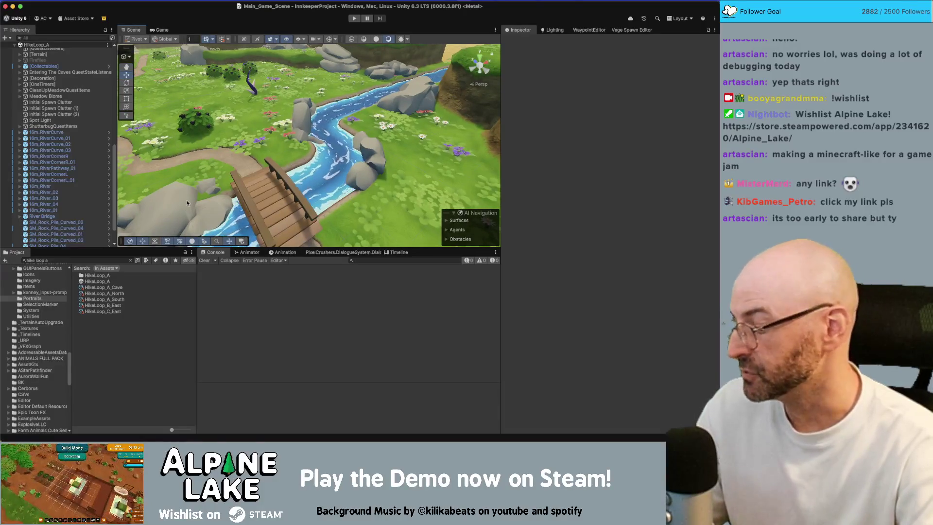
{"action": "key", "text": "super+Tab"}
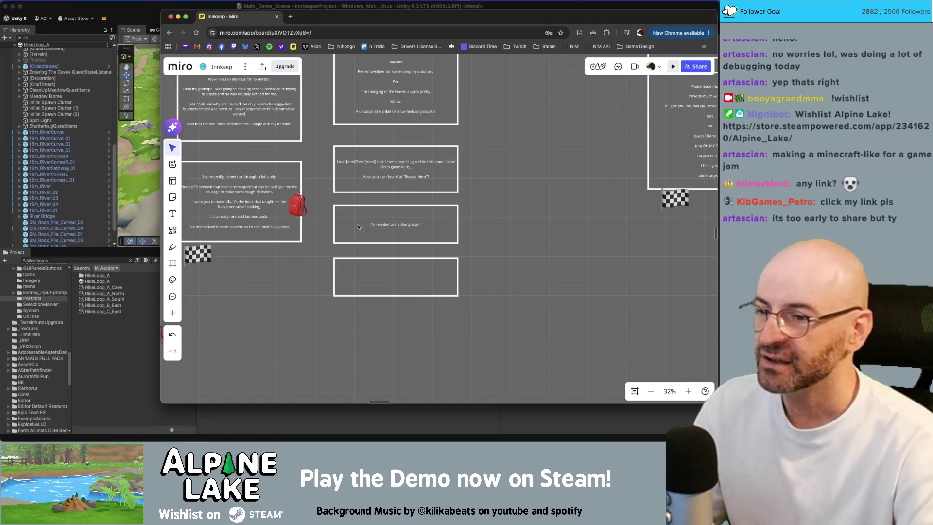
Make the bottom empty card below the skiing line slightly taller, then zoom out to 5%
{"action": "left_click_drag", "start_coordinate": [518, 219], "coordinate": [522, 241]}
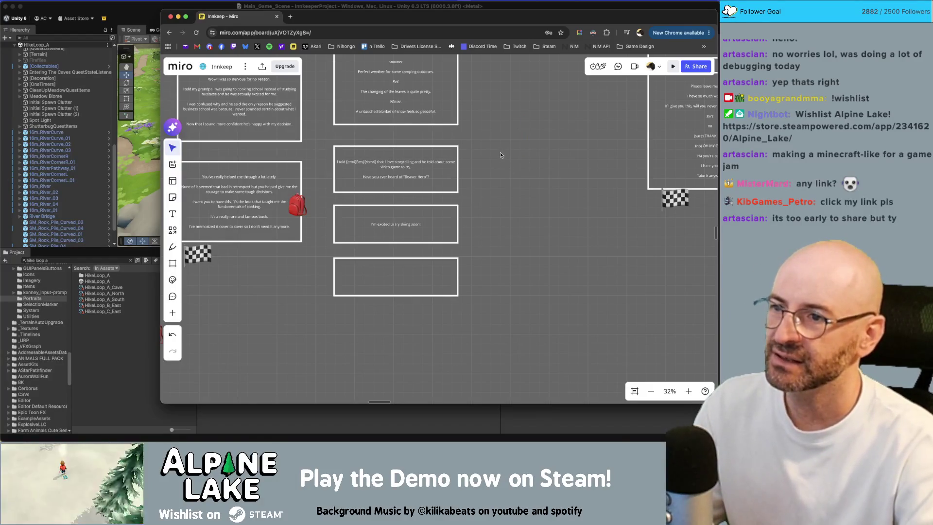
{"action": "left_click_drag", "start_coordinate": [501, 155], "coordinate": [505, 187]}
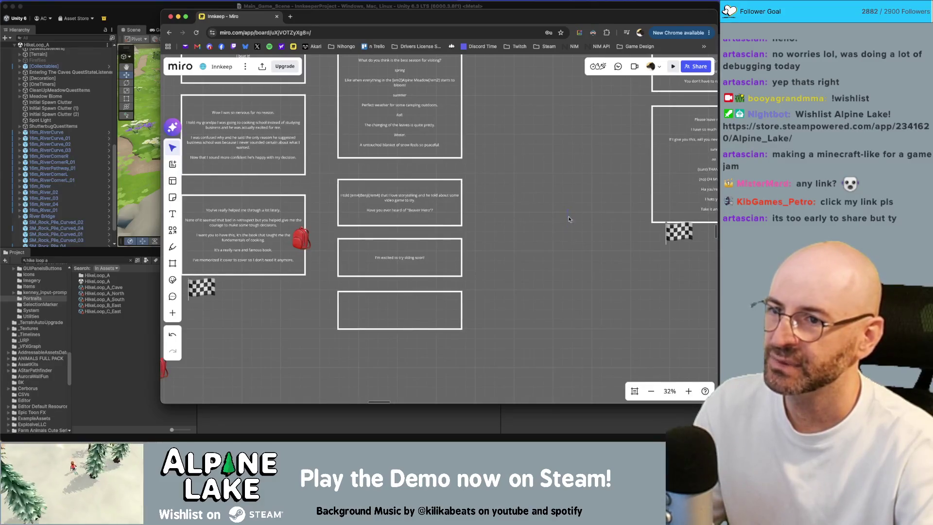
{"action": "scroll", "coordinate": [559, 216], "scroll_direction": "right", "scroll_amount": 6}
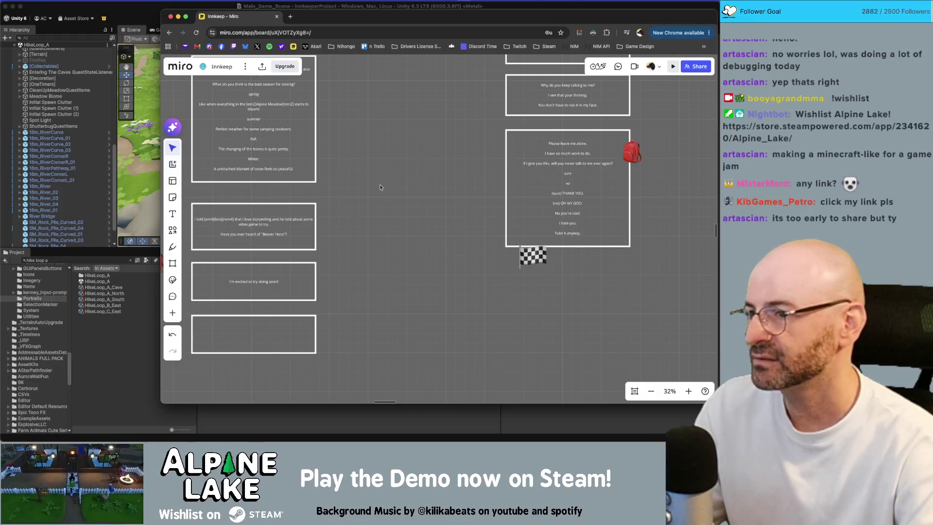
{"action": "left_click_drag", "start_coordinate": [334, 236], "coordinate": [417, 194]}
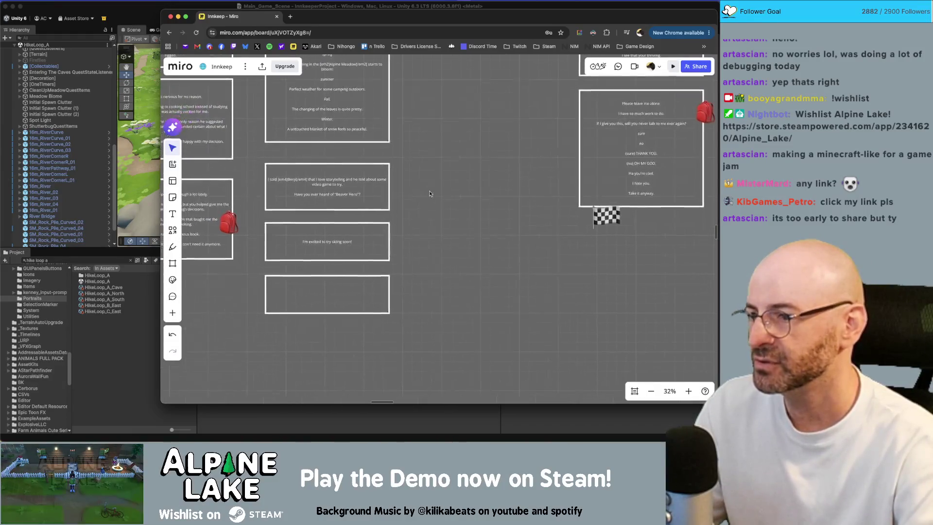
{"action": "left_click", "coordinate": [332, 313]}
{"action": "left_click_drag", "start_coordinate": [334, 316], "coordinate": [334, 324]}
{"action": "left_click", "coordinate": [449, 297]}
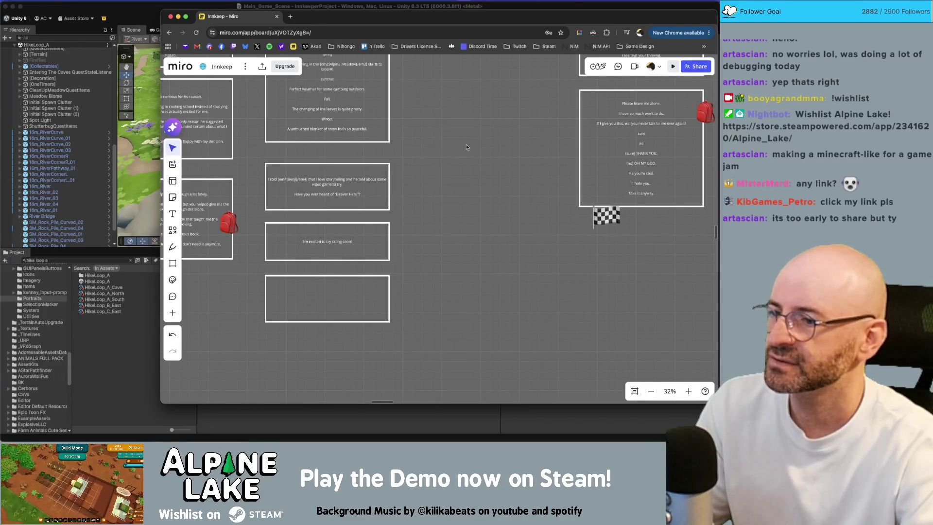
{"action": "scroll", "coordinate": [466, 147], "scroll_direction": "down", "scroll_amount": 10}
{"action": "scroll", "coordinate": [501, 226], "scroll_direction": "down", "scroll_amount": 2}
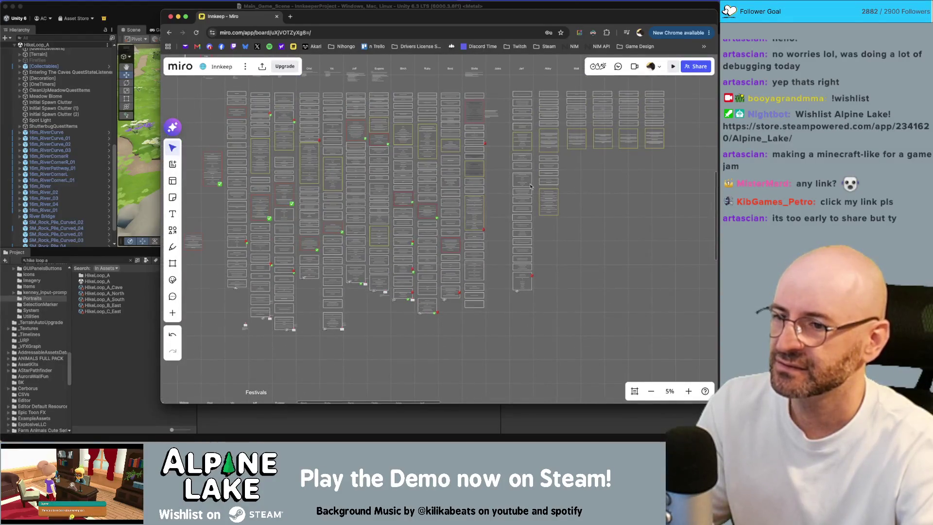
Zoom the board to 9% on the Benji–Josie columns, then bring Unity back to front
{"action": "scroll", "coordinate": [530, 186], "scroll_direction": "down", "scroll_amount": 2}
{"action": "scroll", "coordinate": [544, 116], "scroll_direction": "up", "scroll_amount": 5}
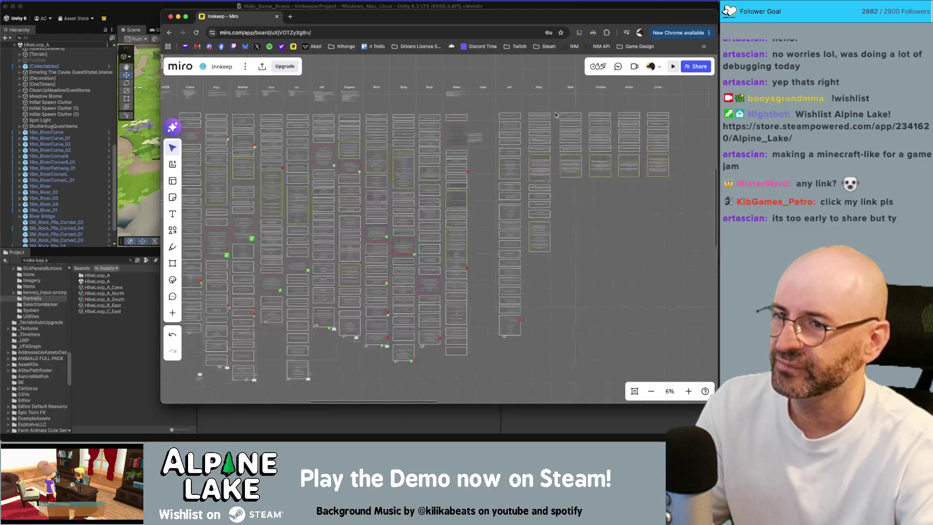
{"action": "scroll", "coordinate": [544, 115], "scroll_direction": "right", "scroll_amount": 5}
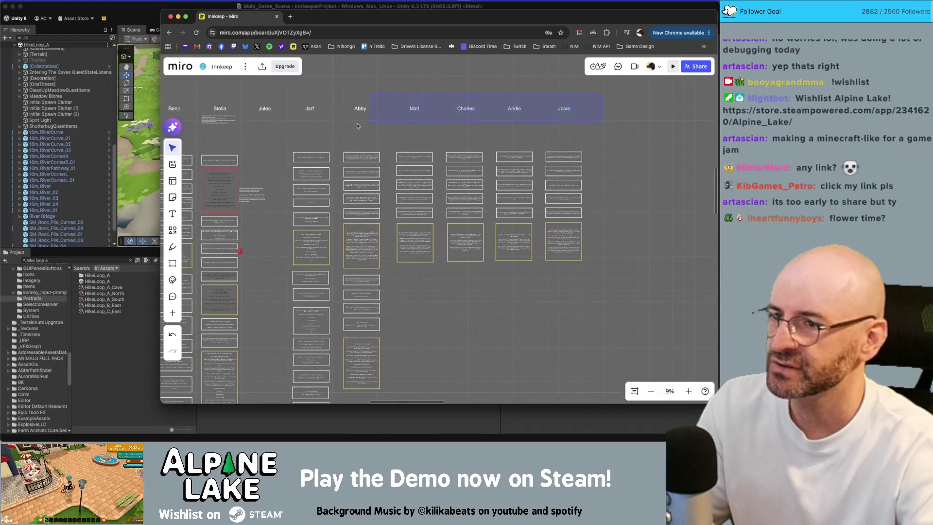
{"action": "left_click", "coordinate": [360, 109]}
{"action": "left_click", "coordinate": [429, 71]}
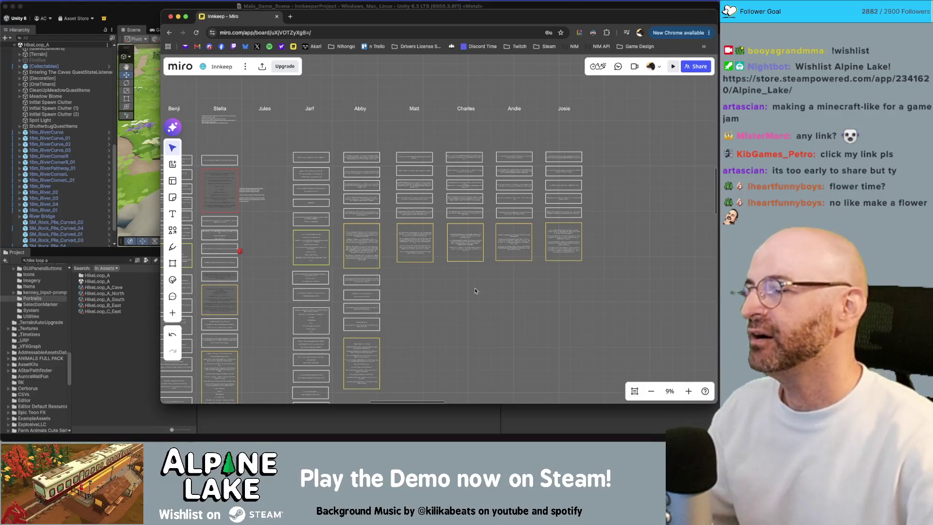
{"action": "left_click", "coordinate": [116, 10]}
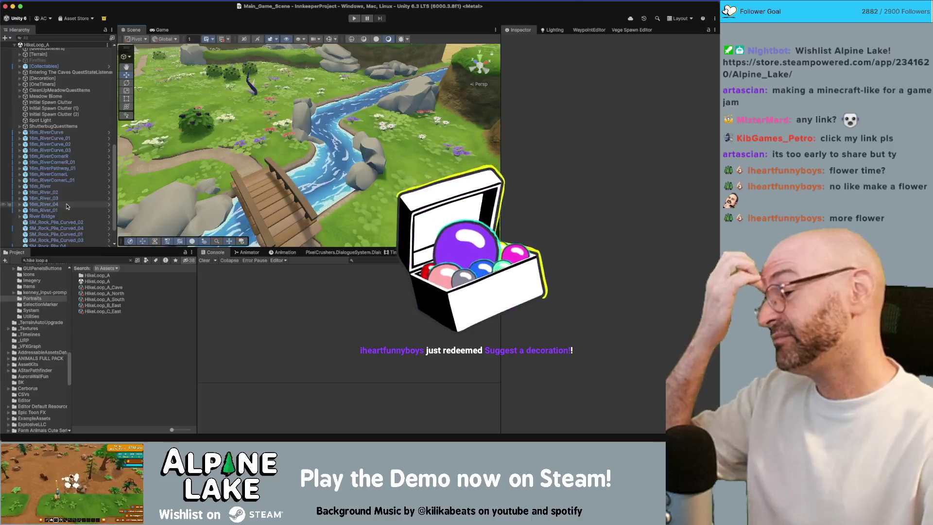
Search 'iris', open the Flower Iris prefab, and orbit around the purple iris
{"action": "left_click", "coordinate": [69, 260]}
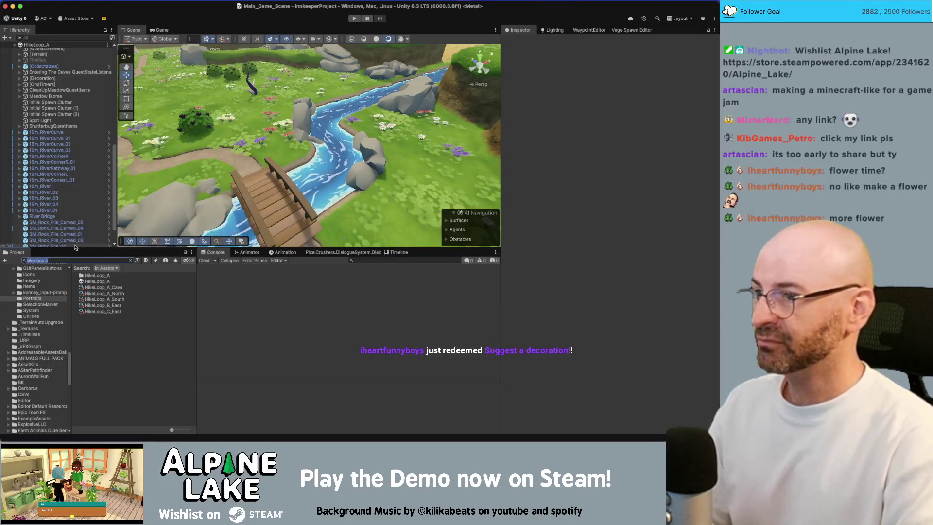
{"action": "type", "text": "iris"}
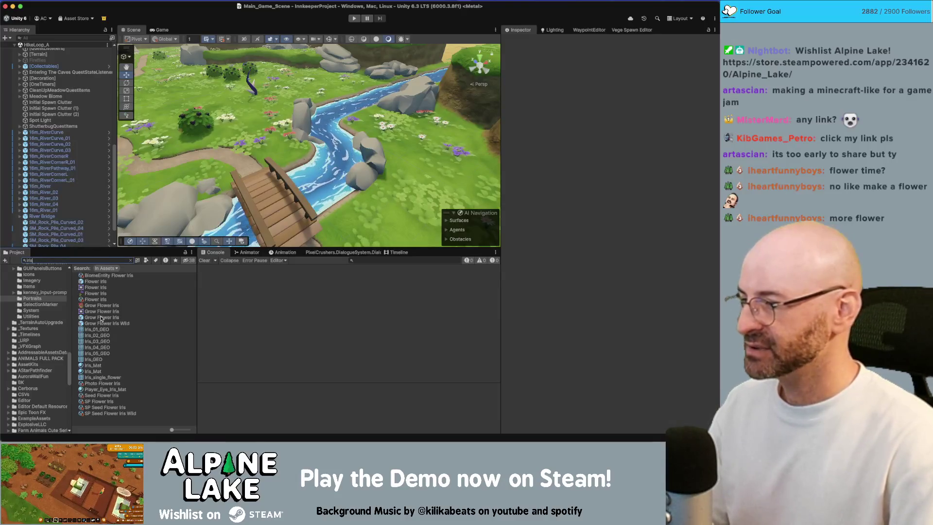
{"action": "left_click", "coordinate": [101, 318]}
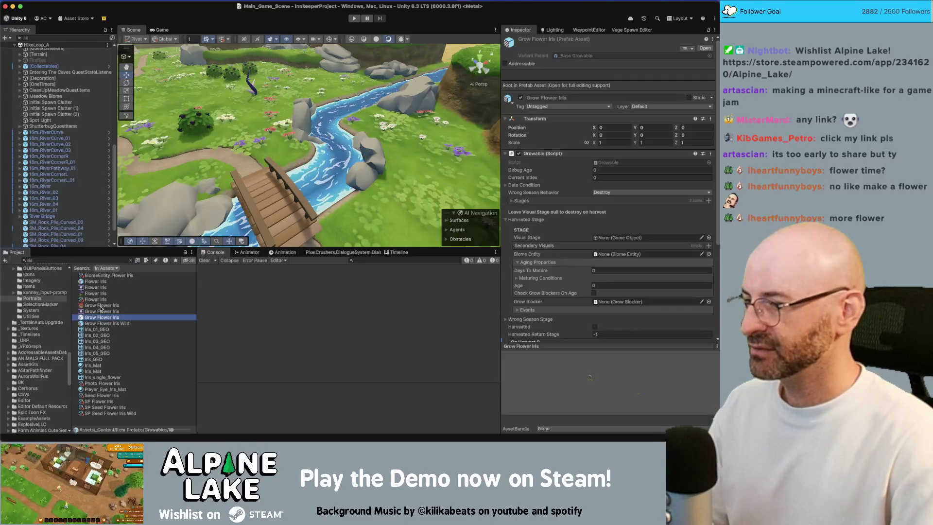
{"action": "double_click", "coordinate": [93, 283]}
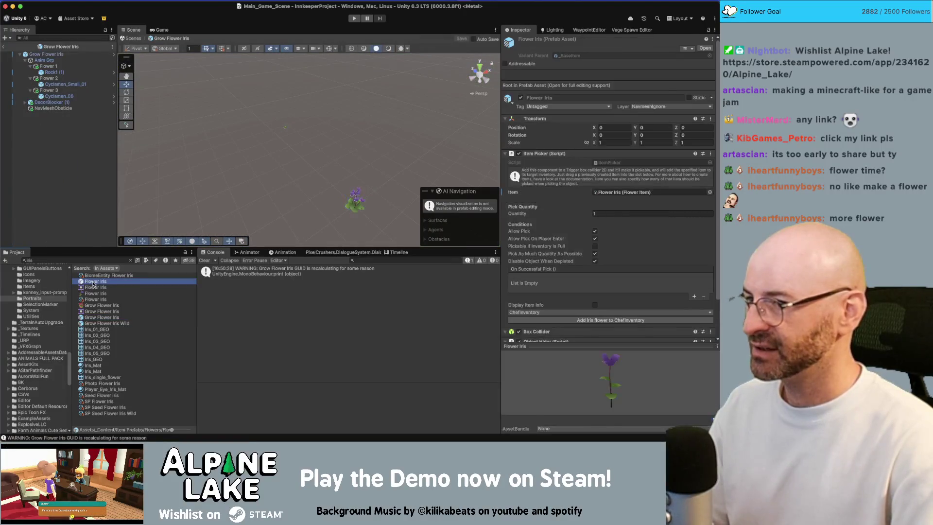
{"action": "mouse_move", "coordinate": [272, 158]}
{"action": "left_mouse_down"}
{"action": "mouse_move", "coordinate": [188, 155]}
{"action": "mouse_move", "coordinate": [289, 151]}
{"action": "left_mouse_up"}
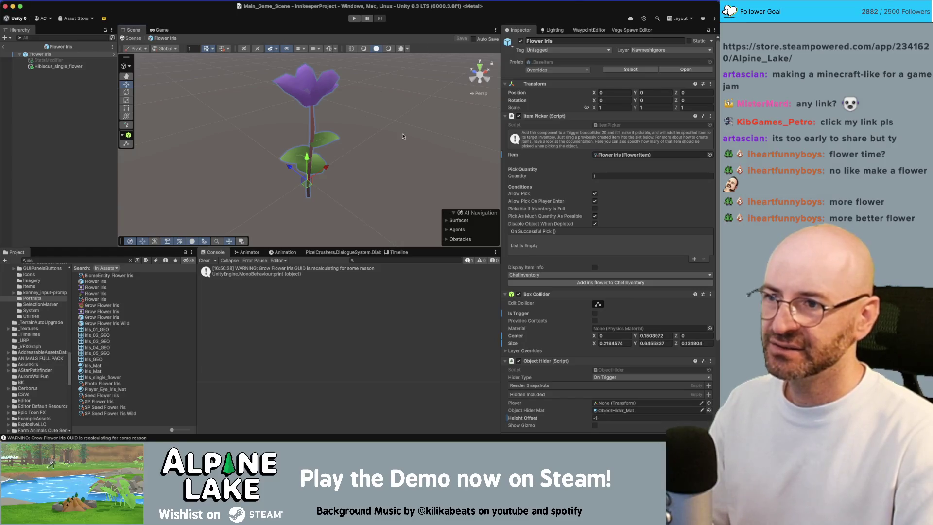
{"action": "key", "text": "super+Tab"}
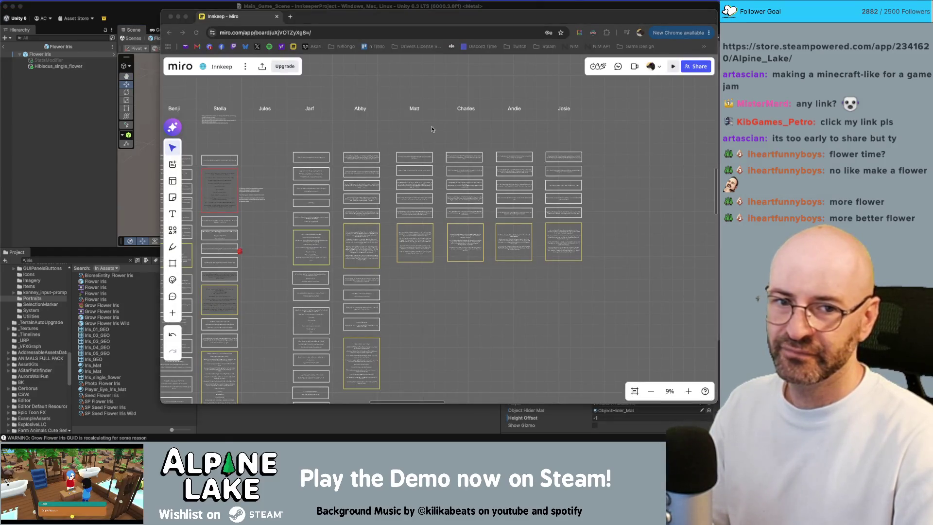
{"action": "key", "text": "super+Tab"}
{"action": "left_click", "coordinate": [361, 111]}
{"action": "mouse_move", "coordinate": [362, 110]}
{"action": "left_mouse_down"}
{"action": "mouse_move", "coordinate": [438, 126]}
{"action": "mouse_move", "coordinate": [533, 197]}
{"action": "mouse_move", "coordinate": [572, 181]}
{"action": "left_mouse_up"}
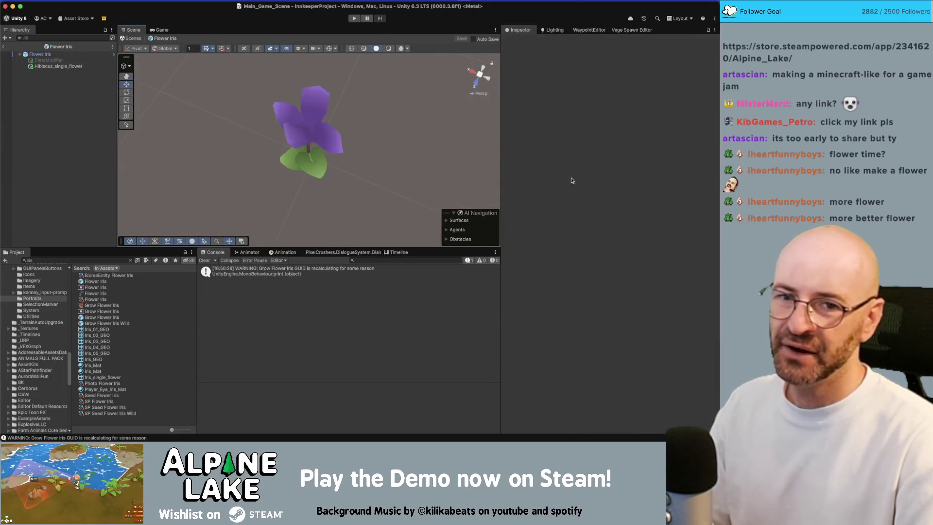
Clear the search, open the Flower Poppy prefab from the Flowers folder, and select its flower
{"action": "left_click", "coordinate": [122, 281]}
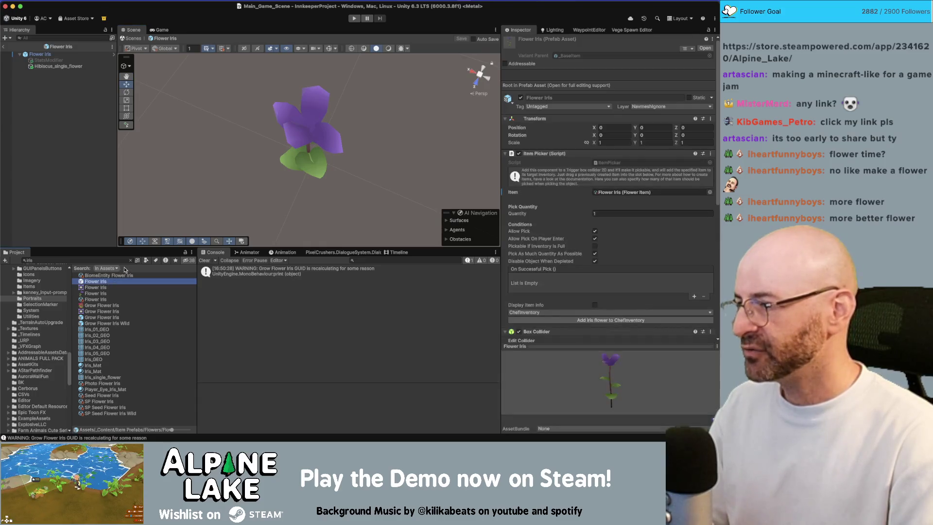
{"action": "left_click", "coordinate": [131, 262]}
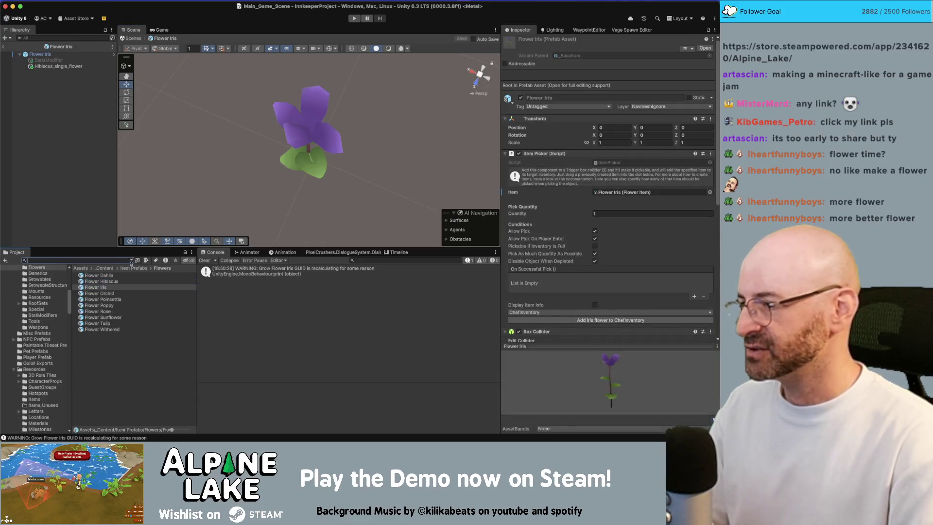
{"action": "left_click", "coordinate": [108, 305]}
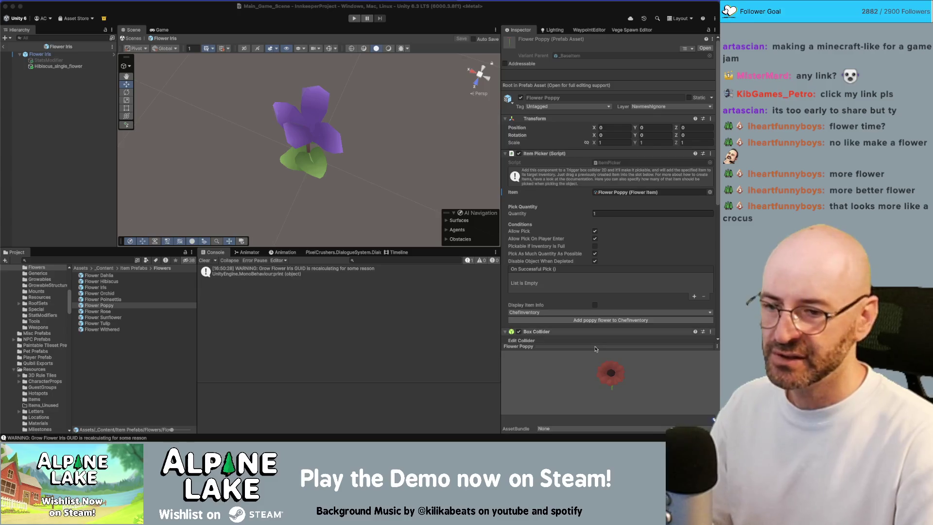
{"action": "double_click", "coordinate": [102, 307]}
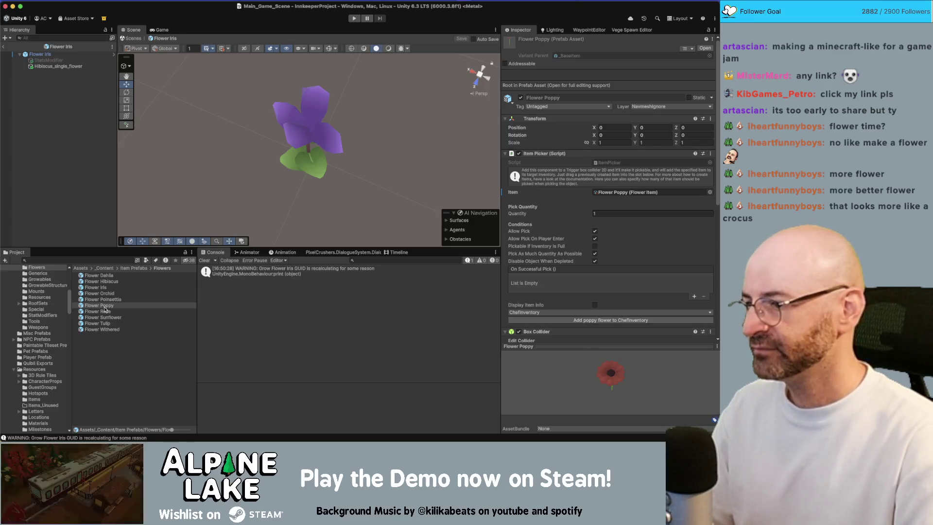
{"action": "left_click_drag", "start_coordinate": [374, 122], "coordinate": [291, 71]}
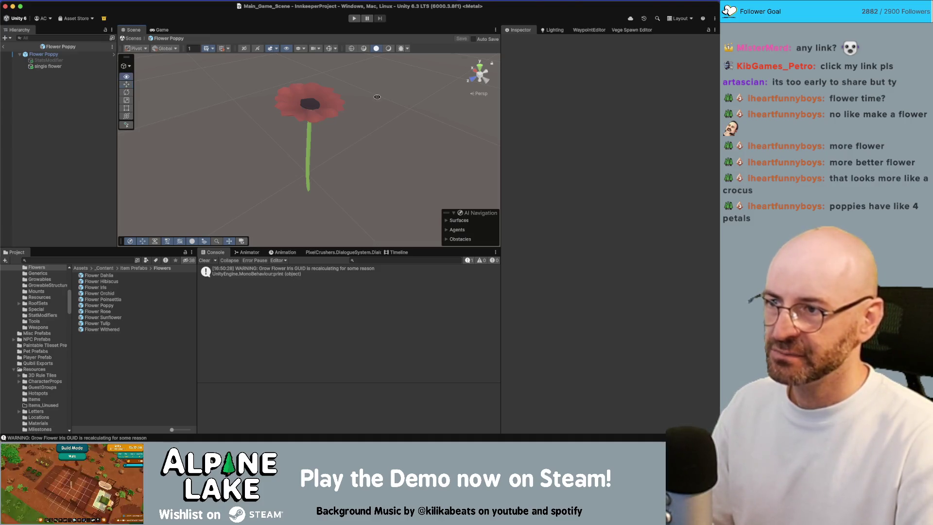
{"action": "left_click", "coordinate": [310, 103]}
{"action": "left_click_drag", "start_coordinate": [309, 103], "coordinate": [305, 111]}
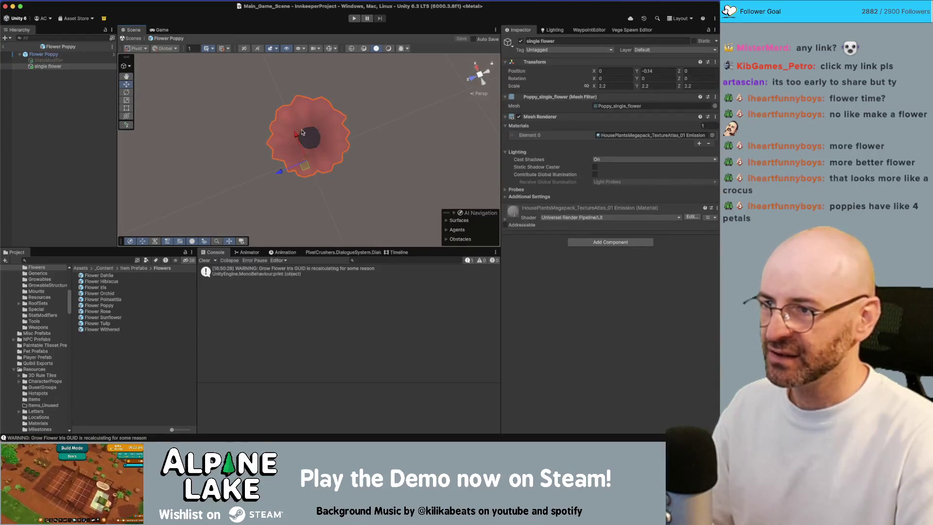
{"action": "mouse_move", "coordinate": [346, 142]}
{"action": "left_mouse_down"}
{"action": "mouse_move", "coordinate": [316, 78]}
{"action": "mouse_move", "coordinate": [312, 112]}
{"action": "mouse_move", "coordinate": [288, 64]}
{"action": "left_mouse_up"}
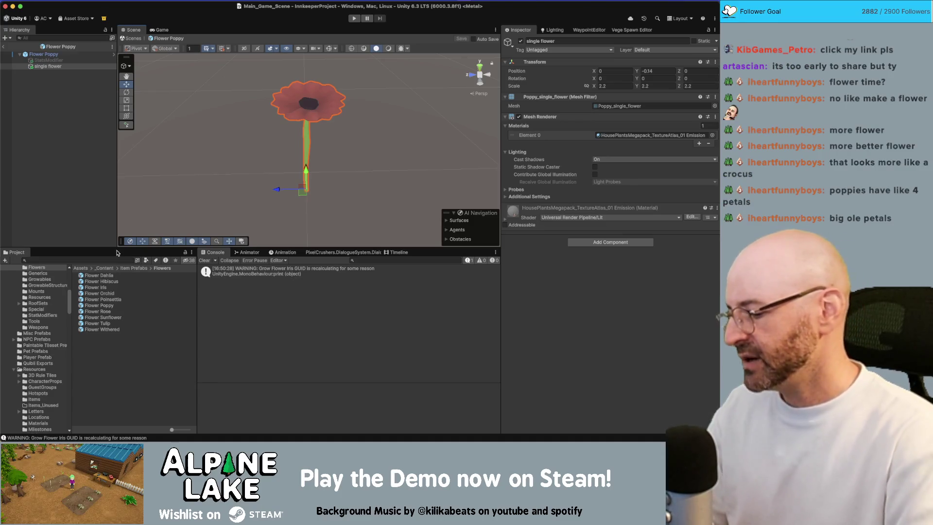
{"action": "key", "text": "super+space"}
{"action": "type", "text": "hig"}
{"action": "key", "text": "Escape"}
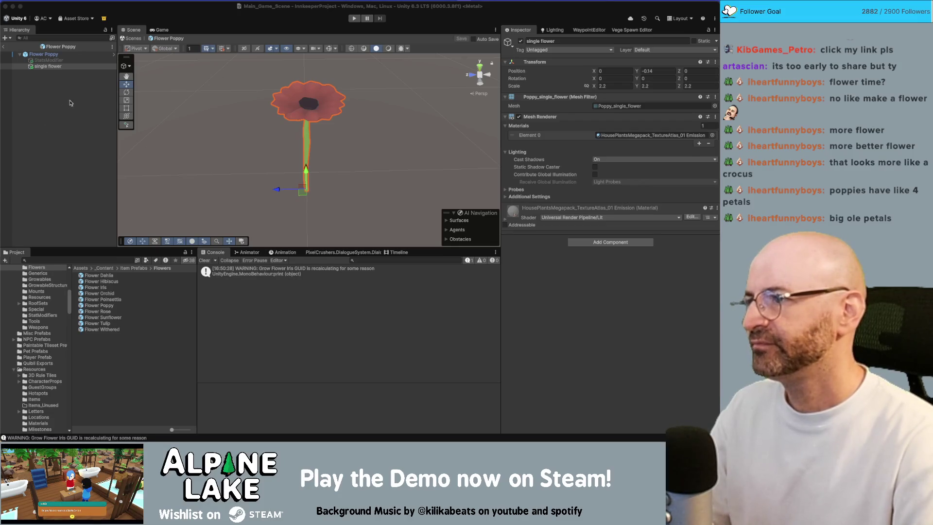
{"action": "left_click", "coordinate": [88, 111]}
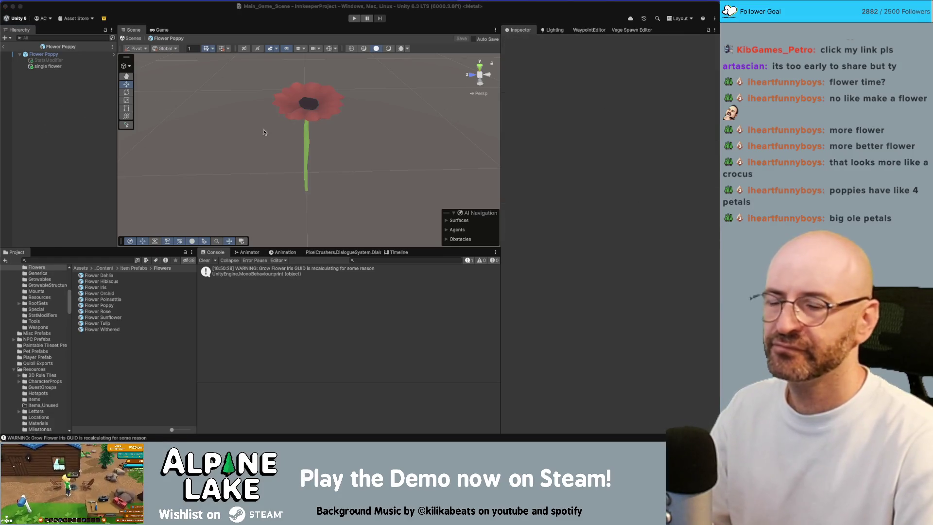
{"action": "left_click", "coordinate": [74, 259]}
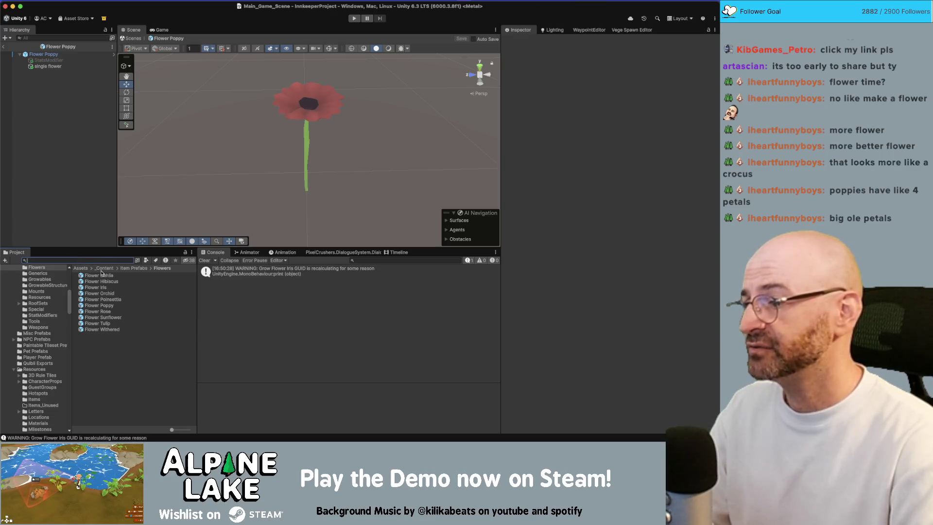
{"action": "type", "text": "flower poppy"}
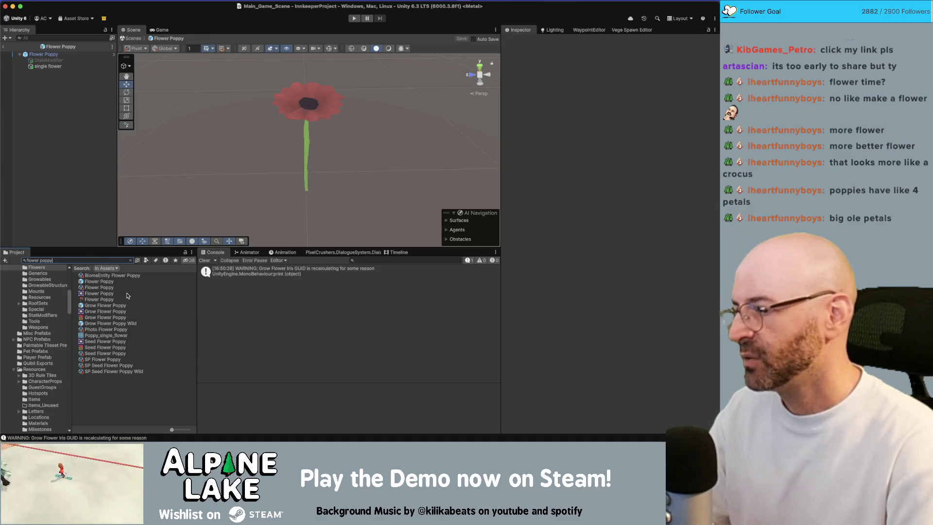
Open Grow Flower Poppy and locate its Gerbera_02 source prefab among the project assets
{"action": "double_click", "coordinate": [107, 306]}
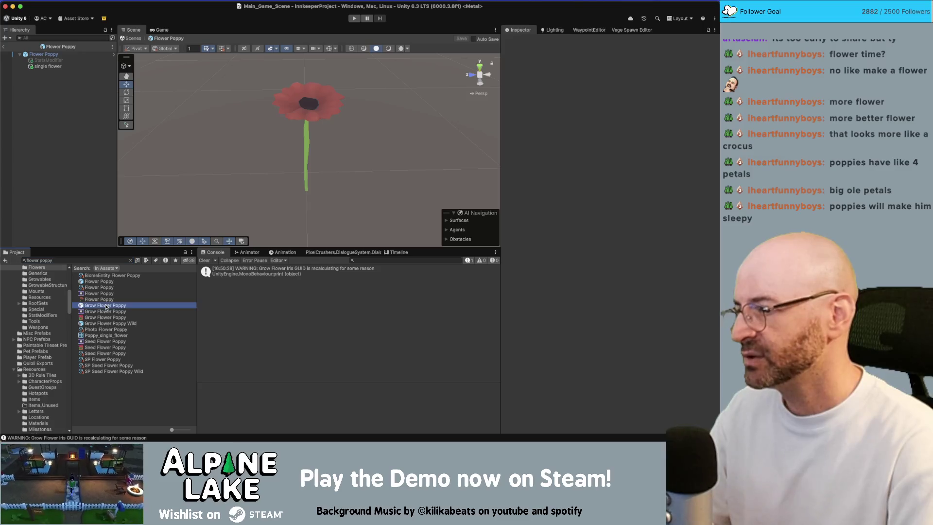
{"action": "left_click", "coordinate": [241, 243]}
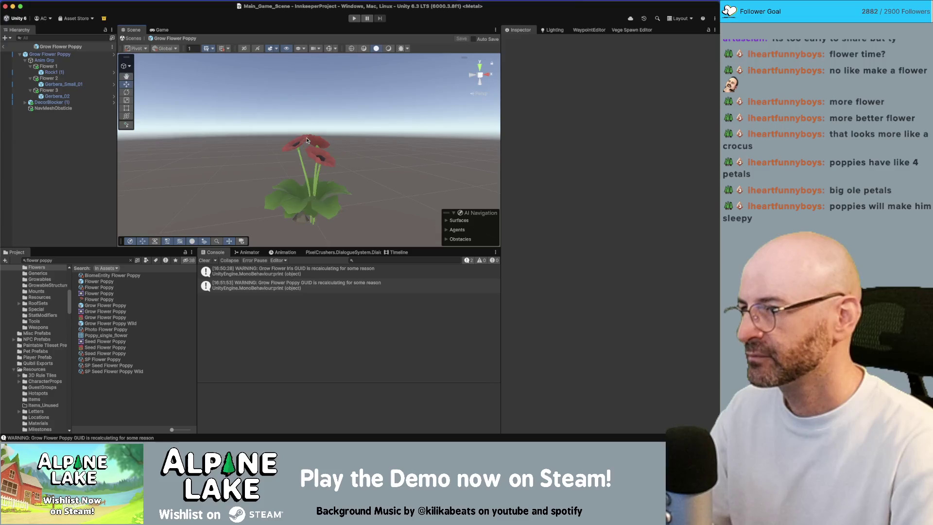
{"action": "left_click", "coordinate": [306, 140]}
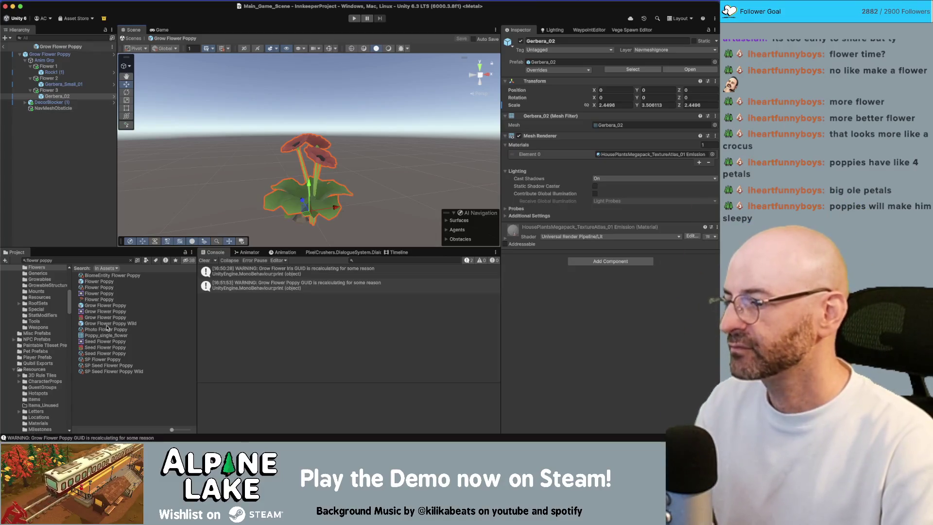
{"action": "left_click", "coordinate": [58, 97]}
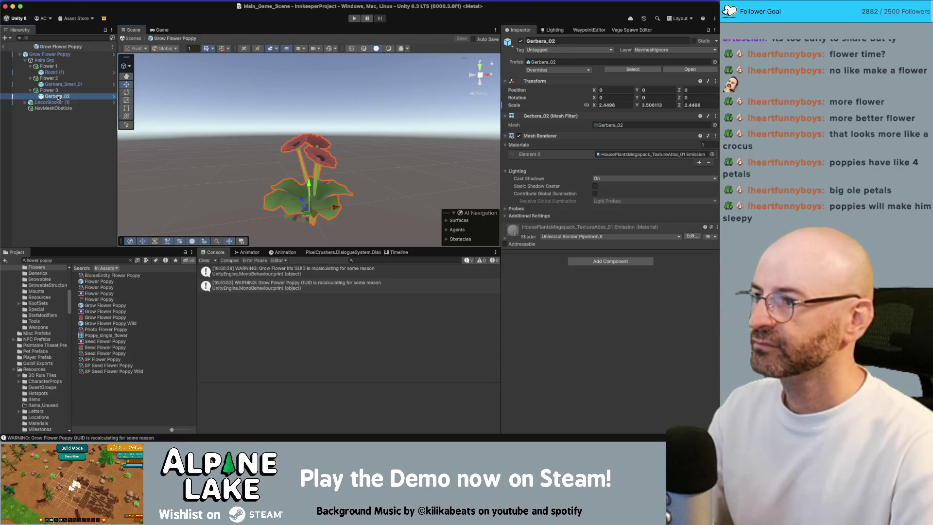
{"action": "left_click", "coordinate": [633, 69]}
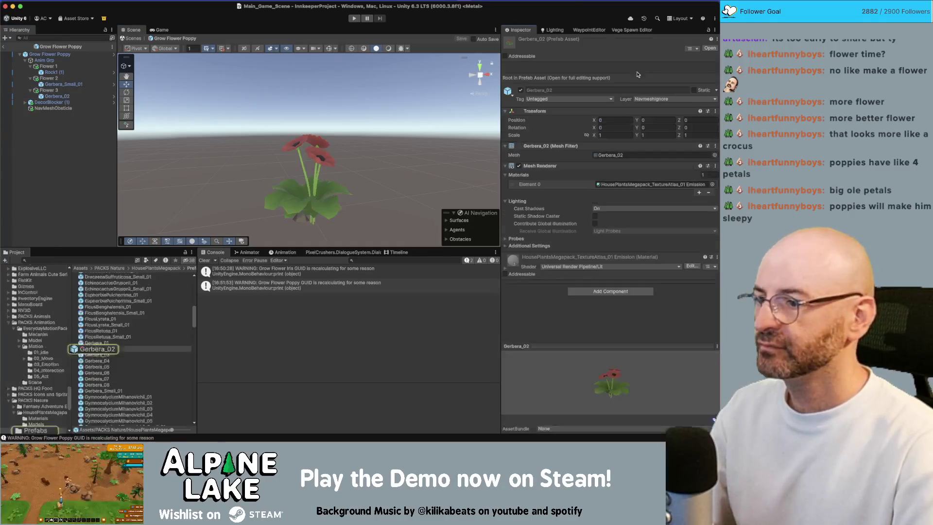
{"action": "left_click", "coordinate": [94, 350]}
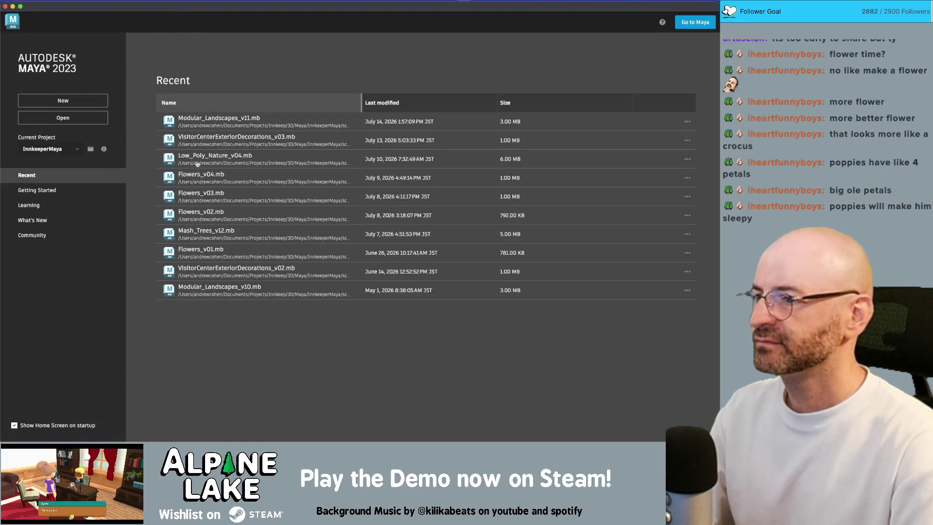
Open Flowers_v04.mb and hide MASH_ReproMesh1 and Poppy_single_flower1
{"action": "left_click", "coordinate": [199, 180]}
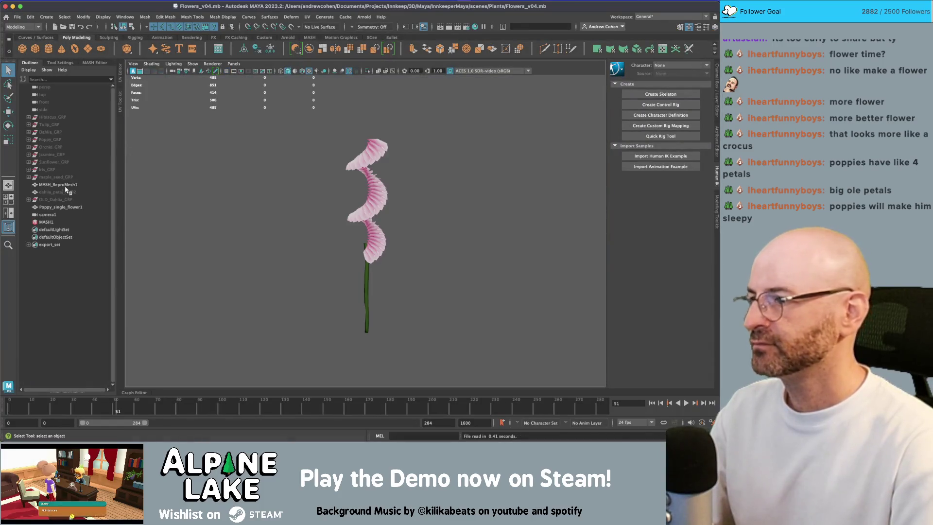
{"action": "left_click", "coordinate": [65, 186]}
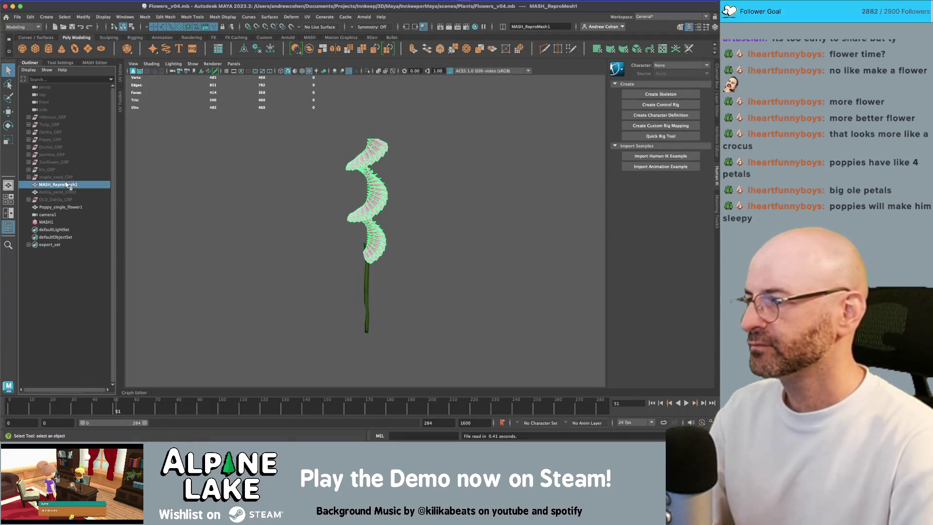
{"action": "key", "text": "ctrl+h"}
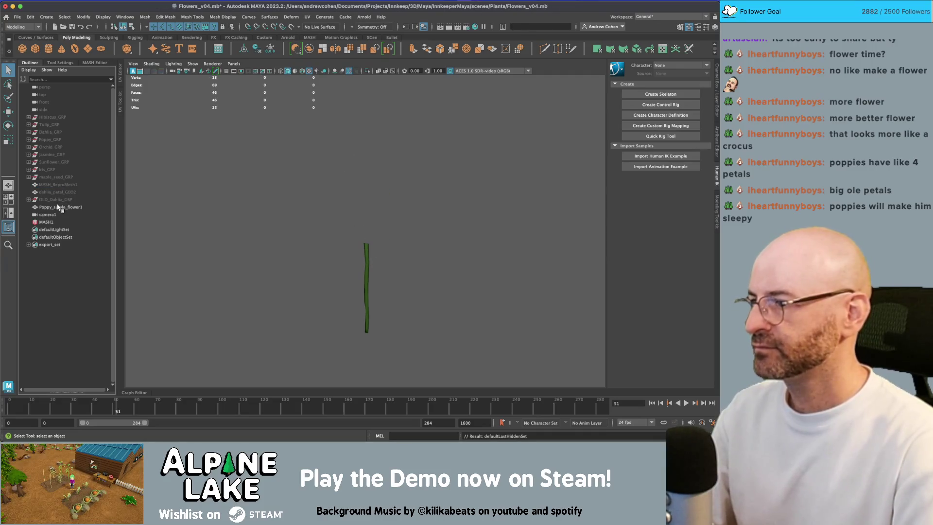
{"action": "left_click", "coordinate": [57, 207]}
{"action": "key", "text": "ctrl+h"}
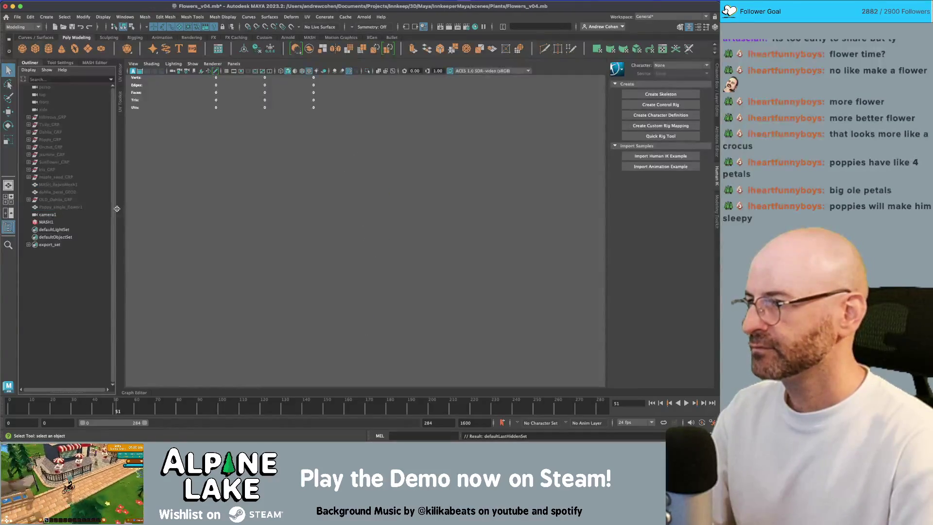
Unhide everything inside Poppy_GRP and set the viewport to Unity neutral tone-map
{"action": "left_click", "coordinate": [49, 140]}
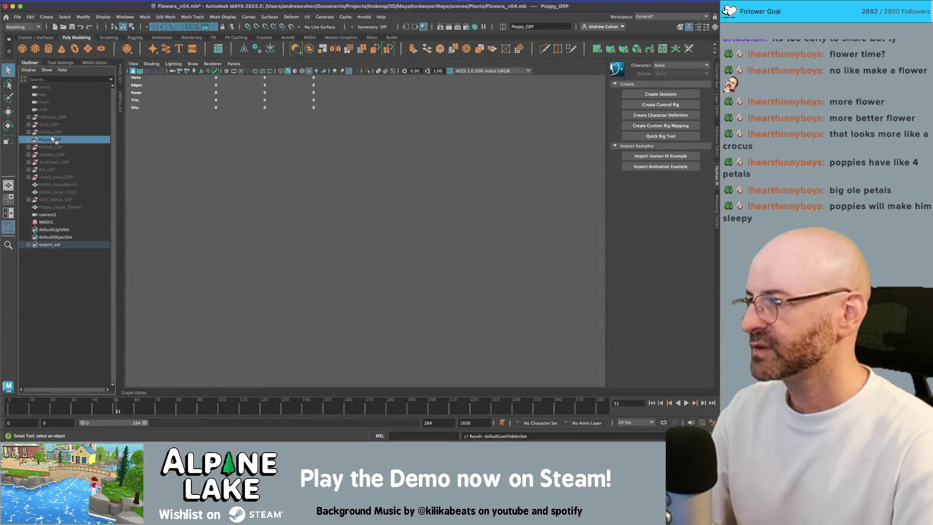
{"action": "key", "text": "shift+h"}
{"action": "left_click", "coordinate": [438, 192]}
{"action": "mouse_move", "coordinate": [437, 192]}
{"action": "left_mouse_down"}
{"action": "mouse_move", "coordinate": [367, 163]}
{"action": "mouse_move", "coordinate": [413, 159]}
{"action": "mouse_move", "coordinate": [411, 168]}
{"action": "mouse_move", "coordinate": [416, 144]}
{"action": "mouse_move", "coordinate": [437, 164]}
{"action": "mouse_move", "coordinate": [387, 167]}
{"action": "left_mouse_up"}
{"action": "left_click", "coordinate": [463, 71]}
{"action": "left_click", "coordinate": [486, 93]}
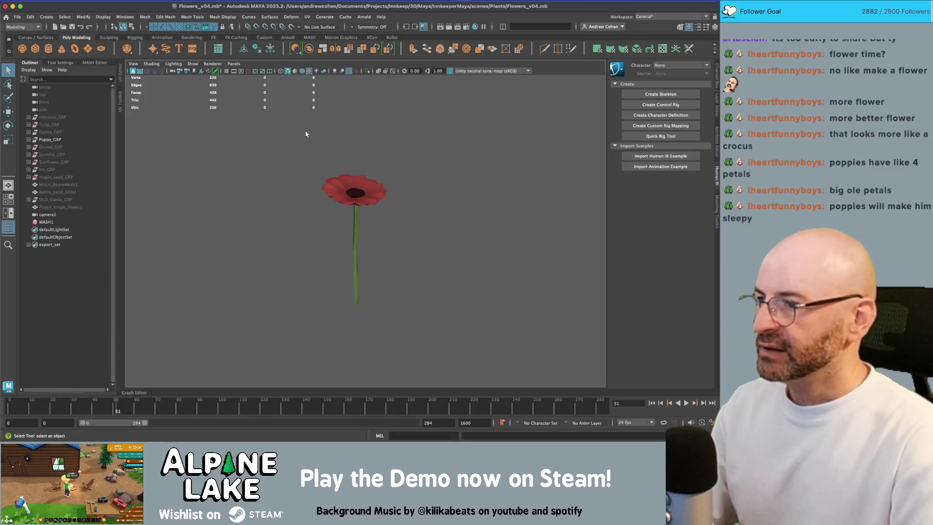
Unhide the Hibiscus, Tulip, Dahlia groups and the Poppy through Iris groups
{"action": "key", "text": "shift+h"}
{"action": "left_click_drag", "start_coordinate": [53, 117], "coordinate": [54, 170]}
{"action": "key", "text": "shift+h"}
{"action": "left_click", "coordinate": [53, 178]}
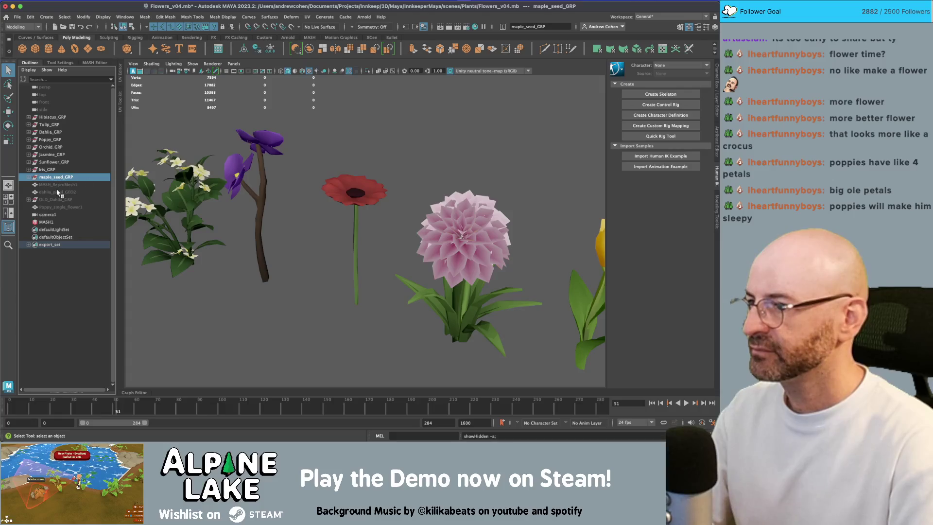
{"action": "left_click", "coordinate": [68, 200]}
{"action": "mouse_move", "coordinate": [383, 177]}
{"action": "left_mouse_down"}
{"action": "mouse_move", "coordinate": [257, 189]}
{"action": "mouse_move", "coordinate": [312, 184]}
{"action": "mouse_move", "coordinate": [428, 210]}
{"action": "mouse_move", "coordinate": [318, 199]}
{"action": "left_mouse_up"}
{"action": "scroll", "coordinate": [313, 183], "scroll_direction": "up", "scroll_amount": 5}
{"action": "scroll", "coordinate": [319, 199], "scroll_direction": "up", "scroll_amount": 4}
{"action": "left_click", "coordinate": [455, 202]}
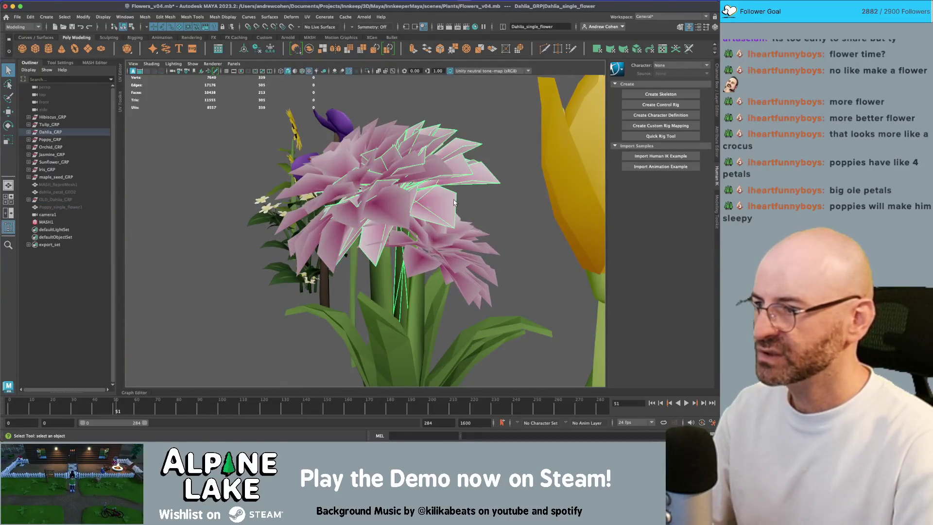
{"action": "key", "text": "f"}
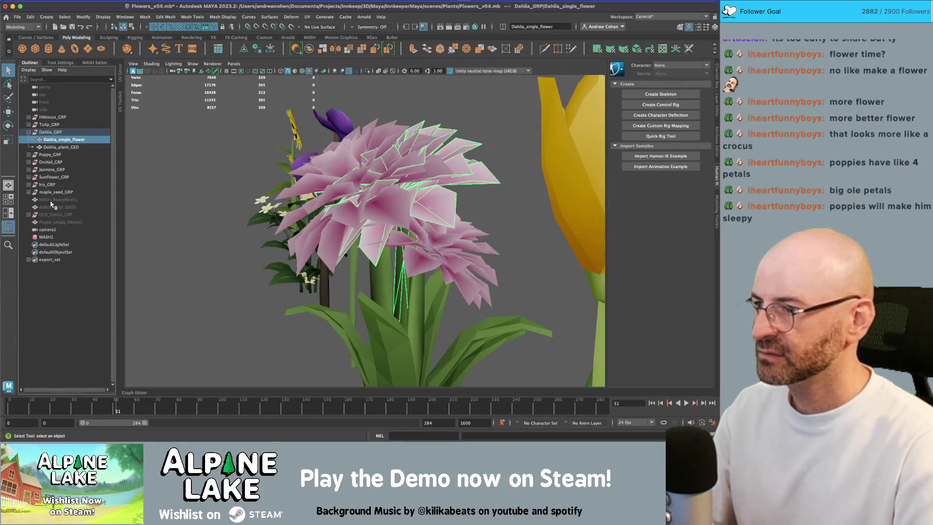
{"action": "left_click", "coordinate": [58, 150]}
{"action": "left_click", "coordinate": [58, 133]}
{"action": "key", "text": "a"}
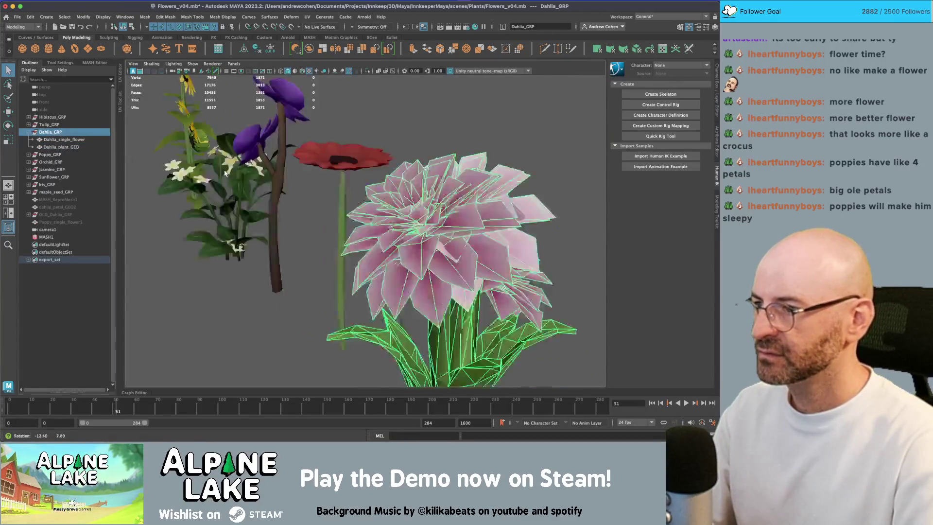
{"action": "left_click", "coordinate": [53, 148]}
{"action": "mouse_move", "coordinate": [368, 223]}
{"action": "left_mouse_down"}
{"action": "mouse_move", "coordinate": [393, 262]}
{"action": "mouse_move", "coordinate": [383, 287]}
{"action": "mouse_move", "coordinate": [350, 265]}
{"action": "mouse_move", "coordinate": [326, 271]}
{"action": "mouse_move", "coordinate": [272, 243]}
{"action": "left_mouse_up"}
{"action": "key", "text": "w"}
{"action": "left_click", "coordinate": [370, 264]}
{"action": "left_click", "coordinate": [263, 237]}
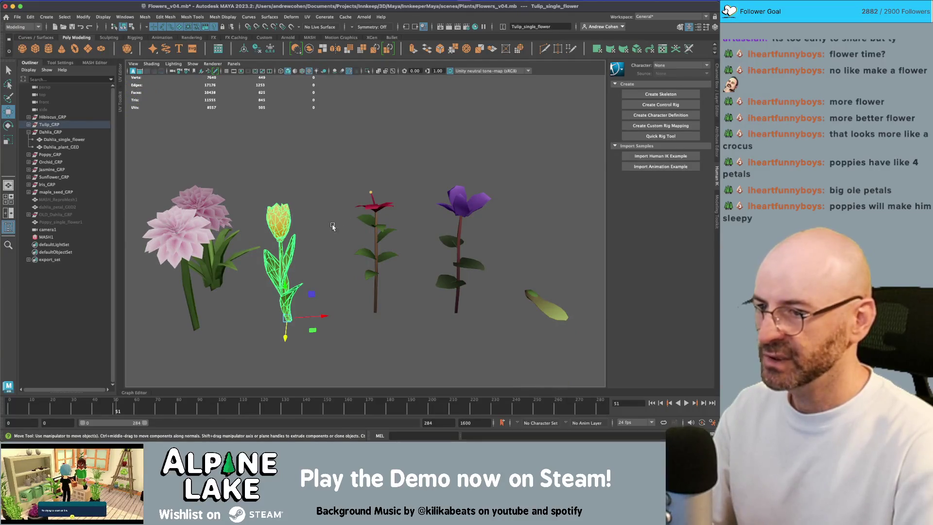
{"action": "left_click", "coordinate": [395, 237]}
{"action": "mouse_move", "coordinate": [371, 234]}
{"action": "left_mouse_down"}
{"action": "mouse_move", "coordinate": [437, 210]}
{"action": "mouse_move", "coordinate": [427, 171]}
{"action": "mouse_move", "coordinate": [280, 177]}
{"action": "mouse_move", "coordinate": [292, 204]}
{"action": "mouse_move", "coordinate": [311, 208]}
{"action": "mouse_move", "coordinate": [295, 210]}
{"action": "left_mouse_up"}
{"action": "left_click", "coordinate": [437, 209]}
{"action": "scroll", "coordinate": [440, 204], "scroll_direction": "up", "scroll_amount": 3}
{"action": "left_click", "coordinate": [174, 214]}
{"action": "left_click", "coordinate": [418, 229]}
{"action": "mouse_move", "coordinate": [419, 228]}
{"action": "left_mouse_down"}
{"action": "mouse_move", "coordinate": [527, 225]}
{"action": "mouse_move", "coordinate": [389, 205]}
{"action": "mouse_move", "coordinate": [266, 167]}
{"action": "mouse_move", "coordinate": [384, 209]}
{"action": "mouse_move", "coordinate": [391, 233]}
{"action": "mouse_move", "coordinate": [381, 259]}
{"action": "mouse_move", "coordinate": [369, 238]}
{"action": "mouse_move", "coordinate": [309, 229]}
{"action": "left_mouse_up"}
{"action": "left_click", "coordinate": [412, 214]}
{"action": "key", "text": "f"}
{"action": "left_click", "coordinate": [524, 247]}
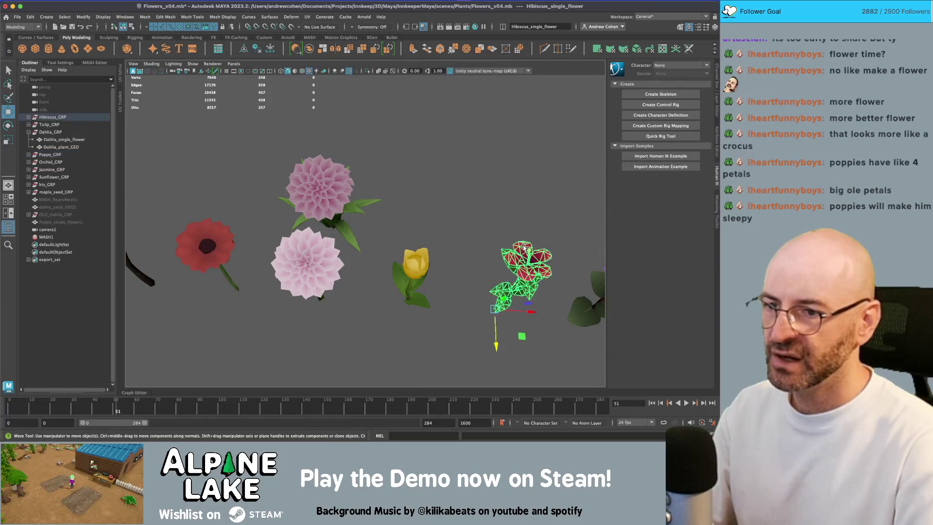
{"action": "key", "text": "f"}
{"action": "scroll", "coordinate": [434, 231], "scroll_direction": "down", "scroll_amount": 5}
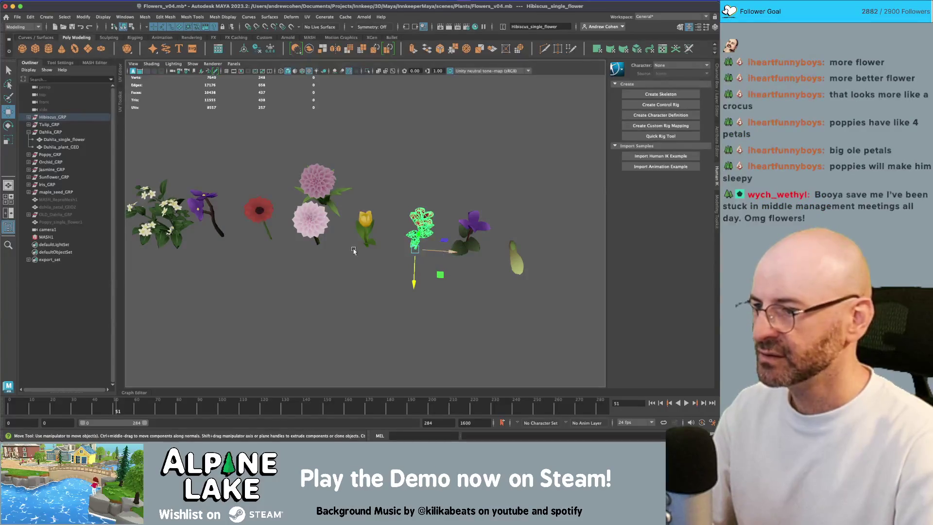
{"action": "key", "text": "ctrl+d"}
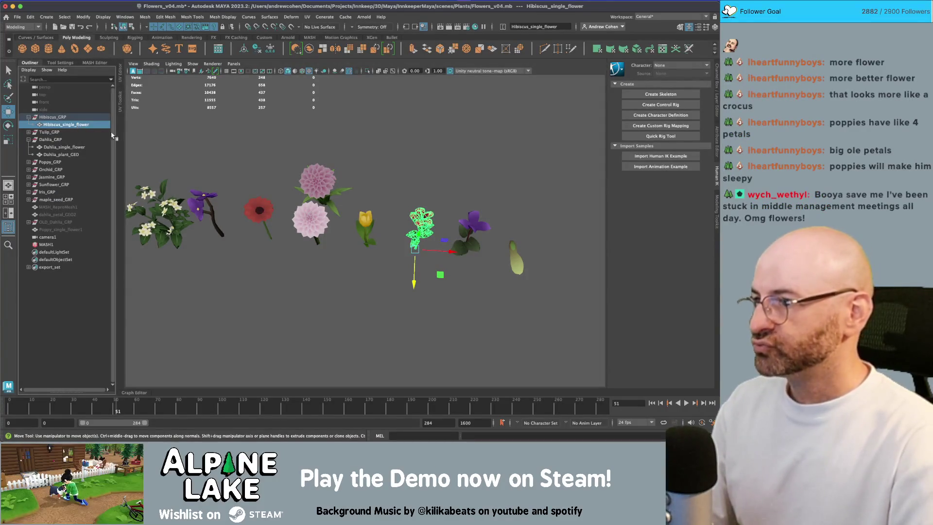
{"action": "left_click_drag", "start_coordinate": [440, 252], "coordinate": [262, 236]}
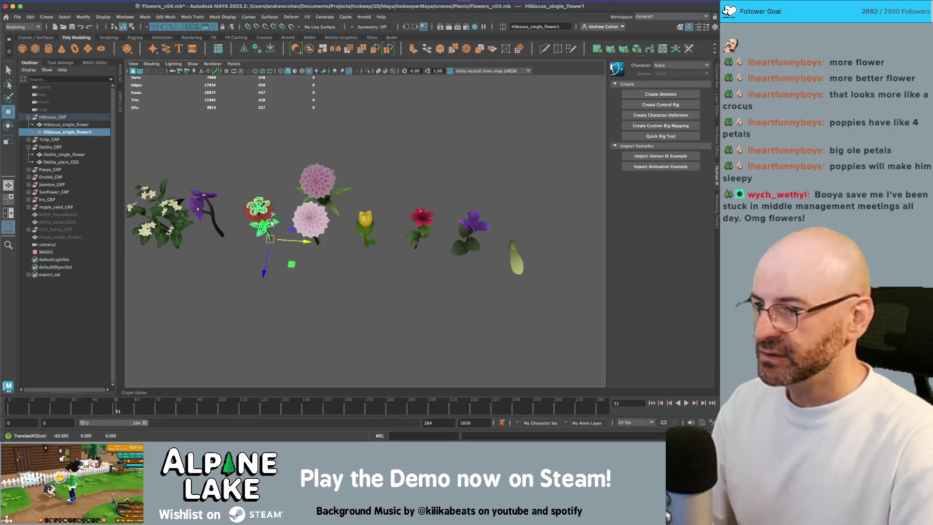
{"action": "key", "text": "f"}
{"action": "key", "text": "q"}
{"action": "right_click", "coordinate": [367, 143]}
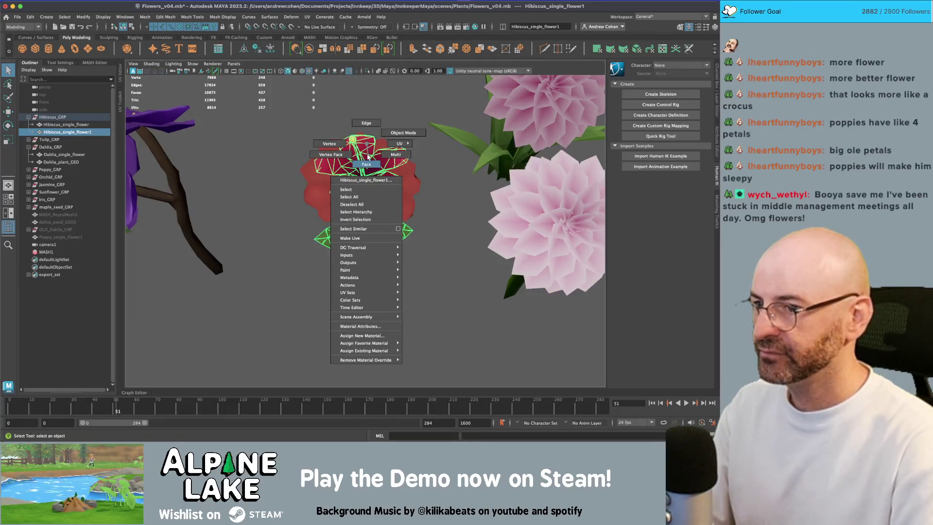
{"action": "left_click", "coordinate": [368, 157]}
{"action": "left_click_drag", "start_coordinate": [262, 110], "coordinate": [437, 302]}
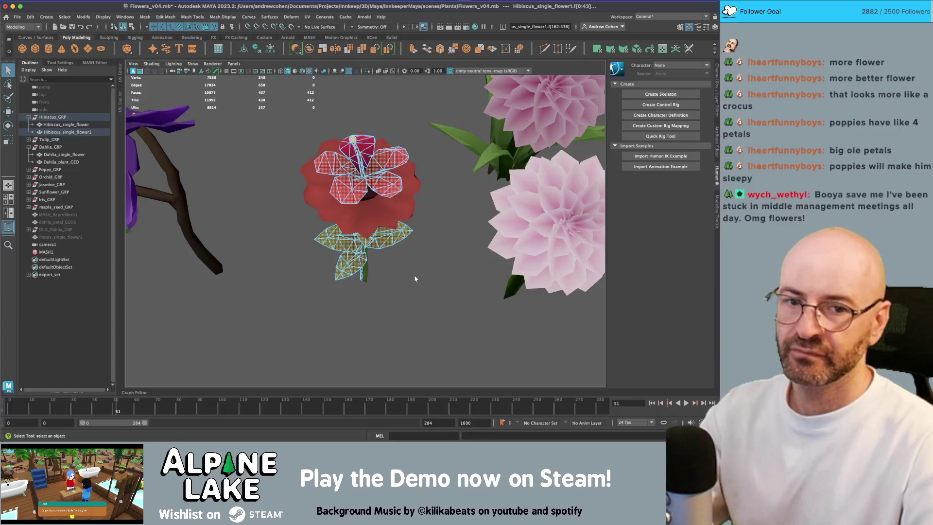
{"action": "key", "text": "Delete"}
{"action": "key", "text": "F8"}
{"action": "key", "text": "Delete"}
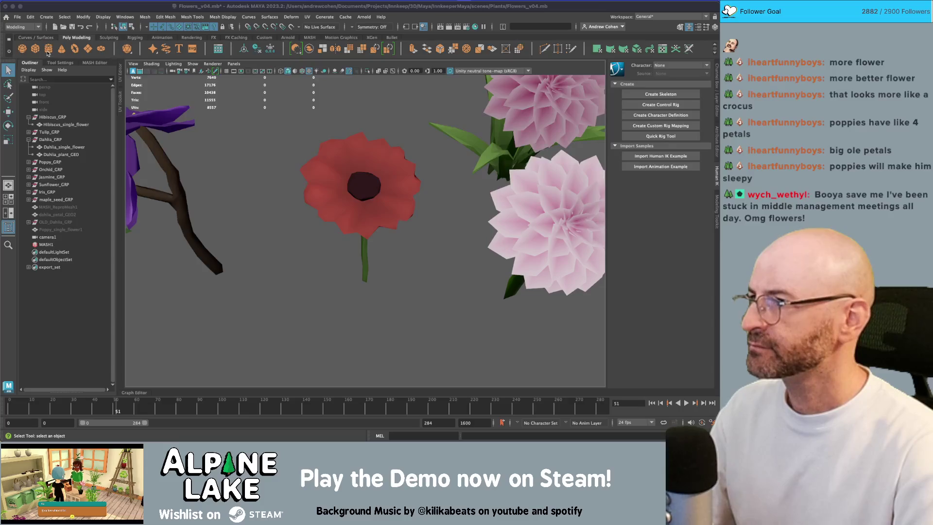
{"action": "left_click", "coordinate": [353, 153]}
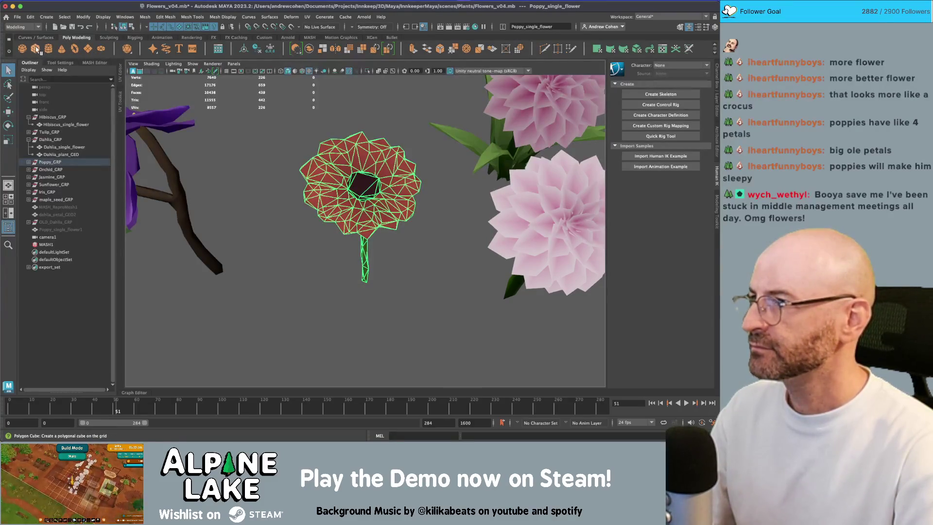
Create a polygon cube, move it up to the poppy's top, and stretch it along X and Z
{"action": "left_click", "coordinate": [37, 50]}
{"action": "key", "text": "w"}
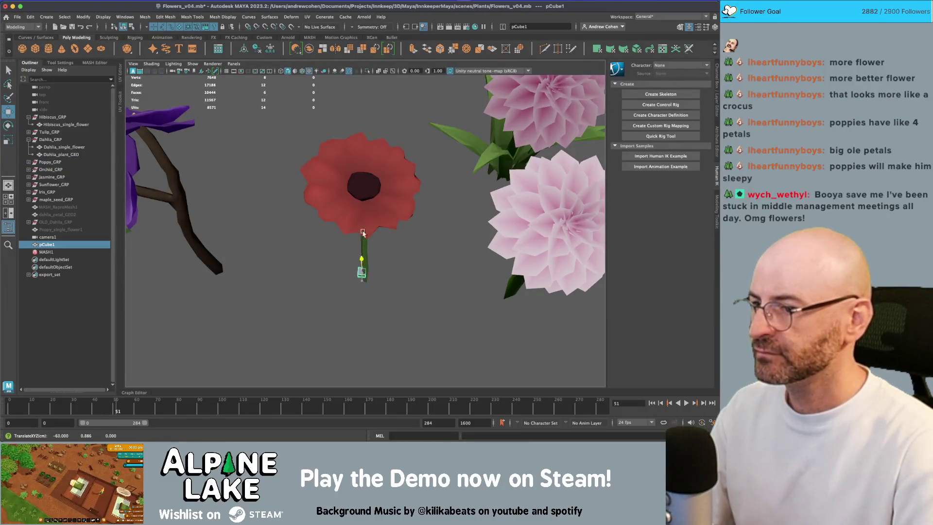
{"action": "left_click_drag", "start_coordinate": [363, 232], "coordinate": [362, 102]}
{"action": "key", "text": "r"}
{"action": "left_click_drag", "start_coordinate": [383, 144], "coordinate": [473, 147]}
{"action": "left_click_drag", "start_coordinate": [358, 168], "coordinate": [361, 199]}
{"action": "left_click_drag", "start_coordinate": [392, 143], "coordinate": [409, 146]}
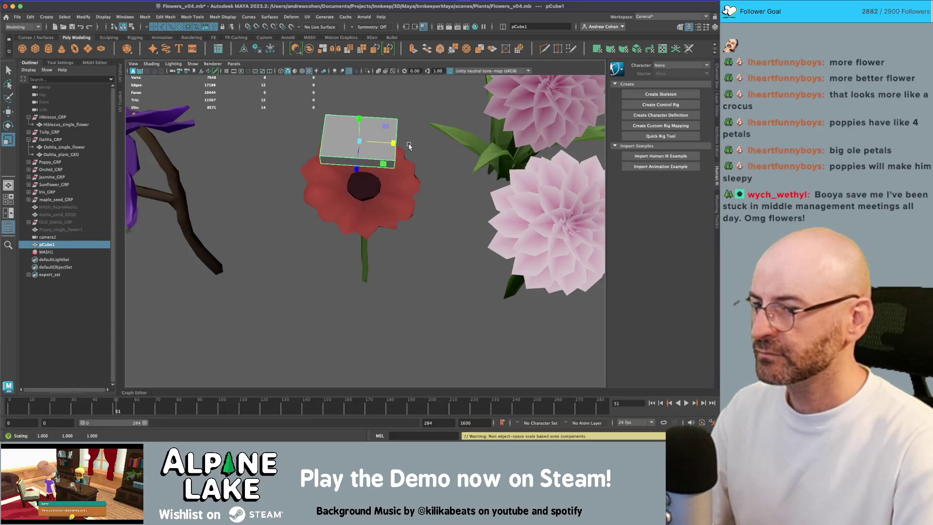
Scale in Object axes to flatten the cube into a thin slab, then cut it with Multi-Cut
{"action": "left_click", "coordinate": [60, 63]}
{"action": "left_click", "coordinate": [75, 91]}
{"action": "left_click", "coordinate": [90, 101]}
{"action": "key", "text": "f"}
{"action": "mouse_move", "coordinate": [380, 158]}
{"action": "left_mouse_down"}
{"action": "mouse_move", "coordinate": [374, 187]}
{"action": "mouse_move", "coordinate": [387, 229]}
{"action": "left_mouse_up"}
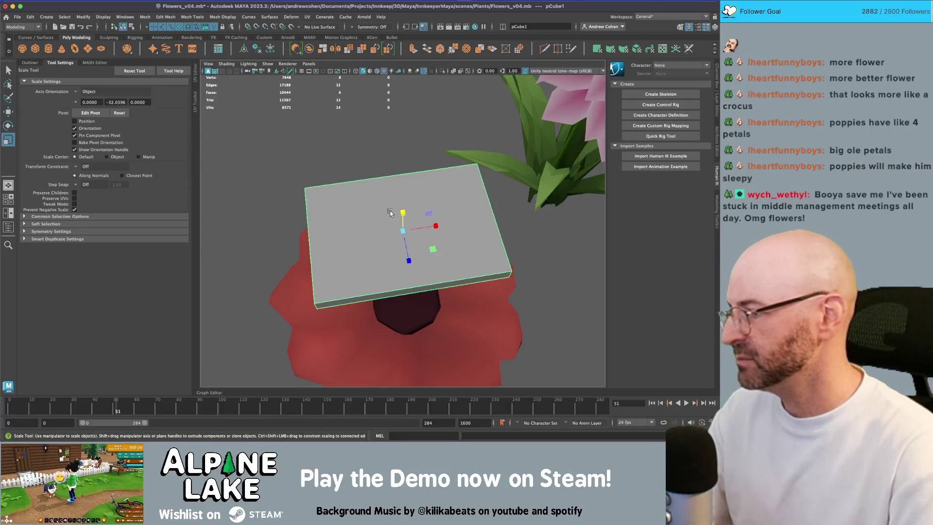
{"action": "mouse_move", "coordinate": [362, 215]}
{"action": "left_mouse_down"}
{"action": "mouse_move", "coordinate": [412, 202]}
{"action": "mouse_move", "coordinate": [407, 215]}
{"action": "left_mouse_up"}
{"action": "mouse_move", "coordinate": [406, 215]}
{"action": "left_mouse_down"}
{"action": "mouse_move", "coordinate": [475, 214]}
{"action": "mouse_move", "coordinate": [412, 225]}
{"action": "mouse_move", "coordinate": [428, 222]}
{"action": "mouse_move", "coordinate": [403, 204]}
{"action": "mouse_move", "coordinate": [414, 246]}
{"action": "mouse_move", "coordinate": [435, 193]}
{"action": "mouse_move", "coordinate": [393, 180]}
{"action": "left_mouse_up"}
{"action": "key", "text": "ctrl+shift+x"}
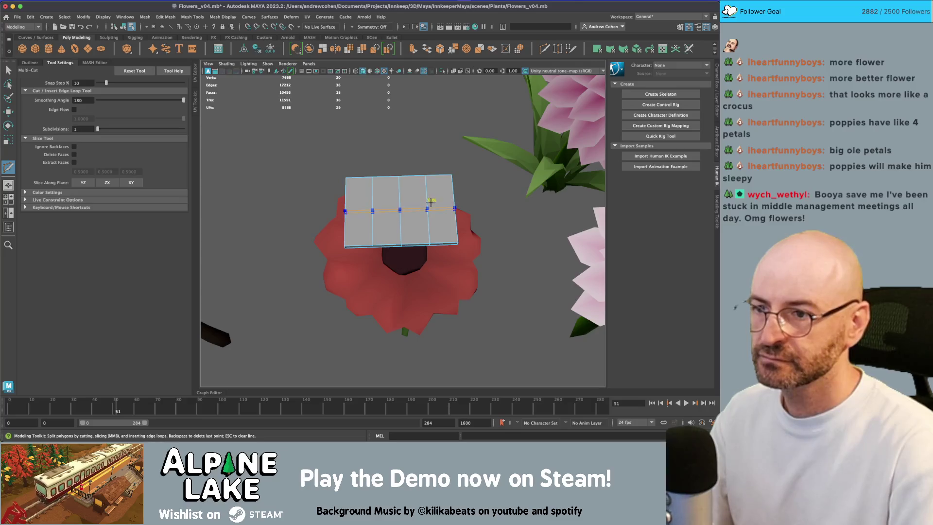
Pinch the slab's bottom vertex row inward with a small Soft Select falloff
{"action": "key", "text": "q"}
{"action": "right_click", "coordinate": [335, 234]}
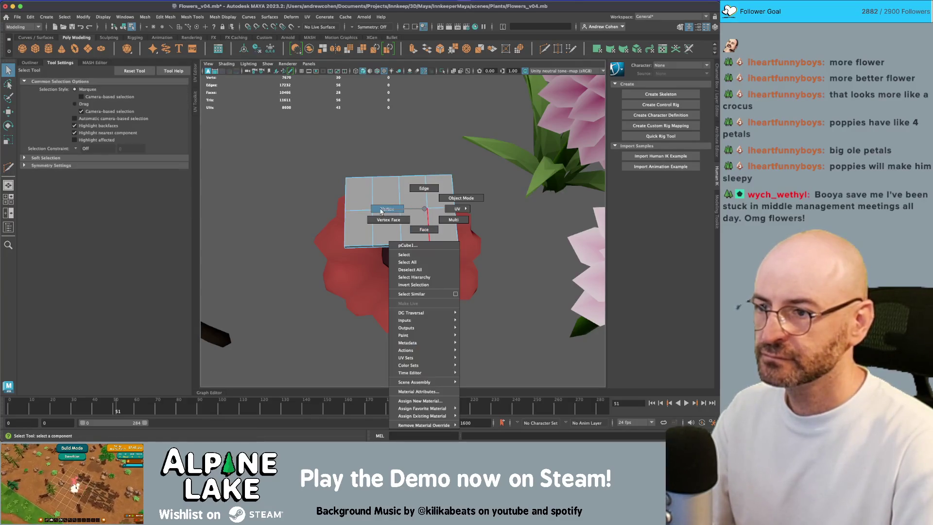
{"action": "left_click_drag", "start_coordinate": [335, 234], "coordinate": [503, 280]}
{"action": "key", "text": "r"}
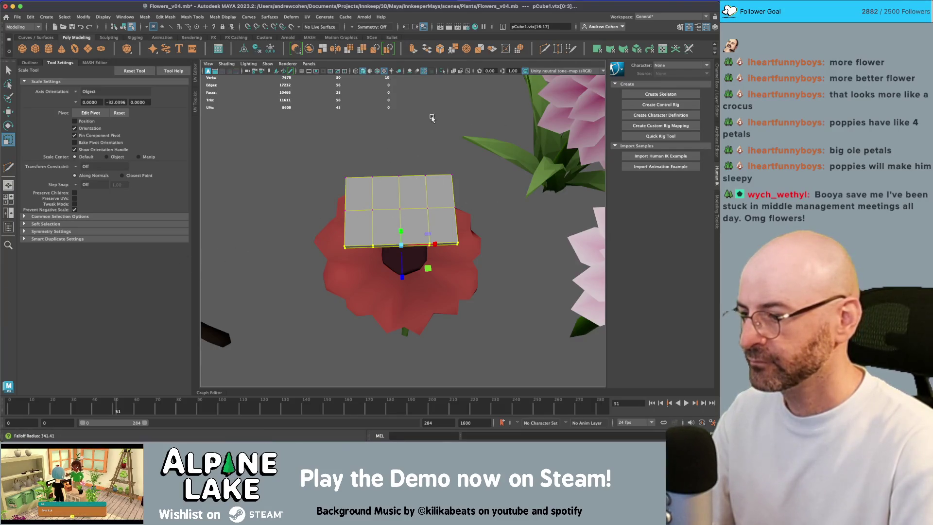
{"action": "left_click", "coordinate": [97, 224]}
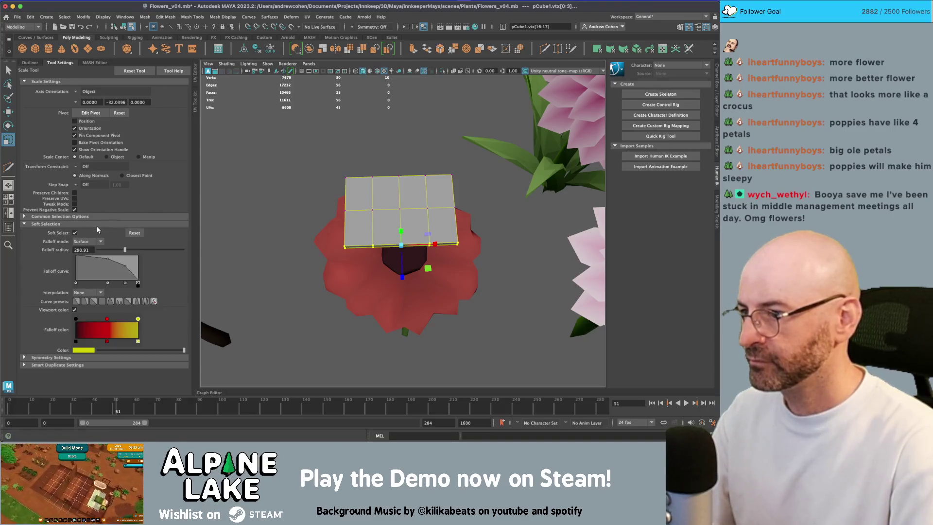
{"action": "left_click_drag", "start_coordinate": [372, 209], "coordinate": [335, 209]}
{"action": "mouse_move", "coordinate": [431, 246]}
{"action": "left_mouse_down"}
{"action": "mouse_move", "coordinate": [416, 252]}
{"action": "mouse_move", "coordinate": [432, 247]}
{"action": "mouse_move", "coordinate": [369, 228]}
{"action": "mouse_move", "coordinate": [454, 219]}
{"action": "left_mouse_up"}
Select the top vertex row and lower it slightly
{"action": "key", "text": "q"}
{"action": "key", "text": "r"}
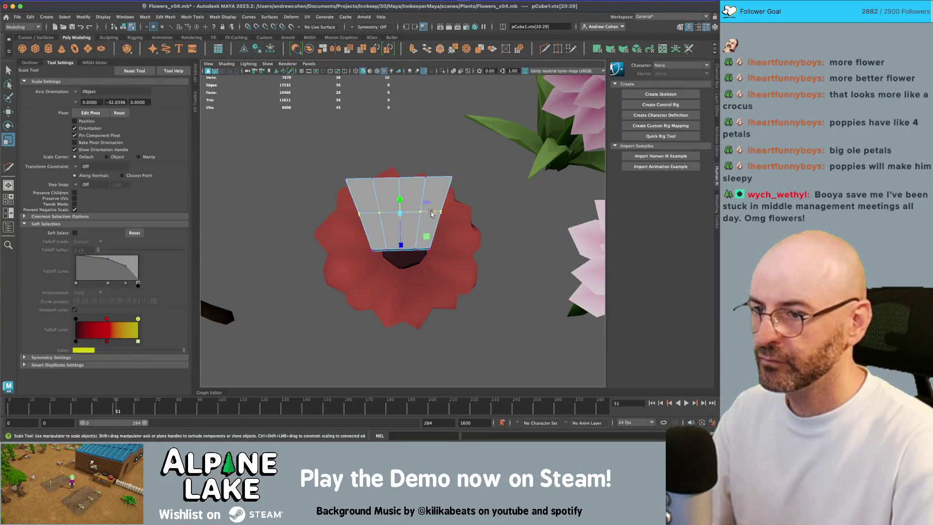
{"action": "key", "text": "q"}
{"action": "mouse_move", "coordinate": [353, 177]}
{"action": "left_mouse_down"}
{"action": "mouse_move", "coordinate": [440, 173]}
{"action": "mouse_move", "coordinate": [459, 191]}
{"action": "left_mouse_up"}
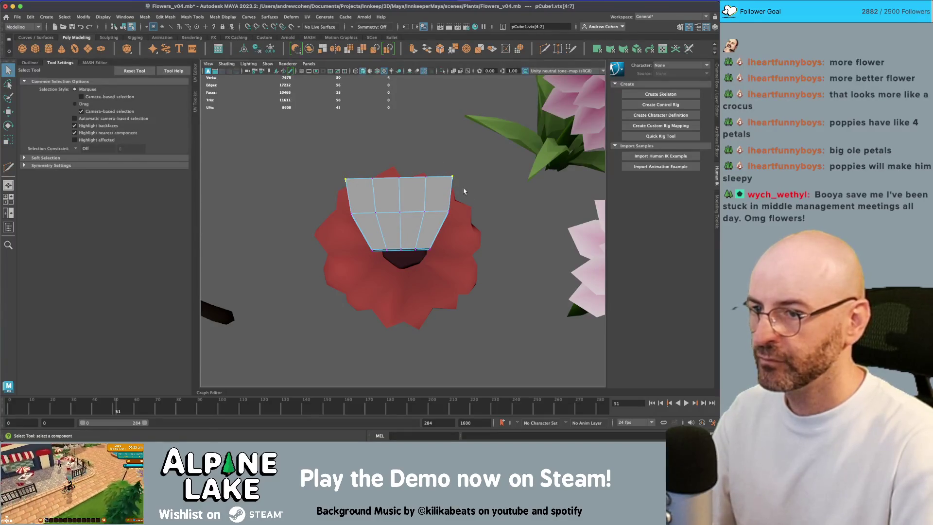
{"action": "key", "text": "w"}
{"action": "left_click_drag", "start_coordinate": [399, 194], "coordinate": [401, 198]}
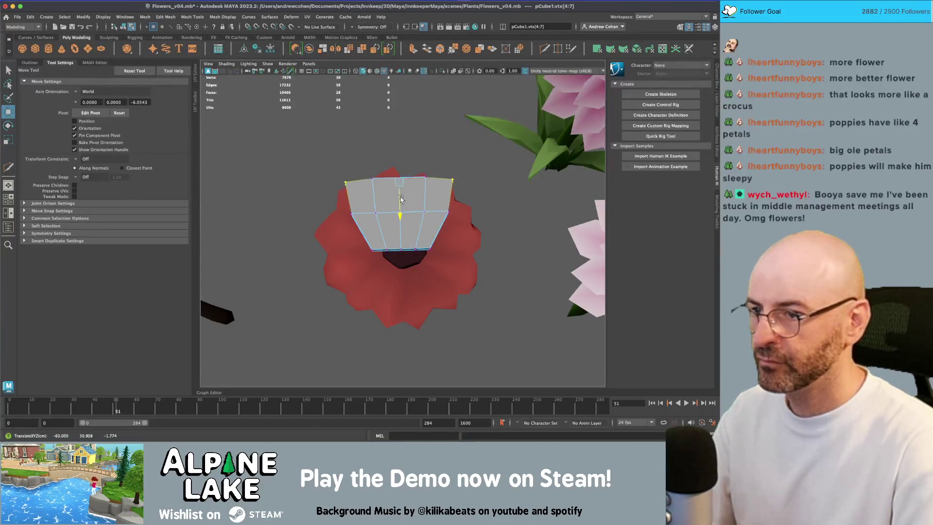
{"action": "key", "text": "r"}
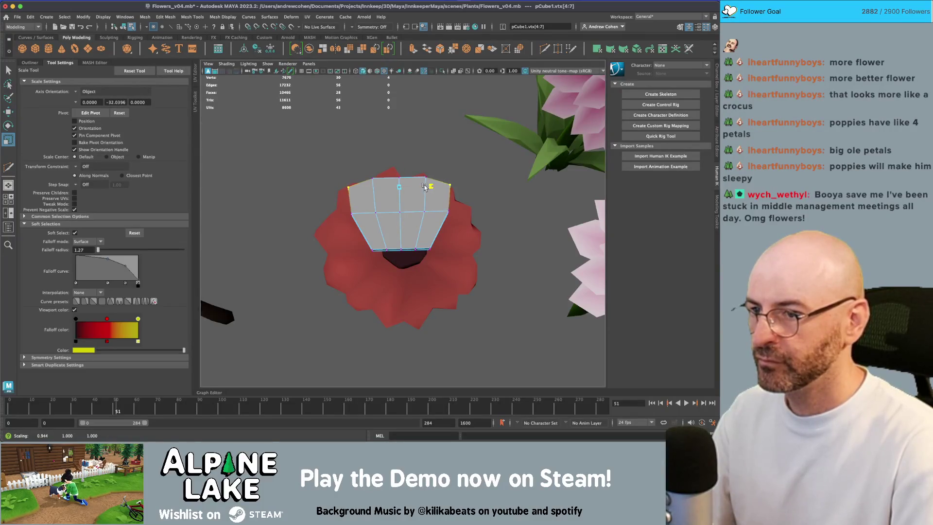
{"action": "key", "text": "q"}
{"action": "mouse_move", "coordinate": [387, 171]}
{"action": "left_mouse_down"}
{"action": "mouse_move", "coordinate": [373, 196]}
{"action": "mouse_move", "coordinate": [361, 185]}
{"action": "mouse_move", "coordinate": [404, 169]}
{"action": "mouse_move", "coordinate": [395, 180]}
{"action": "mouse_move", "coordinate": [460, 217]}
{"action": "left_mouse_up"}
Select the whole petal object and try moving its pivot, undoing the change
{"action": "left_click", "coordinate": [124, 27]}
{"action": "key", "text": "w"}
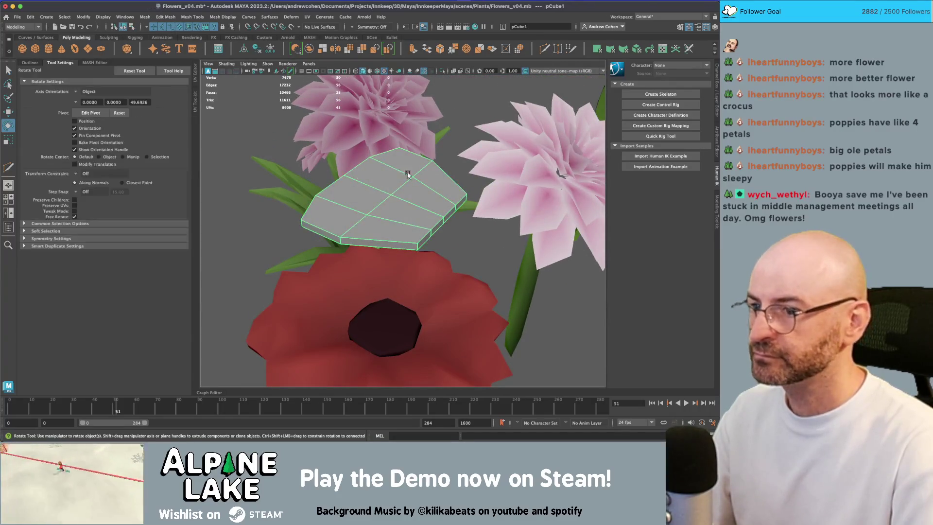
{"action": "key", "text": "d"}
{"action": "mouse_move", "coordinate": [405, 192]}
{"action": "left_mouse_down"}
{"action": "mouse_move", "coordinate": [447, 218]}
{"action": "mouse_move", "coordinate": [425, 214]}
{"action": "mouse_move", "coordinate": [421, 185]}
{"action": "mouse_move", "coordinate": [428, 205]}
{"action": "mouse_move", "coordinate": [420, 207]}
{"action": "left_mouse_up"}
{"action": "key", "text": "ctrl+z"}
{"action": "key", "text": "e"}
{"action": "key", "text": "r"}
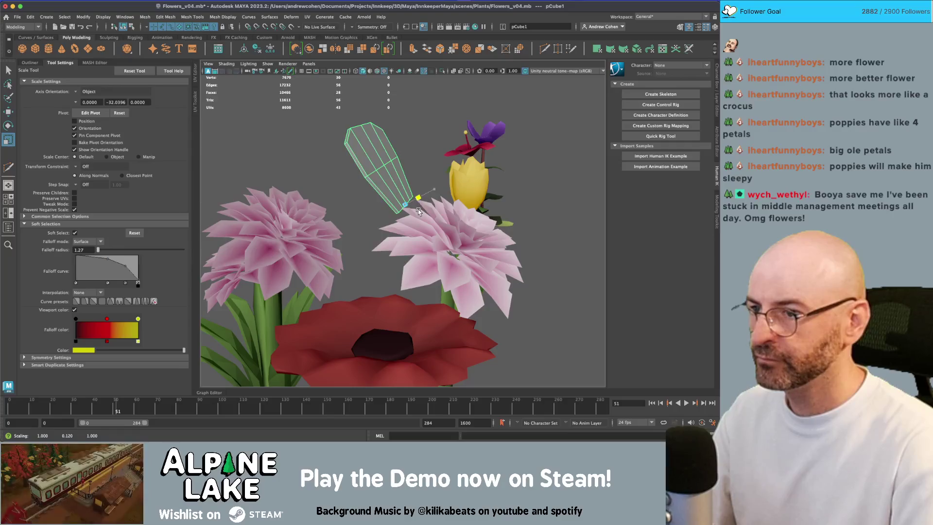
{"action": "key", "text": "w"}
{"action": "key", "text": "ctrl+z"}
{"action": "key", "text": "ctrl+z"}
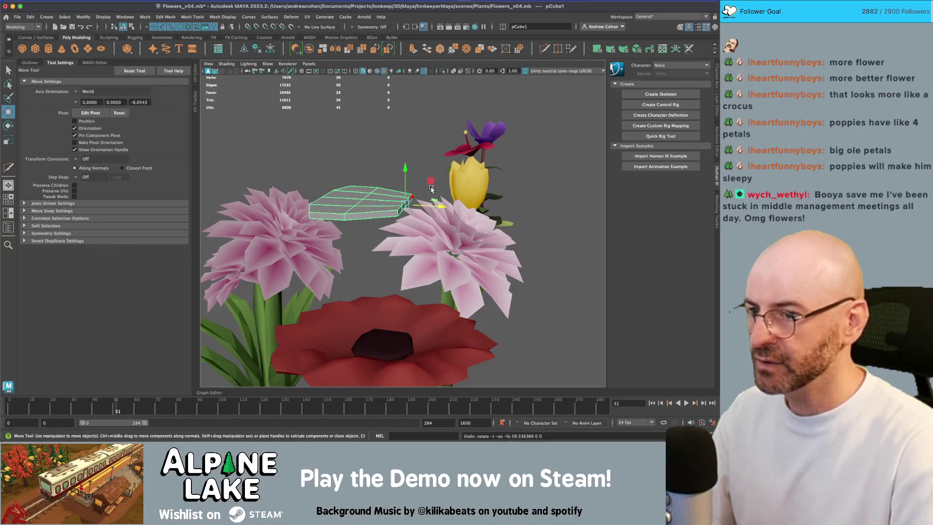
Shift the petal left along X beside the flowers
{"action": "mouse_move", "coordinate": [431, 204]}
{"action": "left_mouse_down"}
{"action": "mouse_move", "coordinate": [404, 204]}
{"action": "mouse_move", "coordinate": [413, 217]}
{"action": "mouse_move", "coordinate": [376, 217]}
{"action": "left_mouse_up"}
{"action": "scroll", "coordinate": [437, 214], "scroll_direction": "up", "scroll_amount": 5}
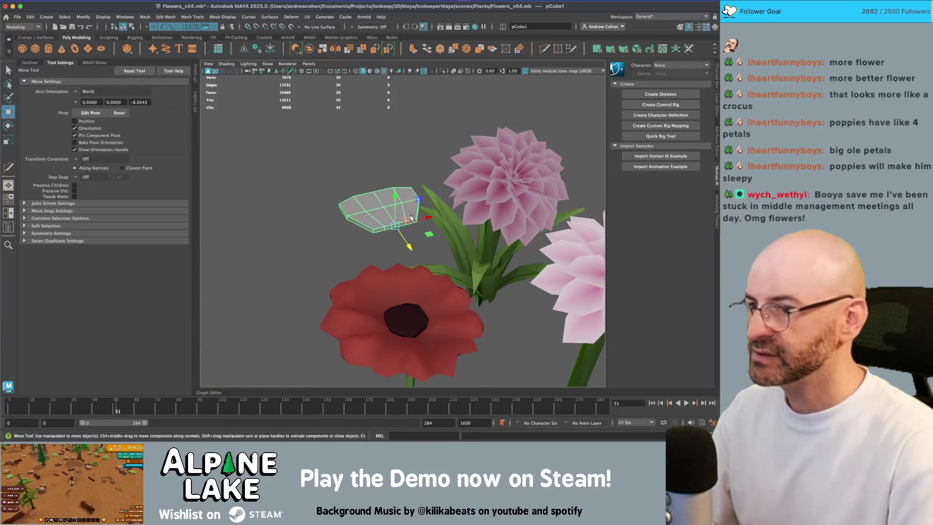
{"action": "left_click_drag", "start_coordinate": [388, 180], "coordinate": [403, 214]}
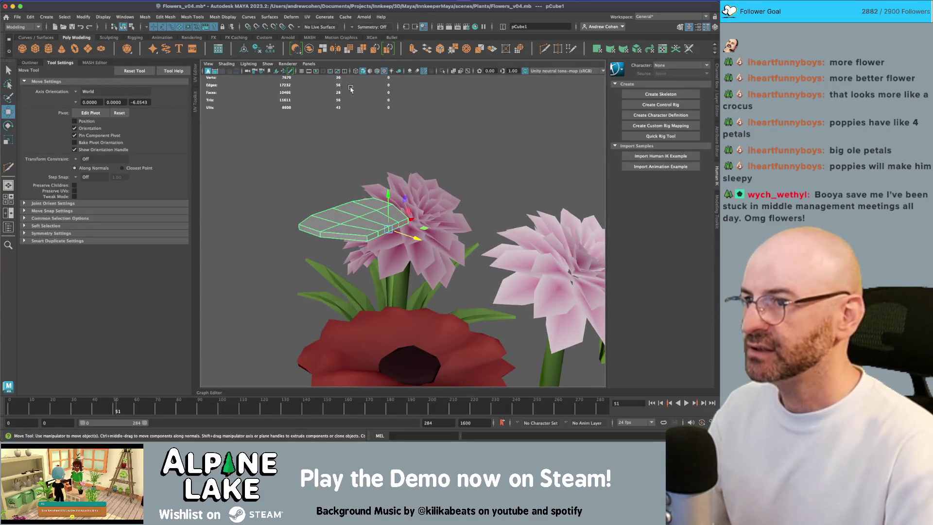
{"action": "left_click_drag", "start_coordinate": [351, 89], "coordinate": [341, 83]}
Add a Nonlinear Bend deformer to the petal and place its handle on the petal
{"action": "left_click", "coordinate": [291, 17]}
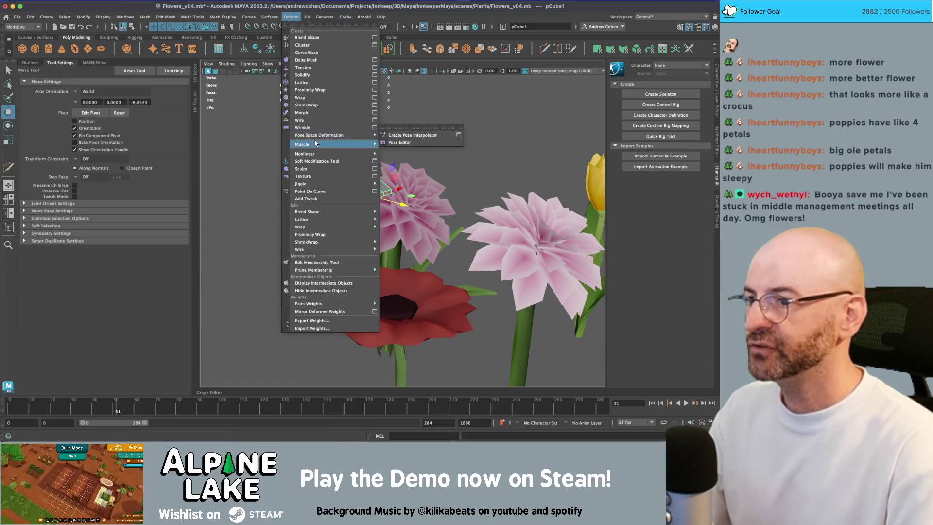
{"action": "mouse_move", "coordinate": [331, 154]}
{"action": "left_click", "coordinate": [397, 152]}
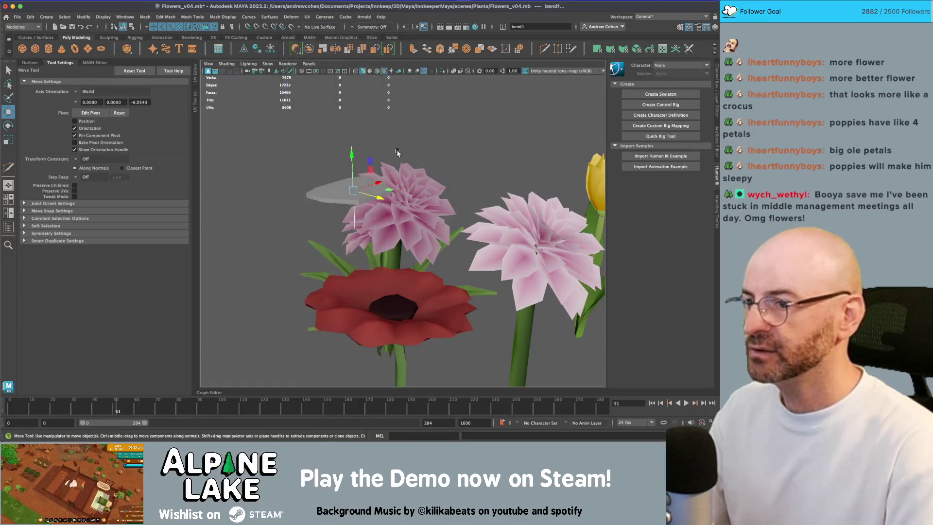
{"action": "left_click_drag", "start_coordinate": [375, 201], "coordinate": [377, 196]}
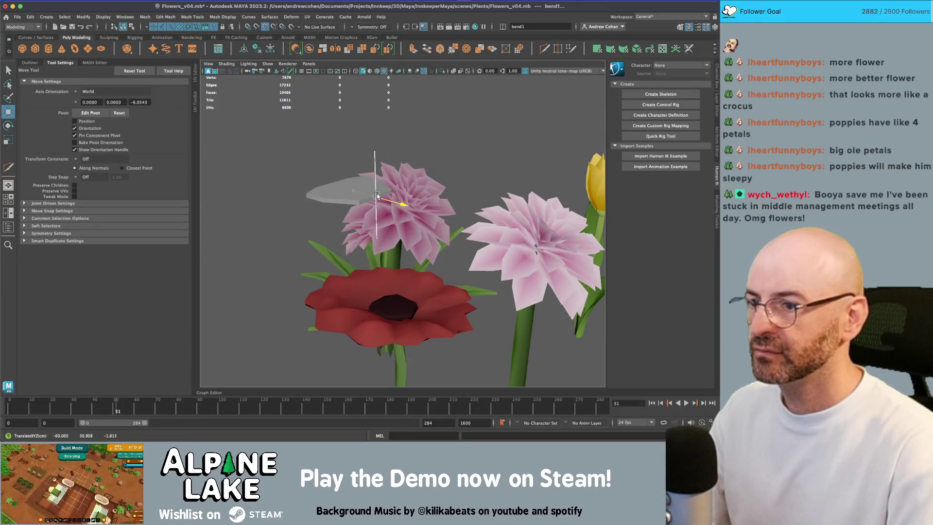
{"action": "key", "text": "f"}
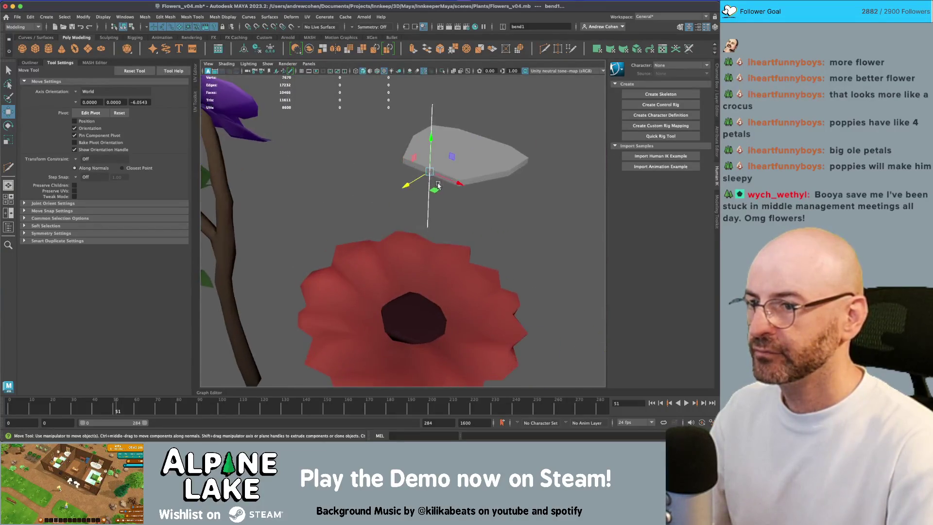
{"action": "key", "text": "ctrl+a"}
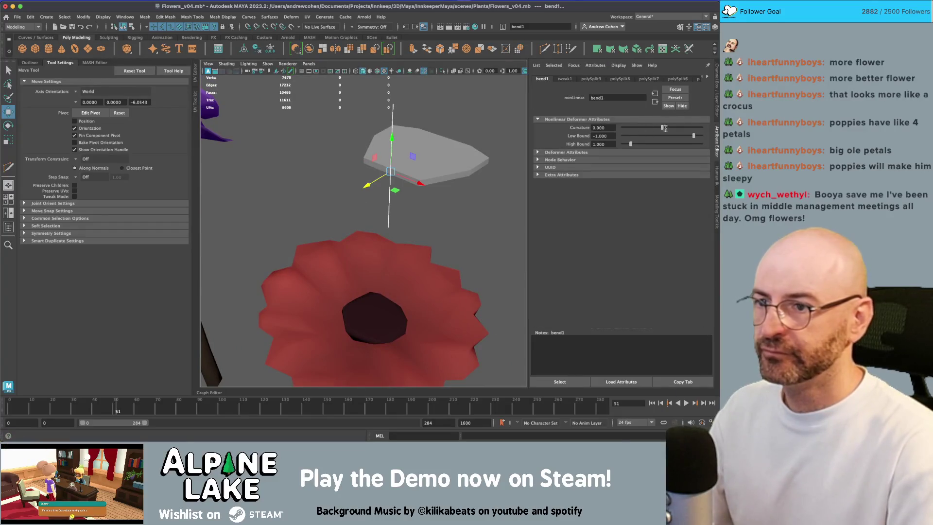
Rotate bend1Handle to line up with the petal
{"action": "key", "text": "e"}
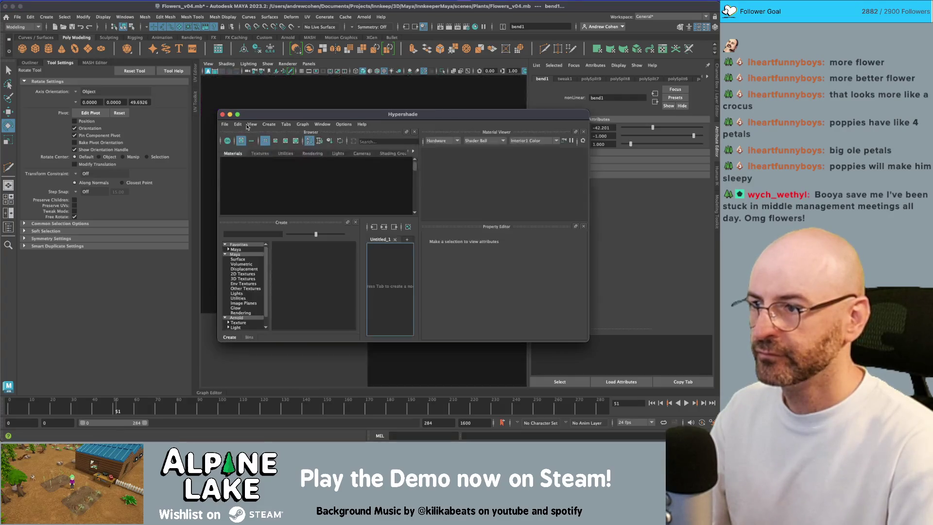
{"action": "left_click", "coordinate": [222, 114]}
{"action": "mouse_move", "coordinate": [347, 139]}
{"action": "left_mouse_down"}
{"action": "mouse_move", "coordinate": [387, 227]}
{"action": "mouse_move", "coordinate": [421, 230]}
{"action": "left_mouse_up"}
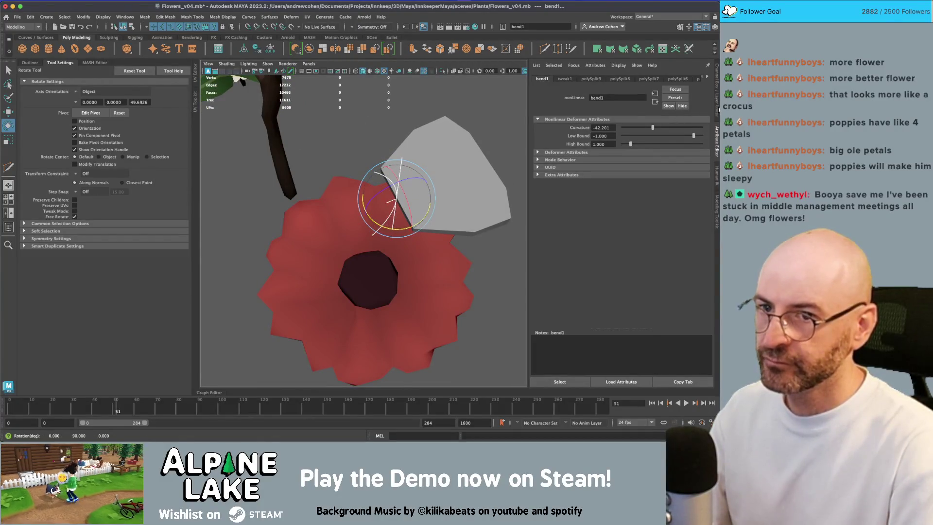
{"action": "left_click", "coordinate": [717, 111]}
{"action": "mouse_move", "coordinate": [424, 188]}
{"action": "left_mouse_down"}
{"action": "mouse_move", "coordinate": [452, 180]}
{"action": "mouse_move", "coordinate": [480, 140]}
{"action": "mouse_move", "coordinate": [440, 199]}
{"action": "mouse_move", "coordinate": [486, 184]}
{"action": "left_mouse_up"}
Zero the bend handle's Rotate Y and drag Curvature to -104.08
{"action": "key", "text": "r"}
{"action": "key", "text": "e"}
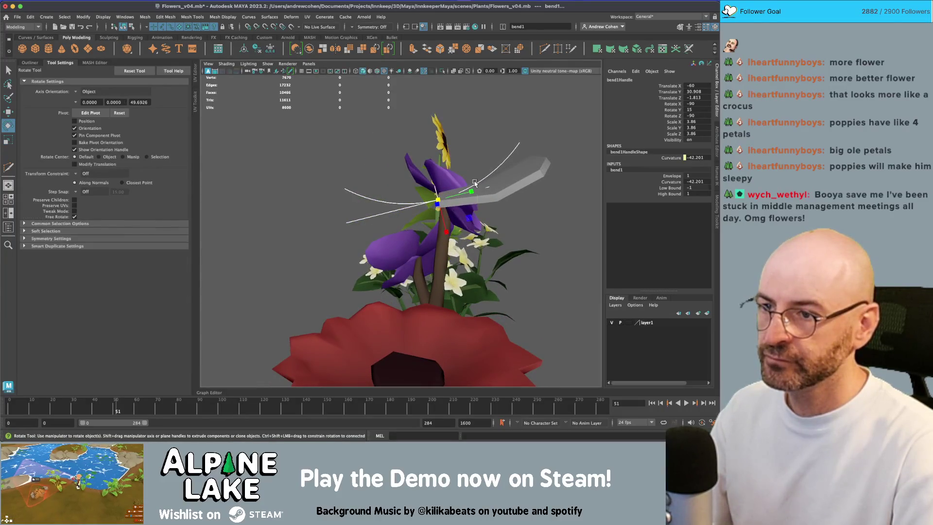
{"action": "left_click_drag", "start_coordinate": [459, 179], "coordinate": [464, 180]}
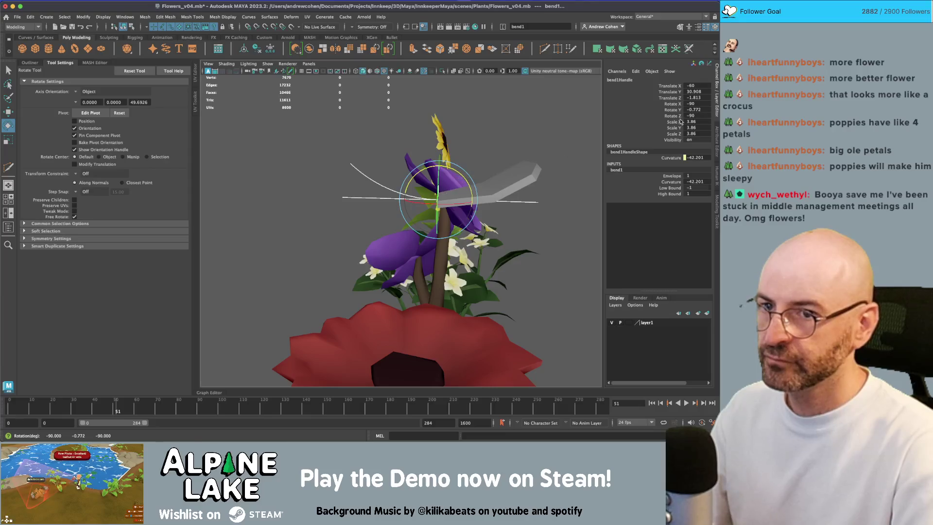
{"action": "left_click", "coordinate": [710, 104]}
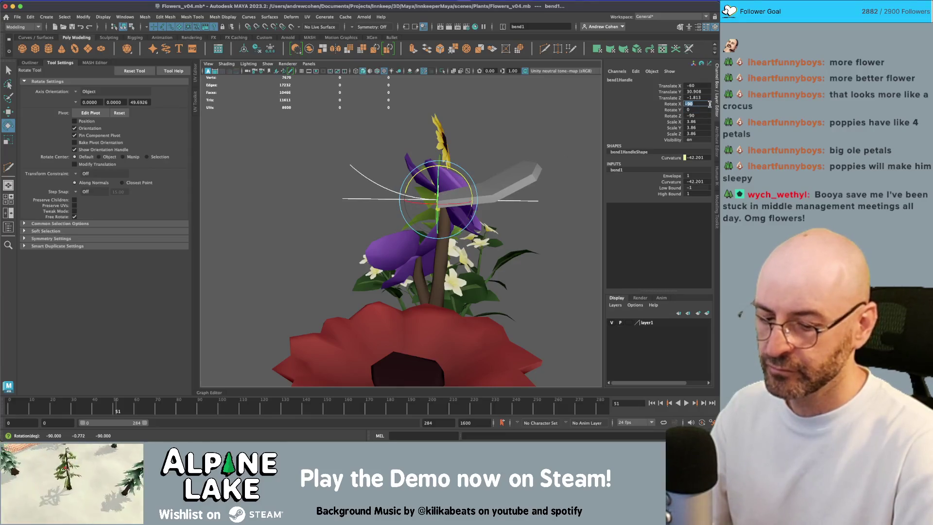
{"action": "left_click", "coordinate": [671, 181]}
{"action": "mouse_move", "coordinate": [486, 175]}
{"action": "left_mouse_down"}
{"action": "mouse_move", "coordinate": [522, 175]}
{"action": "mouse_move", "coordinate": [490, 179]}
{"action": "mouse_move", "coordinate": [512, 179]}
{"action": "left_mouse_up"}
Add a second Bend deformer to pCube1 with Curvature 48.128
{"action": "key", "text": "q"}
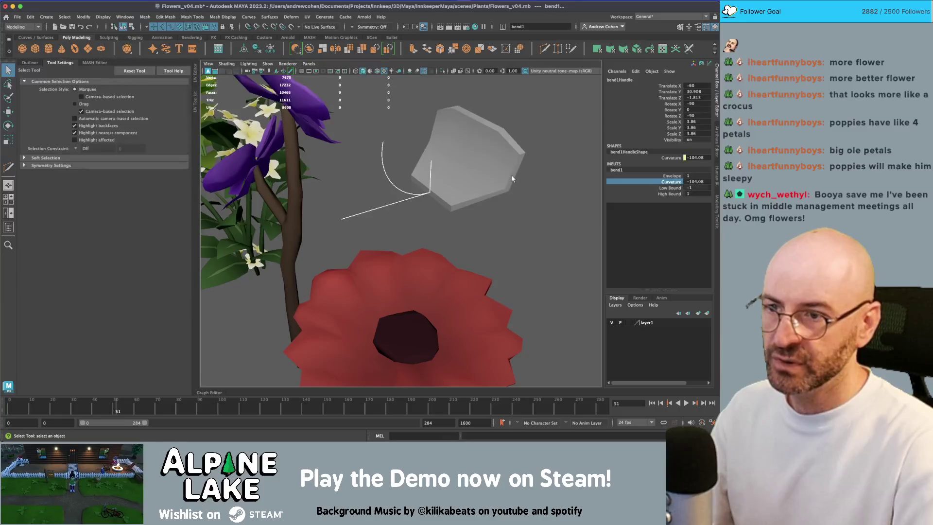
{"action": "left_click", "coordinate": [448, 158]}
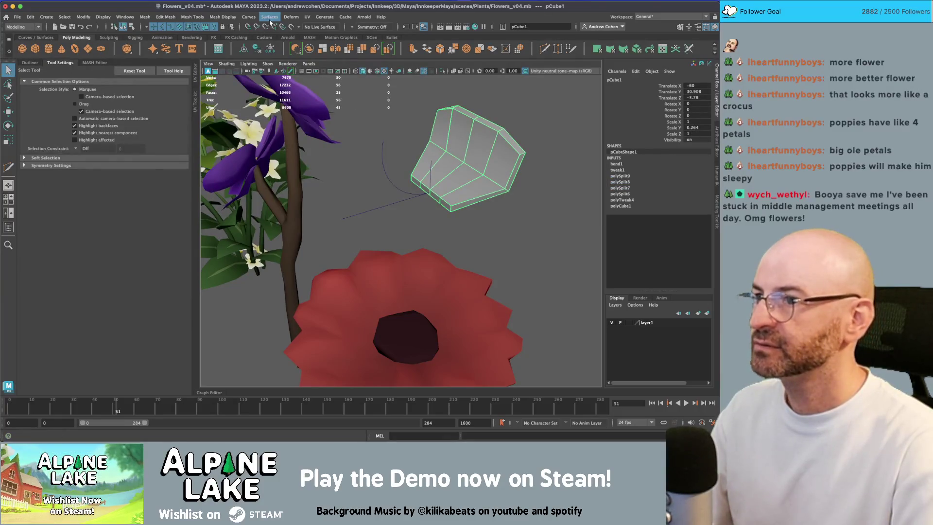
{"action": "left_click", "coordinate": [291, 16]}
{"action": "mouse_move", "coordinate": [315, 153]}
{"action": "left_click", "coordinate": [384, 155]}
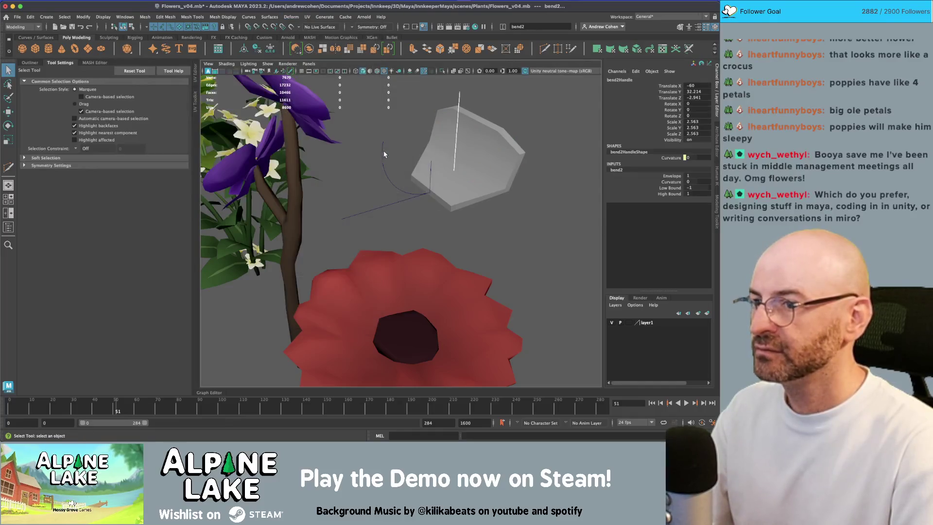
{"action": "left_click", "coordinate": [672, 182]}
{"action": "mouse_move", "coordinate": [534, 184]}
{"action": "left_mouse_down"}
{"action": "mouse_move", "coordinate": [452, 130]}
{"action": "mouse_move", "coordinate": [492, 131]}
{"action": "left_mouse_up"}
Turn bend2Handle around its vertical axis and get ready to move it
{"action": "key", "text": "e"}
{"action": "mouse_move", "coordinate": [468, 171]}
{"action": "left_mouse_down"}
{"action": "mouse_move", "coordinate": [421, 177]}
{"action": "mouse_move", "coordinate": [449, 175]}
{"action": "mouse_move", "coordinate": [434, 191]}
{"action": "mouse_move", "coordinate": [413, 166]}
{"action": "mouse_move", "coordinate": [374, 185]}
{"action": "mouse_move", "coordinate": [398, 165]}
{"action": "left_mouse_up"}
{"action": "key", "text": "w"}
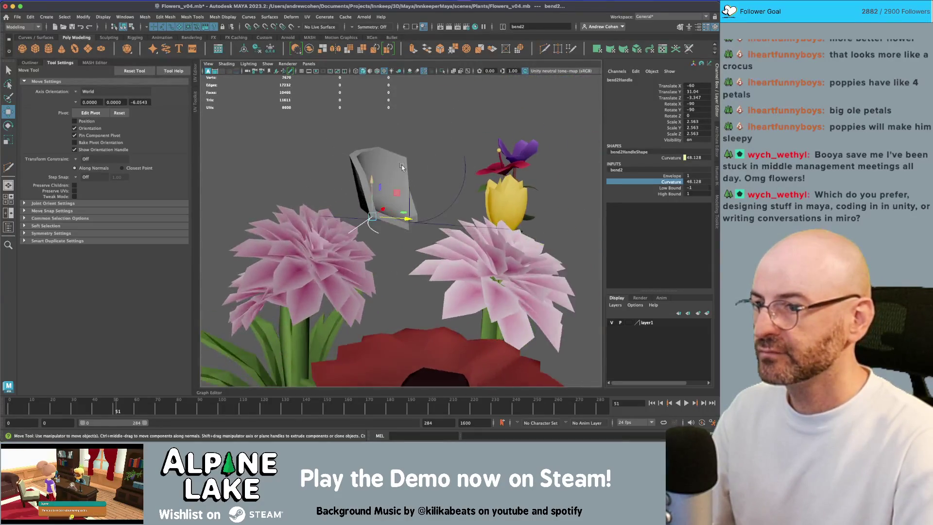
Squash pCube1 to a Scale Y of 0.138 using the Channel Box
{"action": "key", "text": "q"}
{"action": "left_click", "coordinate": [396, 167]}
{"action": "left_click", "coordinate": [675, 128]}
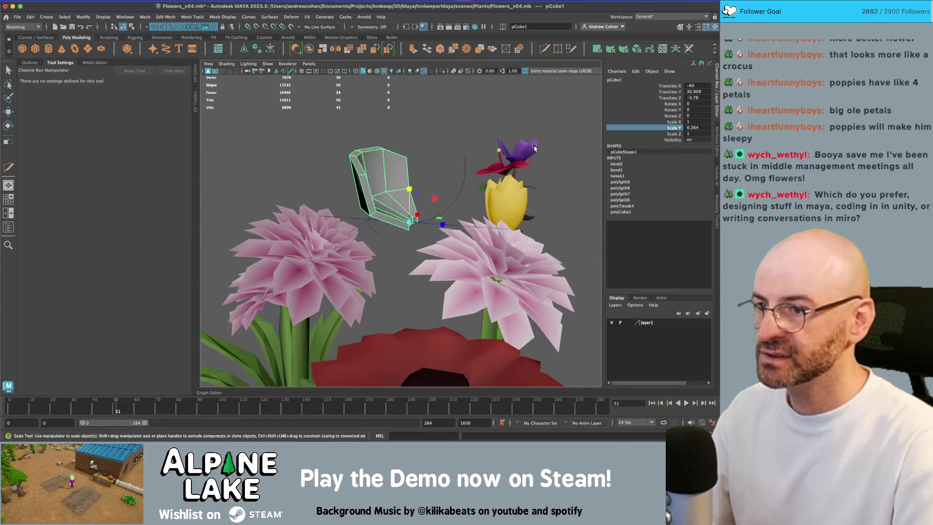
{"action": "left_click_drag", "start_coordinate": [410, 191], "coordinate": [409, 208]}
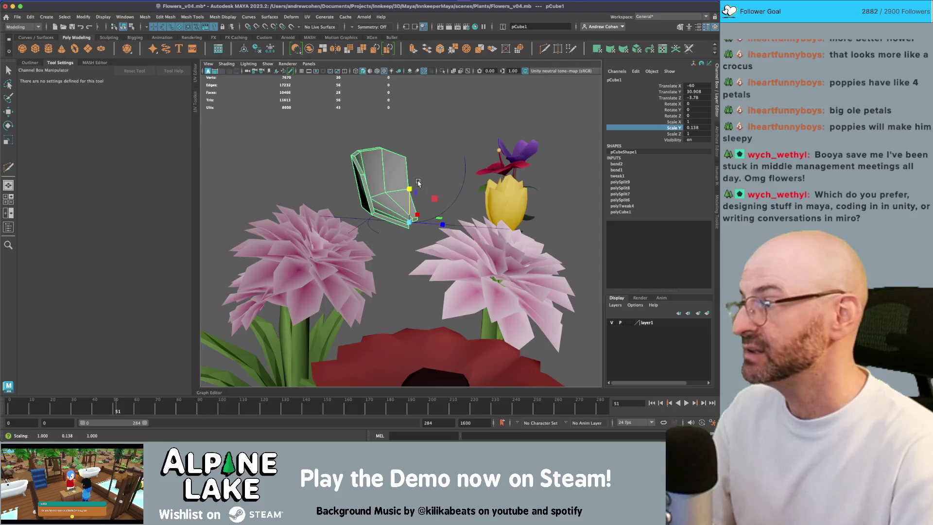
{"action": "key", "text": "f"}
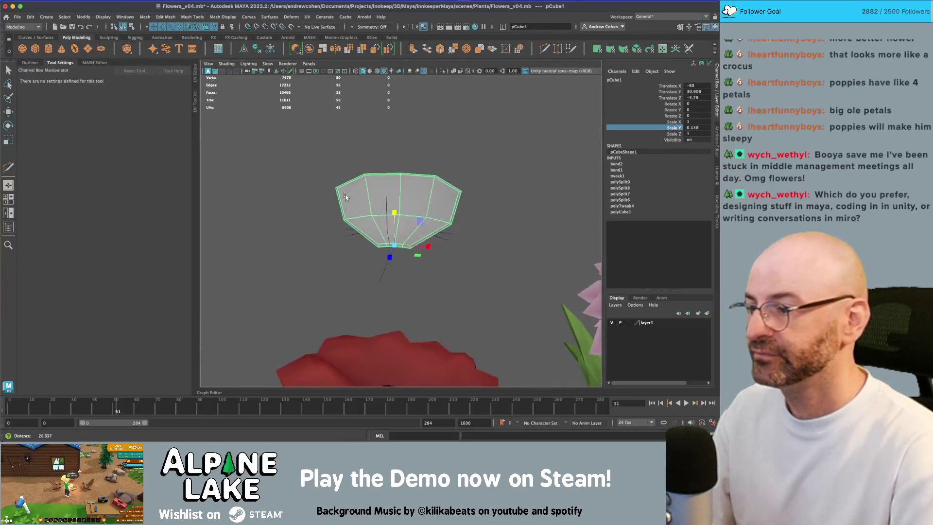
{"action": "scroll", "coordinate": [415, 203], "scroll_direction": "down", "scroll_amount": 2}
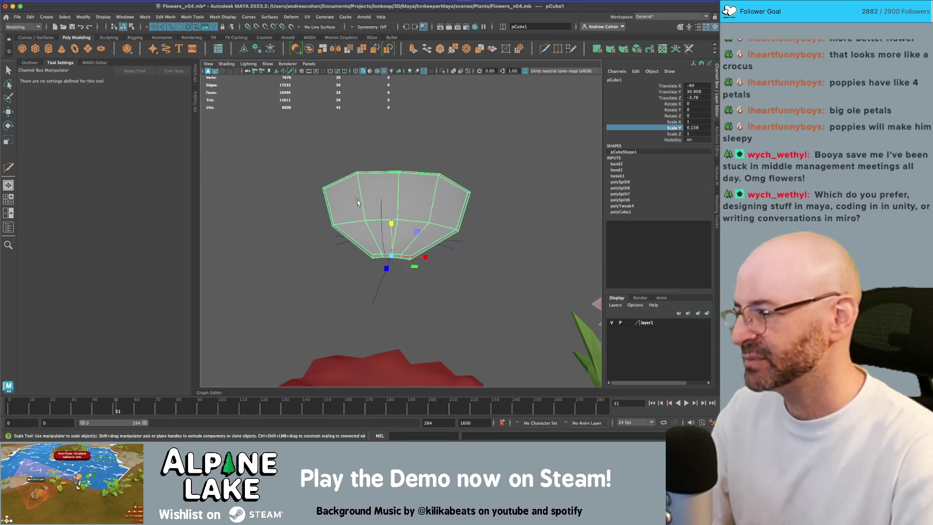
{"action": "mouse_move", "coordinate": [434, 208]}
{"action": "left_mouse_down"}
{"action": "mouse_move", "coordinate": [467, 233]}
{"action": "mouse_move", "coordinate": [392, 219]}
{"action": "left_mouse_up"}
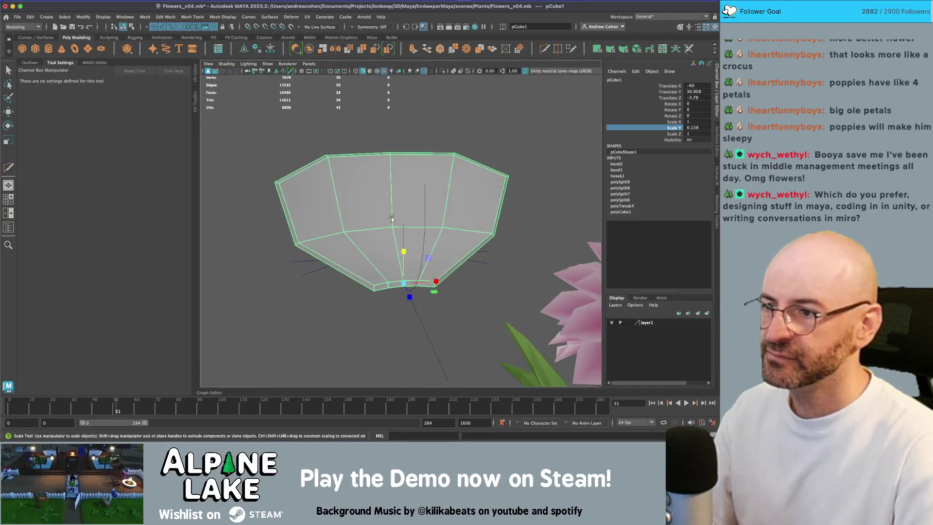
{"action": "key", "text": "q"}
{"action": "right_click", "coordinate": [305, 187]}
In vertex mode, reposition the petal's top edge vertices
{"action": "left_click", "coordinate": [285, 188]}
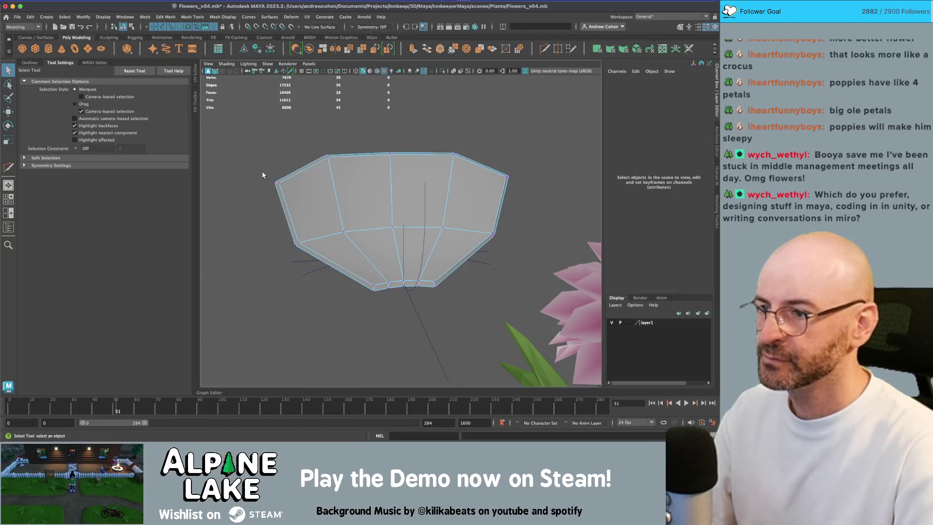
{"action": "left_click", "coordinate": [276, 182]}
{"action": "left_click", "coordinate": [491, 189], "text": "shift"}
{"action": "key", "text": "w"}
{"action": "mouse_move", "coordinate": [396, 188]}
{"action": "left_mouse_down"}
{"action": "mouse_move", "coordinate": [413, 203]}
{"action": "mouse_move", "coordinate": [378, 180]}
{"action": "mouse_move", "coordinate": [403, 165]}
{"action": "left_mouse_up"}
{"action": "left_click", "coordinate": [123, 27]}
{"action": "key", "text": "q"}
{"action": "left_click", "coordinate": [429, 174]}
{"action": "right_click", "coordinate": [429, 174]}
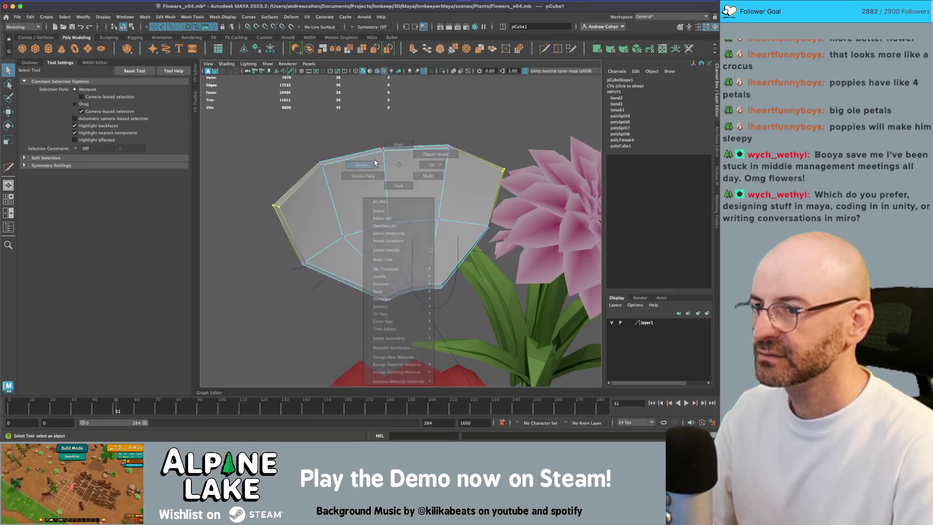
{"action": "left_click", "coordinate": [383, 149]}
{"action": "key", "text": "w"}
{"action": "mouse_move", "coordinate": [389, 136]}
{"action": "left_mouse_down"}
{"action": "mouse_move", "coordinate": [382, 118]}
{"action": "mouse_move", "coordinate": [384, 158]}
{"action": "mouse_move", "coordinate": [394, 158]}
{"action": "mouse_move", "coordinate": [353, 164]}
{"action": "left_mouse_up"}
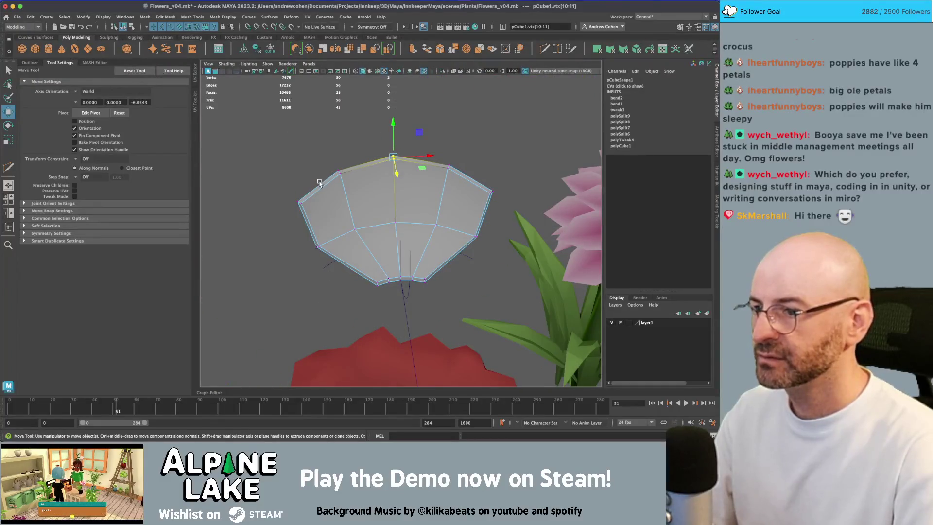
Lower the petal's left and right side vertices, then return to object mode
{"action": "left_click", "coordinate": [299, 202]}
{"action": "left_click_drag", "start_coordinate": [472, 206], "coordinate": [473, 207]}
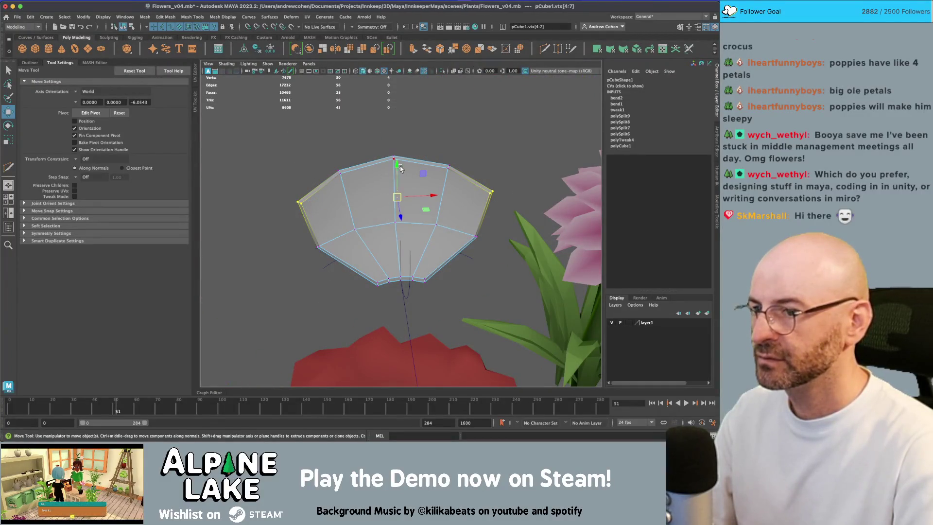
{"action": "left_click_drag", "start_coordinate": [403, 212], "coordinate": [403, 217]}
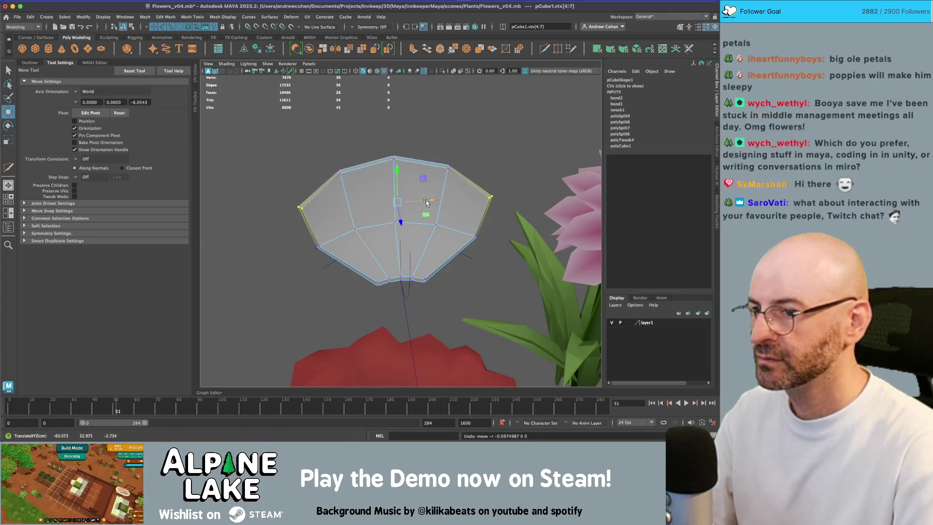
{"action": "key", "text": "r"}
{"action": "left_click_drag", "start_coordinate": [396, 199], "coordinate": [340, 161]}
{"action": "left_click", "coordinate": [8, 111]}
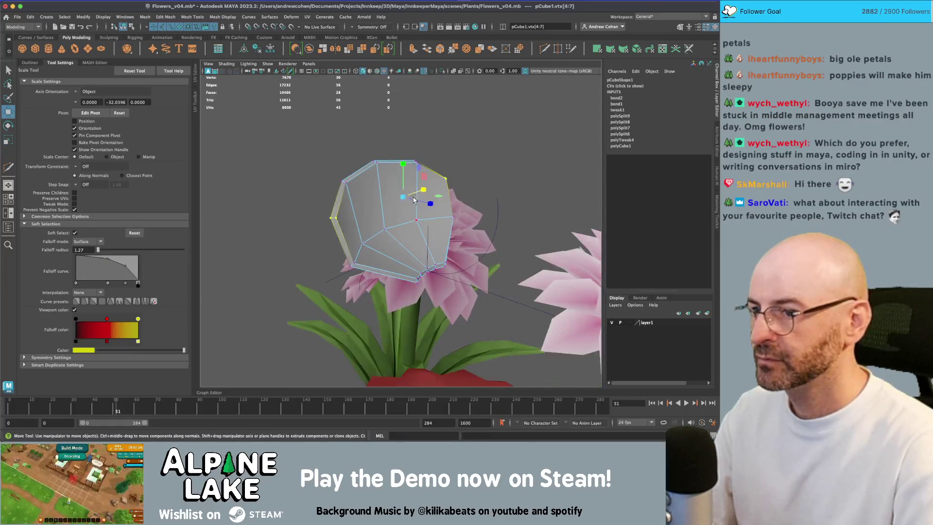
{"action": "left_click", "coordinate": [132, 27]}
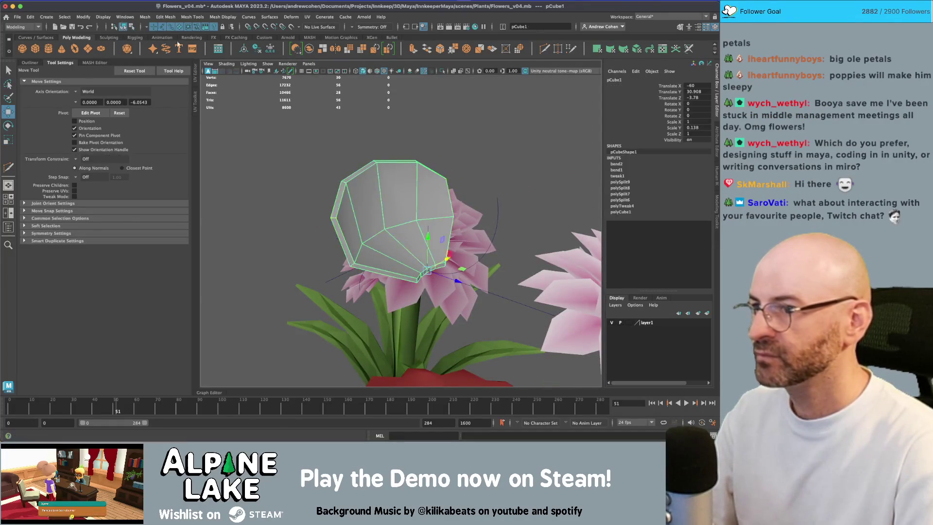
{"action": "key", "text": "q"}
{"action": "left_click", "coordinate": [414, 191]}
{"action": "left_click_drag", "start_coordinate": [414, 191], "coordinate": [408, 204]}
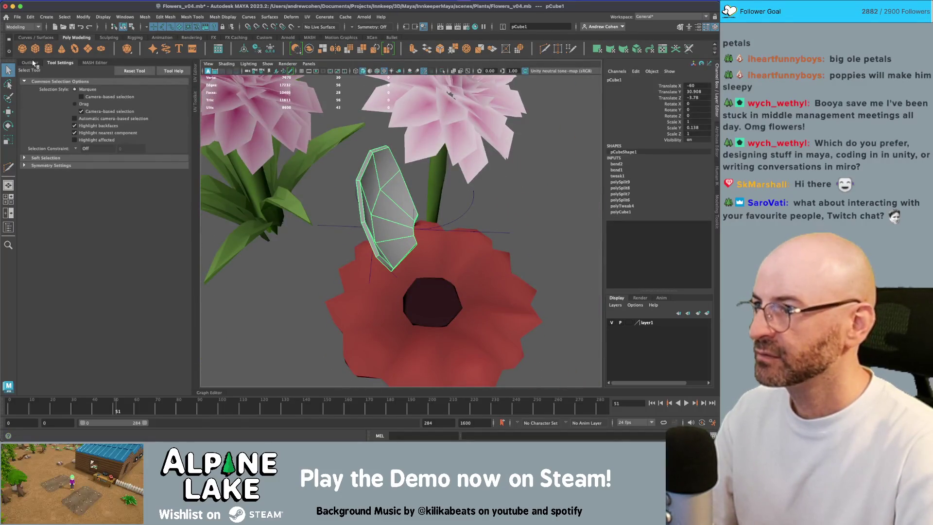
Parent both bend handles under the petal in the Outliner
{"action": "left_click", "coordinate": [32, 63]}
{"action": "left_click", "coordinate": [53, 253]}
{"action": "left_click", "coordinate": [52, 259], "text": "shift"}
{"action": "left_click", "coordinate": [47, 245], "text": "ctrl"}
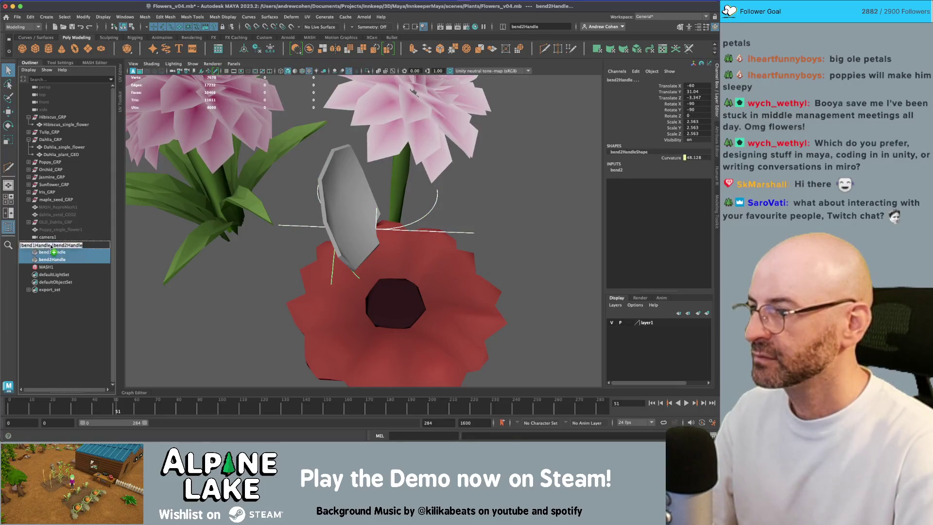
{"action": "key", "text": "p"}
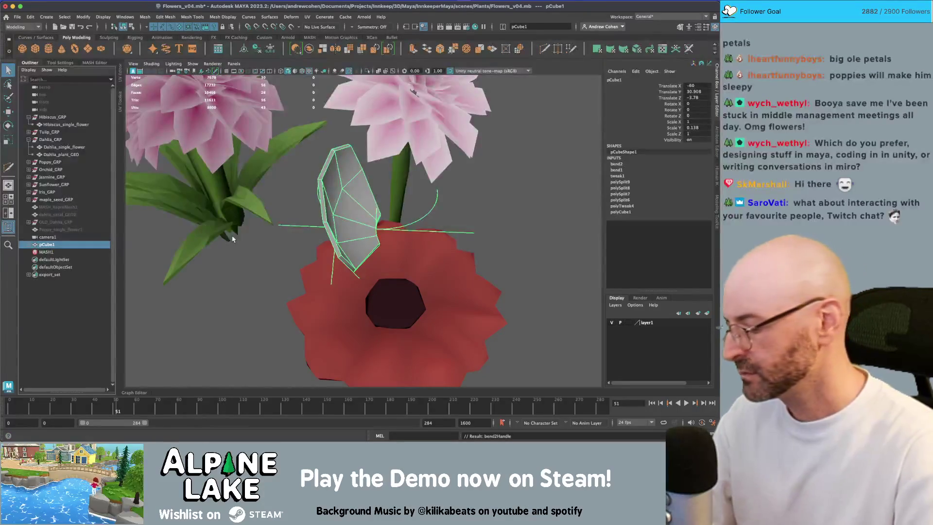
Try duplicating and grouping the petal, undoing both attempts
{"action": "key", "text": "ctrl+shift+d"}
{"action": "key", "text": "e"}
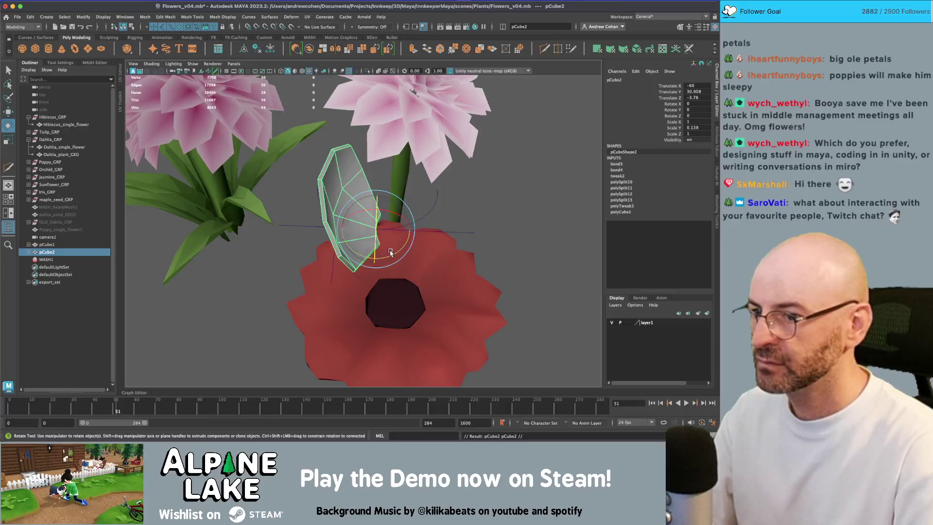
{"action": "left_click_drag", "start_coordinate": [392, 253], "coordinate": [333, 262]}
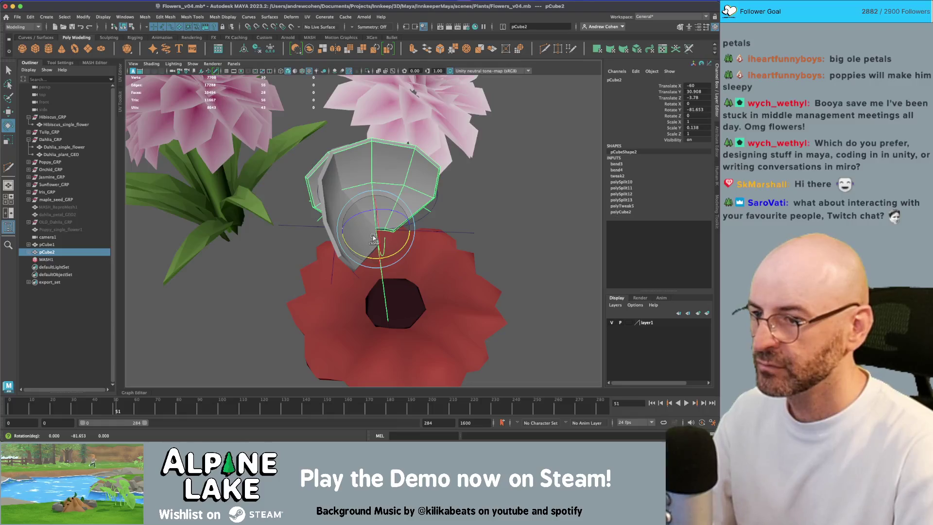
{"action": "key", "text": "z"}
{"action": "left_click_drag", "start_coordinate": [374, 238], "coordinate": [413, 232]}
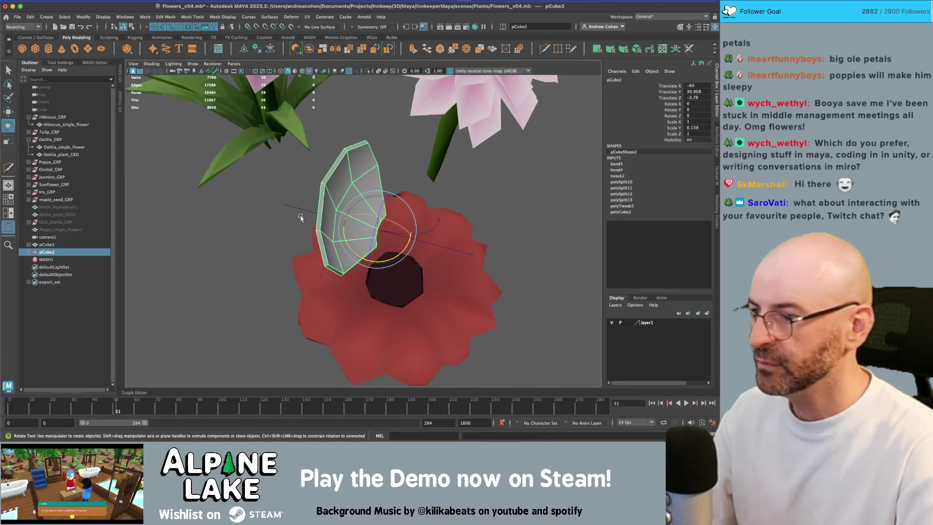
{"action": "key", "text": "z"}
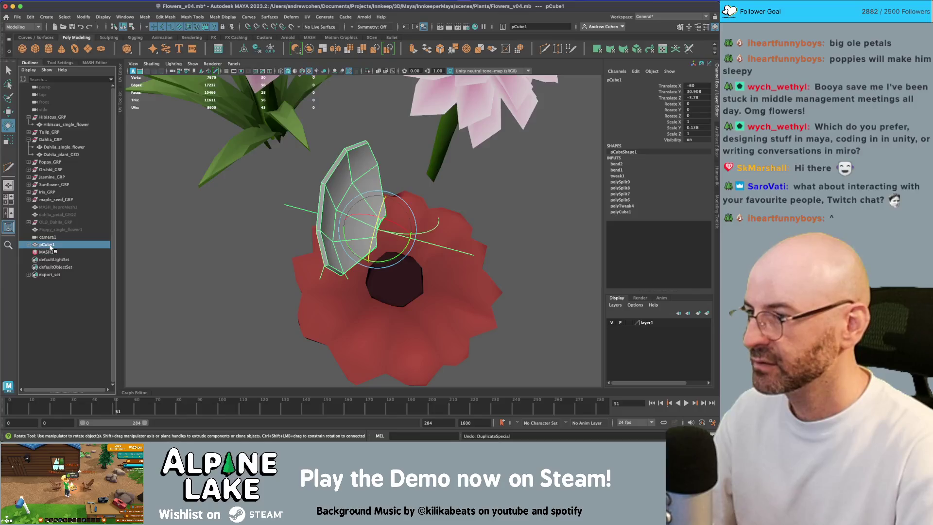
{"action": "key", "text": "ctrl+g"}
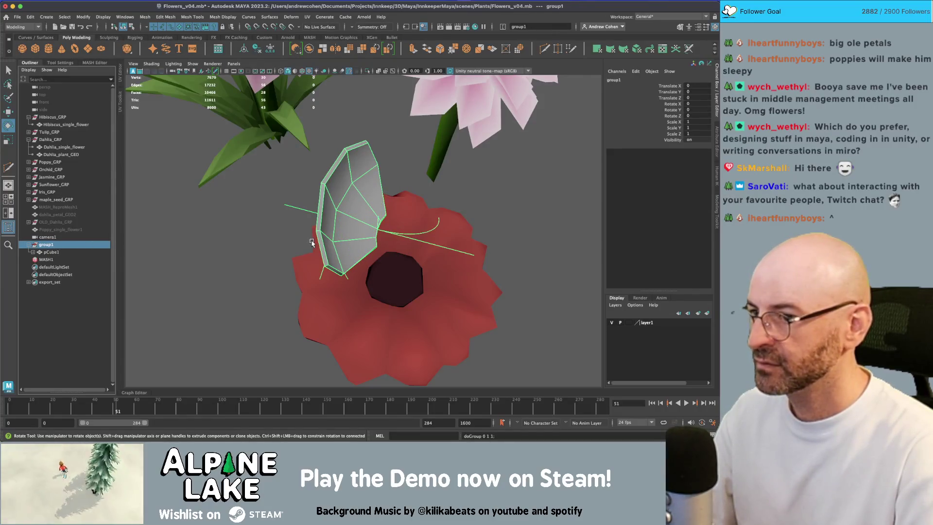
{"action": "key", "text": "w"}
{"action": "key", "text": "ctrl+z"}
{"action": "key", "text": "ctrl+z"}
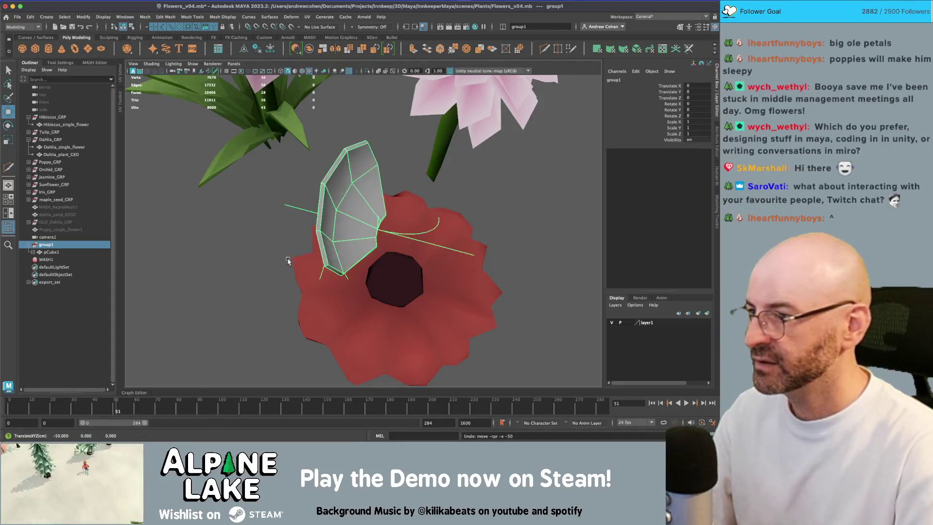
Create an empty null1 node at the petal base and parent the petal under it
{"action": "left_click", "coordinate": [146, 256]}
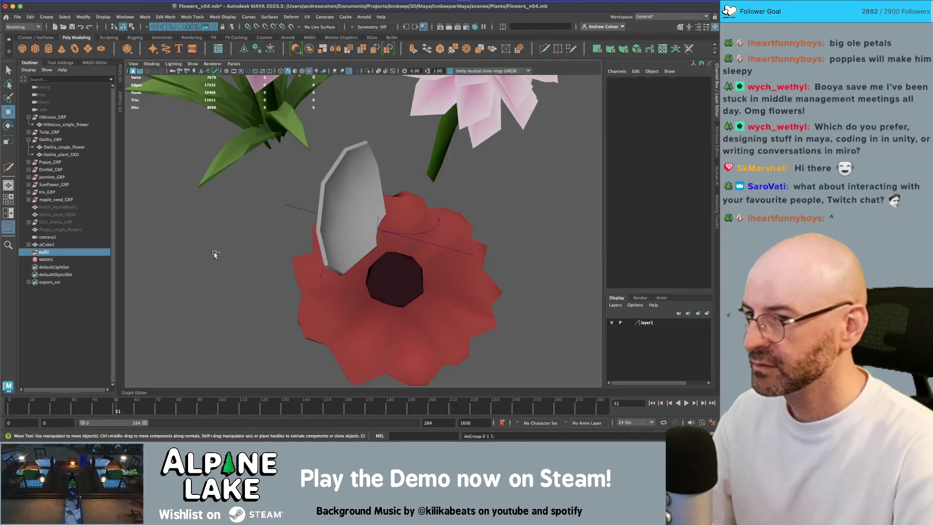
{"action": "key", "text": "ctrl+g"}
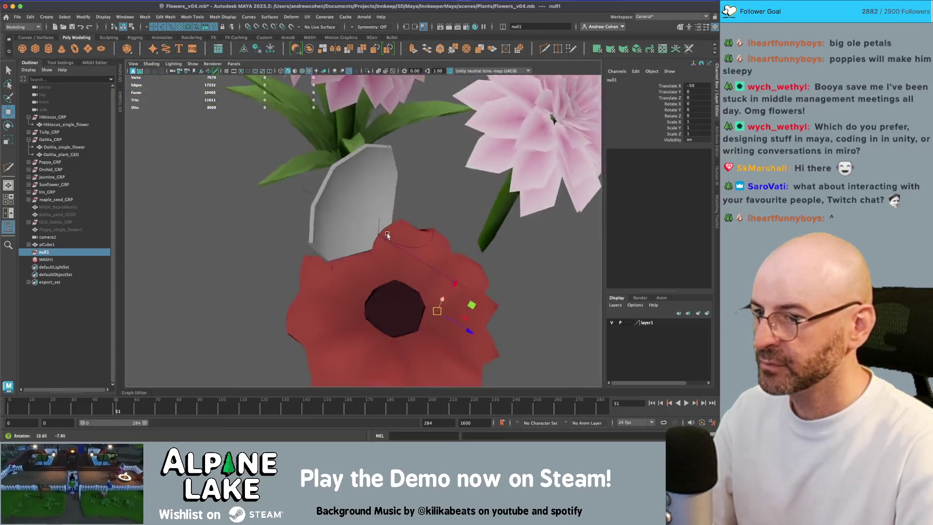
{"action": "left_click_drag", "start_coordinate": [381, 243], "coordinate": [378, 241]}
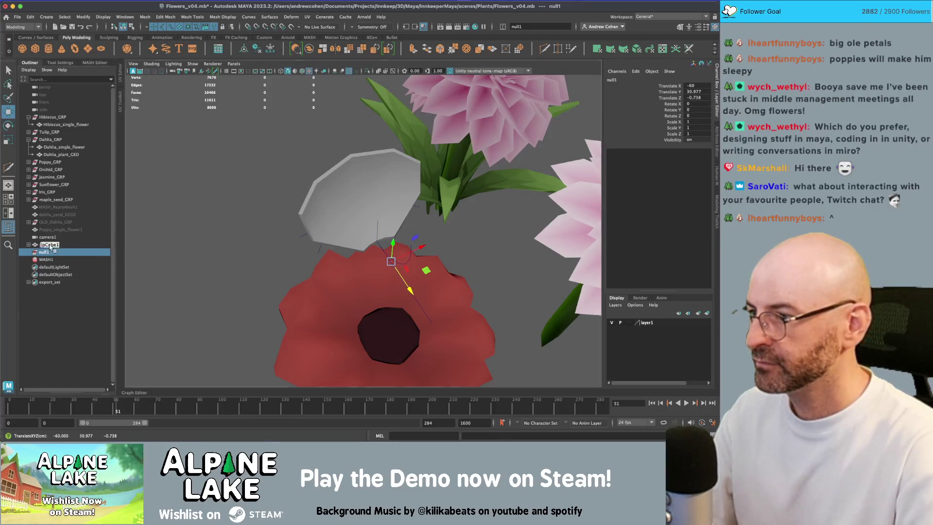
{"action": "left_click_drag", "start_coordinate": [50, 247], "coordinate": [49, 253]}
{"action": "left_click", "coordinate": [29, 245]}
{"action": "left_click", "coordinate": [139, 241]}
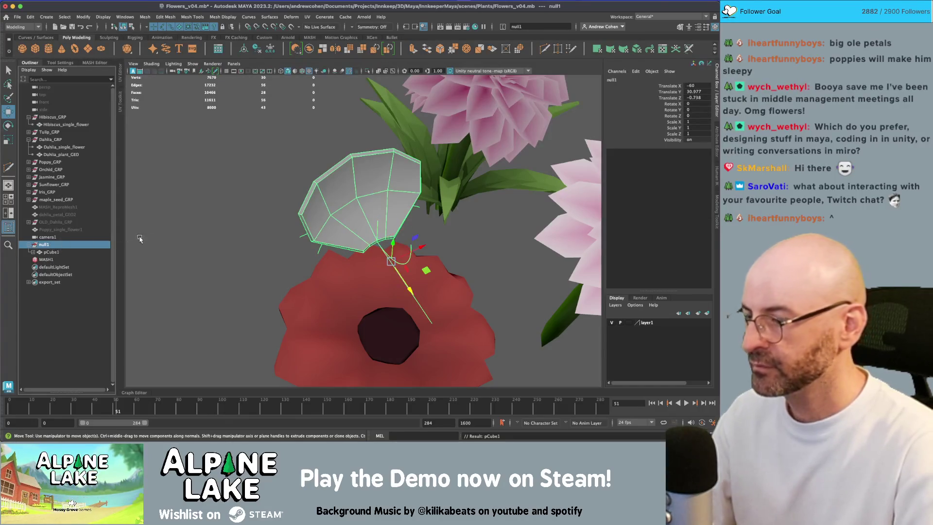
Duplicate null1 as null2, rotate it around the centre, enlarge it slightly, and duplicate again
{"action": "key", "text": "ctrl+g"}
{"action": "key", "text": "e"}
{"action": "left_click_drag", "start_coordinate": [401, 287], "coordinate": [354, 290]}
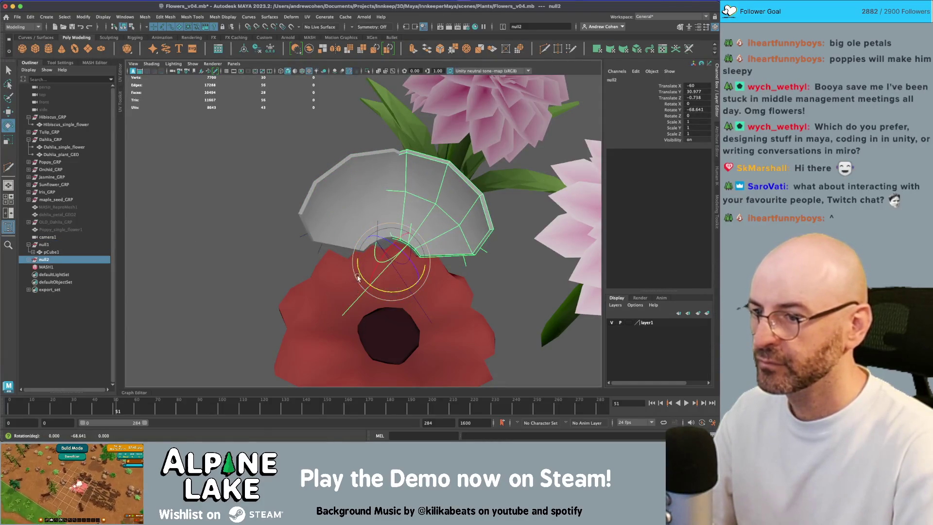
{"action": "key", "text": "r"}
{"action": "mouse_move", "coordinate": [392, 262]}
{"action": "left_mouse_down"}
{"action": "mouse_move", "coordinate": [459, 270]}
{"action": "mouse_move", "coordinate": [418, 236]}
{"action": "mouse_move", "coordinate": [338, 200]}
{"action": "mouse_move", "coordinate": [334, 233]}
{"action": "mouse_move", "coordinate": [390, 202]}
{"action": "mouse_move", "coordinate": [388, 222]}
{"action": "mouse_move", "coordinate": [462, 260]}
{"action": "mouse_move", "coordinate": [439, 256]}
{"action": "mouse_move", "coordinate": [424, 222]}
{"action": "left_mouse_up"}
{"action": "key", "text": "shift+d"}
{"action": "key", "text": "shift+d"}
{"action": "key", "text": "shift+d"}
{"action": "key", "text": "shift+d"}
Check the petal's bend curvature, then delete the extra petal copies null3–null6
{"action": "key", "text": "q"}
{"action": "left_click", "coordinate": [486, 255]}
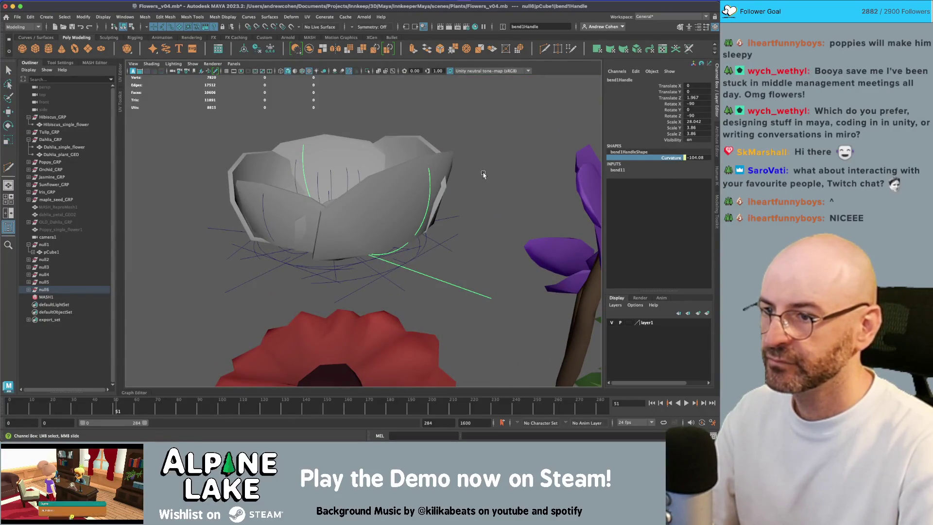
{"action": "left_click", "coordinate": [618, 170]}
{"action": "left_click", "coordinate": [671, 181]}
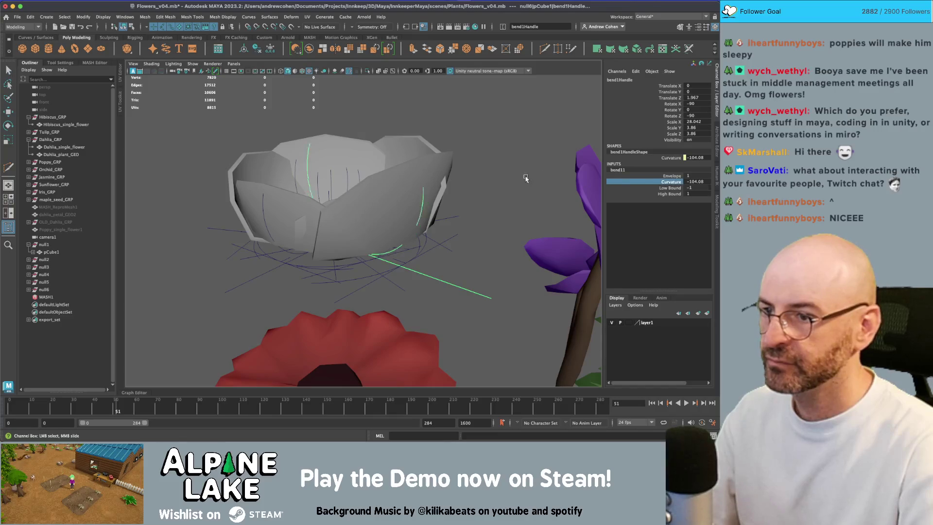
{"action": "left_click_drag", "start_coordinate": [512, 180], "coordinate": [388, 213]}
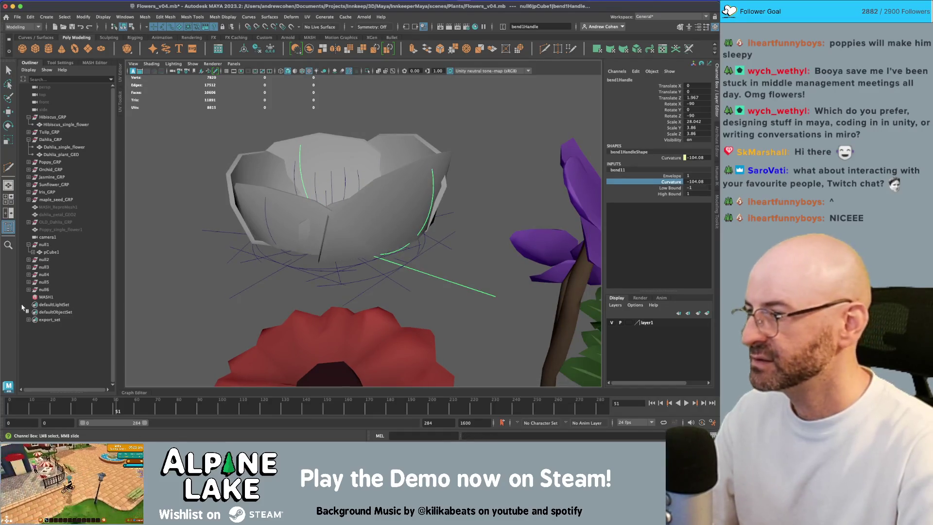
{"action": "left_click", "coordinate": [47, 291]}
{"action": "left_click", "coordinate": [48, 266], "text": "shift"}
{"action": "key", "text": "Delete"}
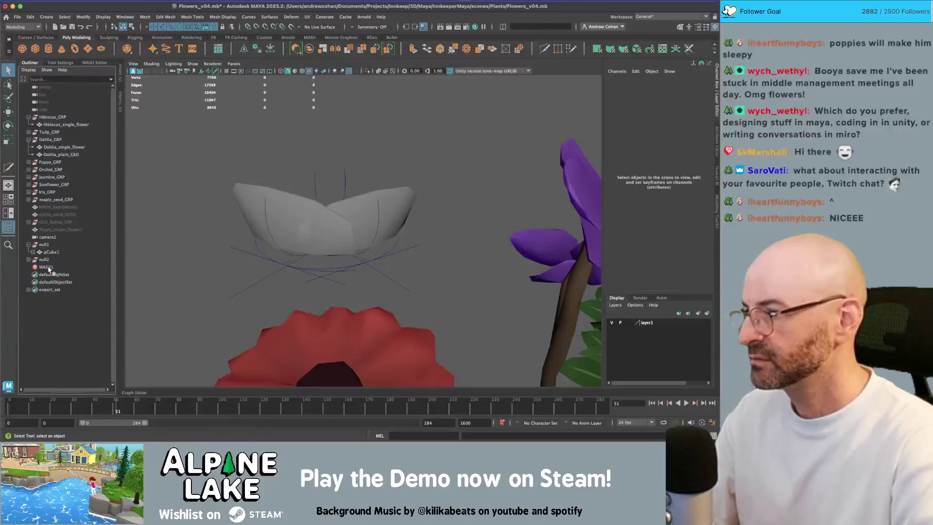
Set null2's bend4 Curvature to -90.329
{"action": "left_click", "coordinate": [44, 259]}
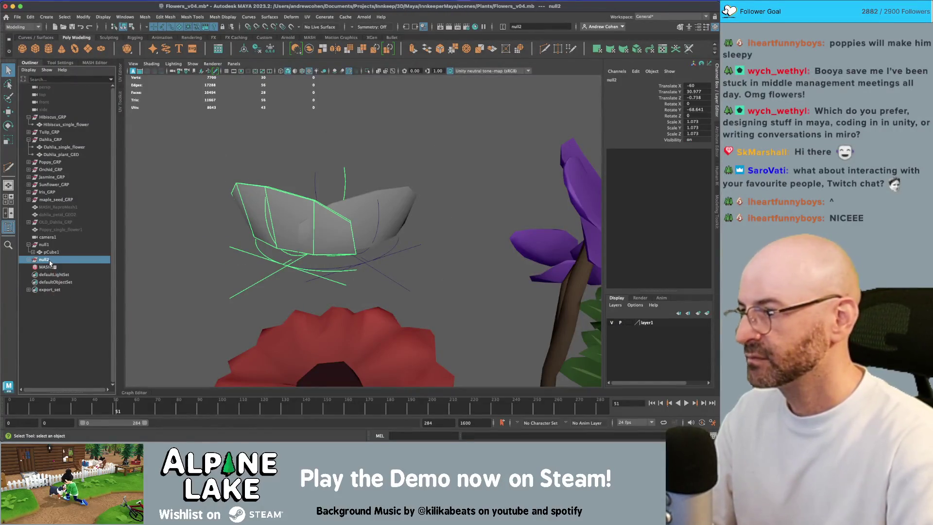
{"action": "left_click", "coordinate": [289, 287]}
{"action": "key", "text": "e"}
{"action": "left_click_drag", "start_coordinate": [311, 272], "coordinate": [375, 256]}
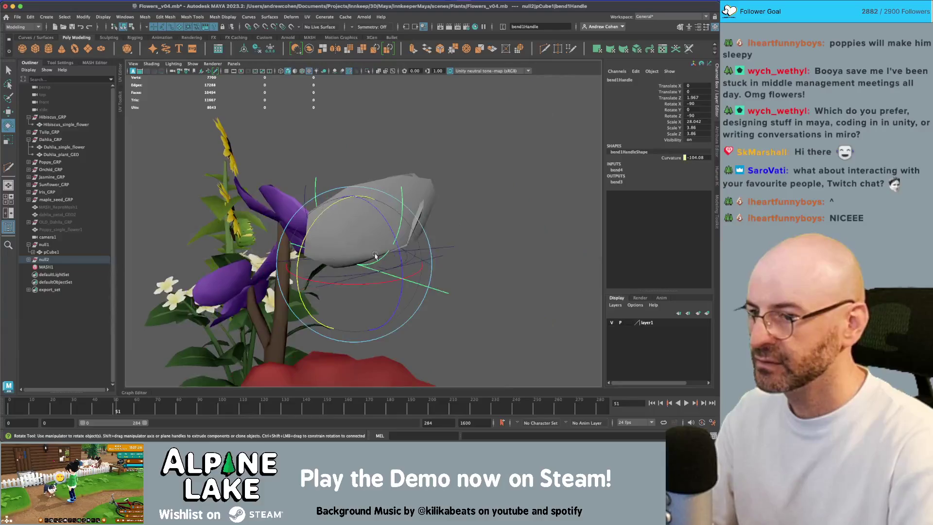
{"action": "left_click", "coordinate": [616, 170]}
{"action": "left_click", "coordinate": [671, 181]}
{"action": "left_click_drag", "start_coordinate": [563, 173], "coordinate": [483, 177]}
Frame the bowl and duplicate null2's petal as null3
{"action": "key", "text": "f"}
{"action": "left_click", "coordinate": [104, 260]}
{"action": "key", "text": "ctrl+d"}
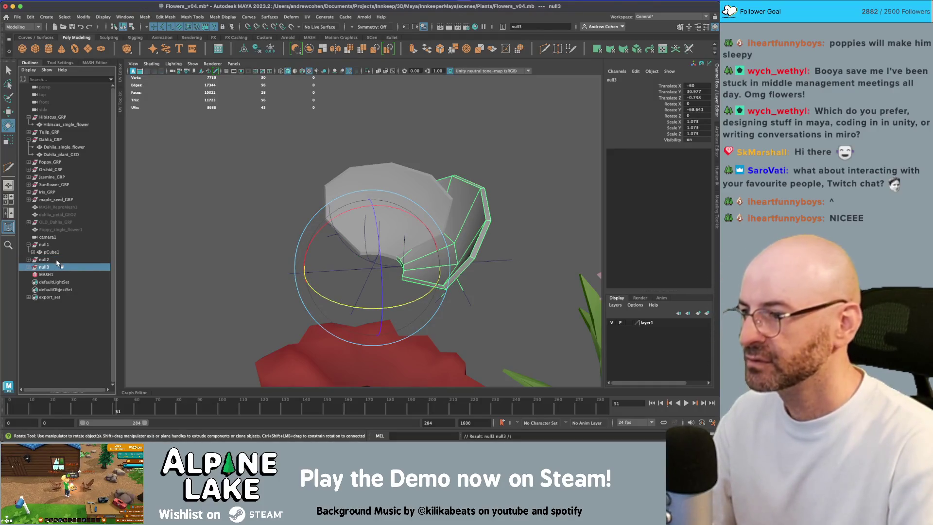
Turn the new null3 petal round on Y to -140.25
{"action": "left_click_drag", "start_coordinate": [408, 301], "coordinate": [325, 313]}
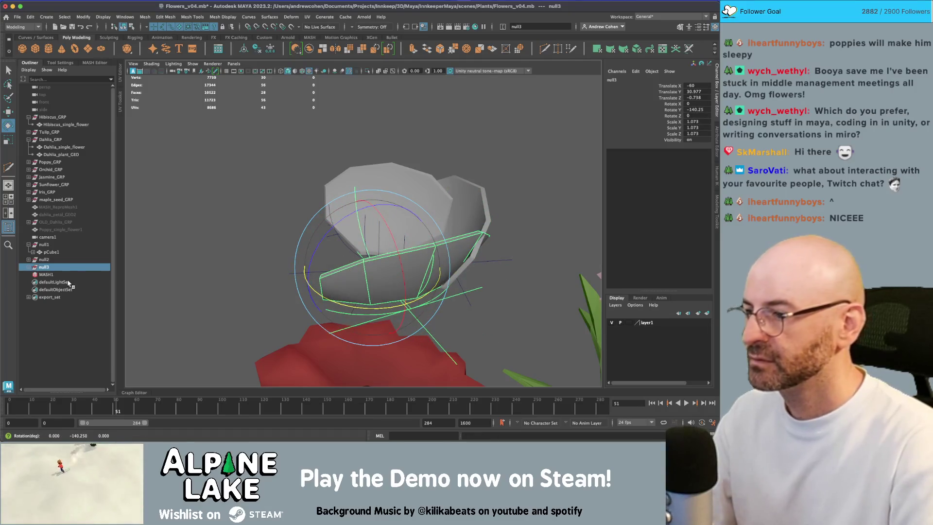
{"action": "mouse_move", "coordinate": [340, 272]}
{"action": "left_mouse_down"}
{"action": "mouse_move", "coordinate": [403, 269]}
{"action": "mouse_move", "coordinate": [362, 278]}
{"action": "mouse_move", "coordinate": [163, 266]}
{"action": "left_mouse_up"}
{"action": "key", "text": "r"}
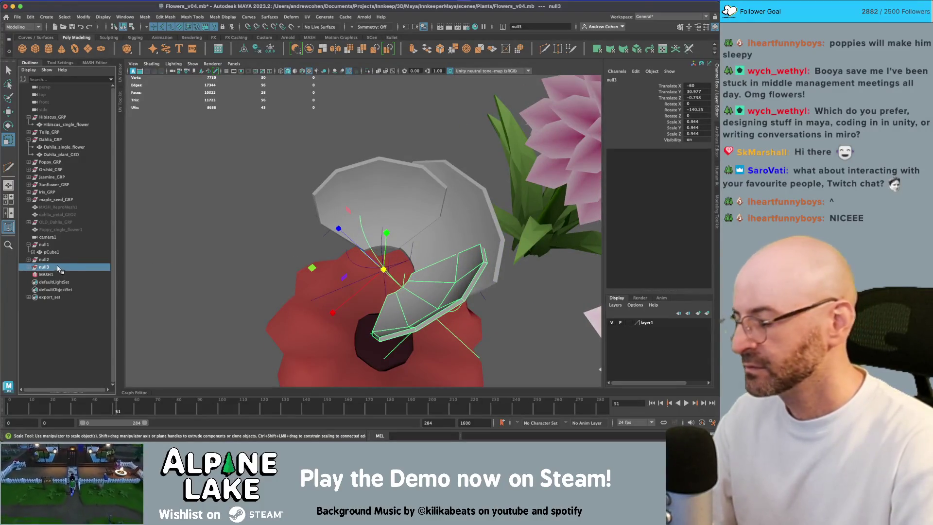
Duplicate the petal as null4, rotated to -211.485 and scaled to about 0.97
{"action": "key", "text": "ctrl+d"}
{"action": "key", "text": "e"}
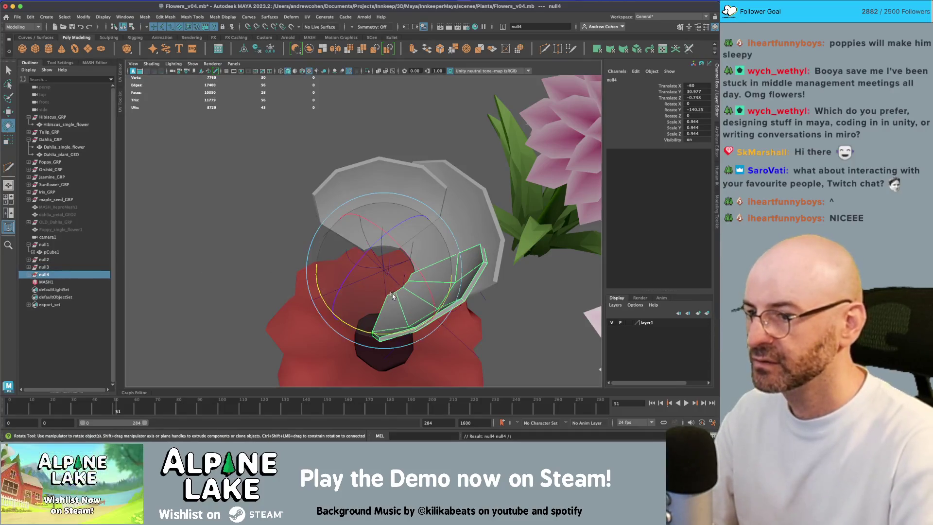
{"action": "mouse_move", "coordinate": [398, 329]}
{"action": "left_mouse_down"}
{"action": "mouse_move", "coordinate": [340, 333]}
{"action": "mouse_move", "coordinate": [284, 311]}
{"action": "left_mouse_up"}
{"action": "key", "text": "r"}
{"action": "left_click_drag", "start_coordinate": [384, 269], "coordinate": [413, 258]}
Duplicate again as null5, rotated to -257.06 and slightly enlarged
{"action": "key", "text": "ctrl+d"}
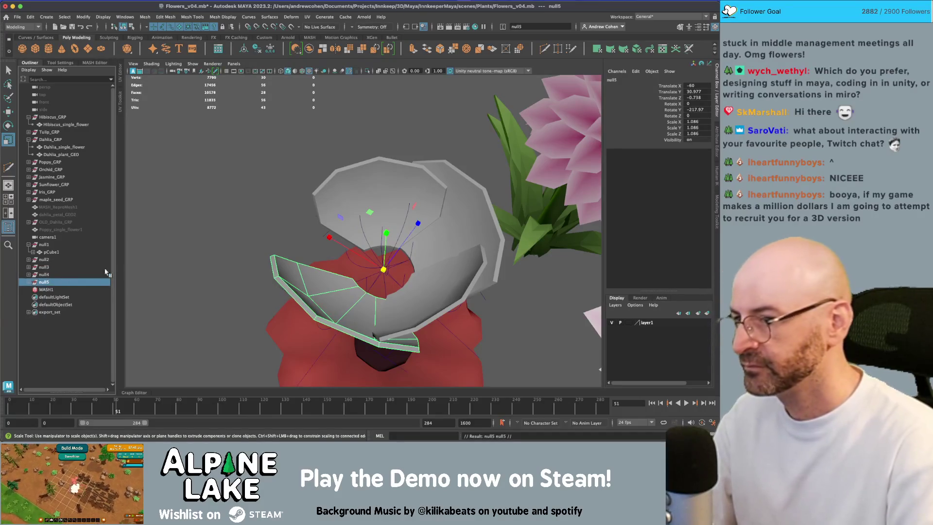
{"action": "key", "text": "e"}
{"action": "mouse_move", "coordinate": [423, 322]}
{"action": "left_mouse_down"}
{"action": "mouse_move", "coordinate": [376, 337]}
{"action": "mouse_move", "coordinate": [325, 332]}
{"action": "left_mouse_up"}
{"action": "key", "text": "r"}
{"action": "mouse_move", "coordinate": [383, 271]}
{"action": "left_mouse_down"}
{"action": "mouse_move", "coordinate": [372, 256]}
{"action": "mouse_move", "coordinate": [393, 224]}
{"action": "mouse_move", "coordinate": [286, 249]}
{"action": "left_mouse_up"}
{"action": "key", "text": "e"}
{"action": "key", "text": "w"}
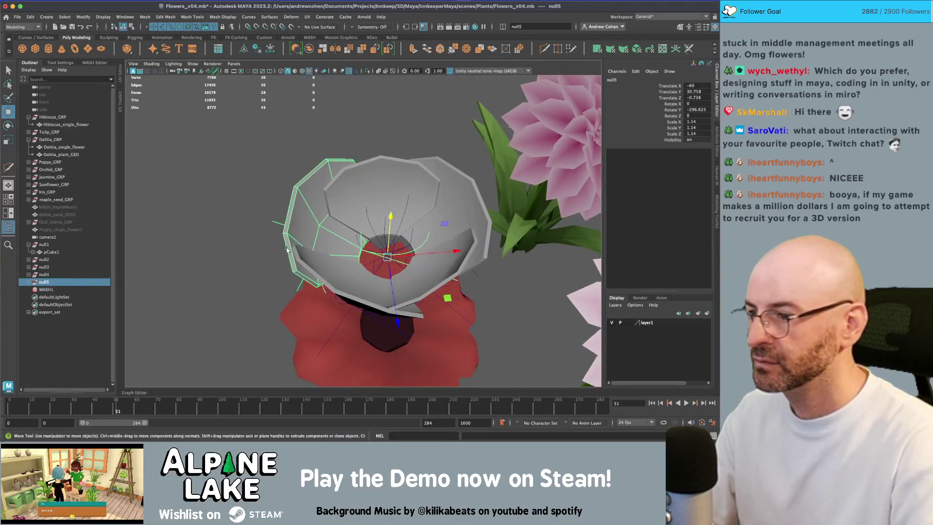
Select the null4, null3 and null1 petals in turn to review the ring
{"action": "left_click", "coordinate": [62, 276]}
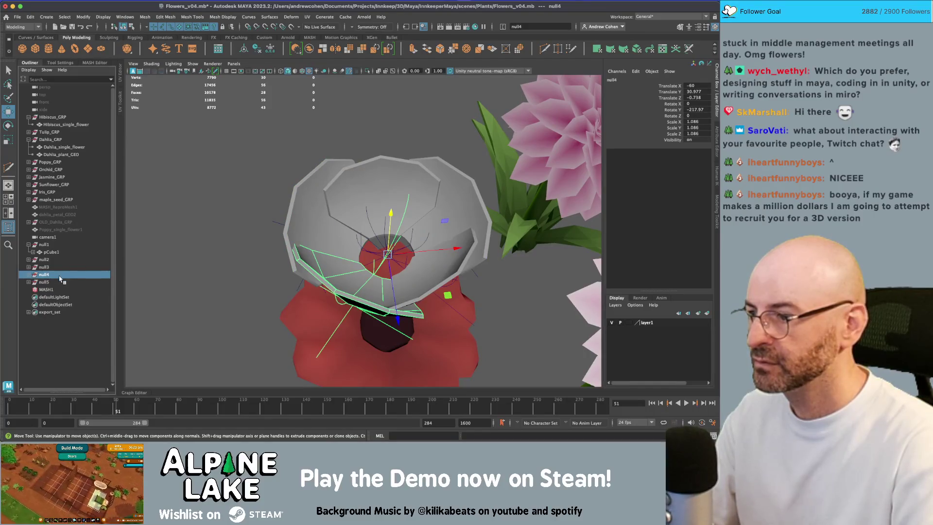
{"action": "left_click", "coordinate": [58, 270]}
{"action": "mouse_move", "coordinate": [387, 226]}
{"action": "left_mouse_down"}
{"action": "mouse_move", "coordinate": [387, 201]}
{"action": "mouse_move", "coordinate": [300, 193]}
{"action": "mouse_move", "coordinate": [395, 159]}
{"action": "mouse_move", "coordinate": [384, 188]}
{"action": "mouse_move", "coordinate": [268, 240]}
{"action": "mouse_move", "coordinate": [369, 246]}
{"action": "left_mouse_up"}
{"action": "left_click", "coordinate": [66, 246]}
Ease null5's bend10 Curvature to -69.703
{"action": "key", "text": "q"}
{"action": "left_click", "coordinate": [300, 193]}
{"action": "scroll", "coordinate": [421, 170], "scroll_direction": "up", "scroll_amount": 2}
{"action": "left_click", "coordinate": [354, 201]}
{"action": "left_click", "coordinate": [375, 250]}
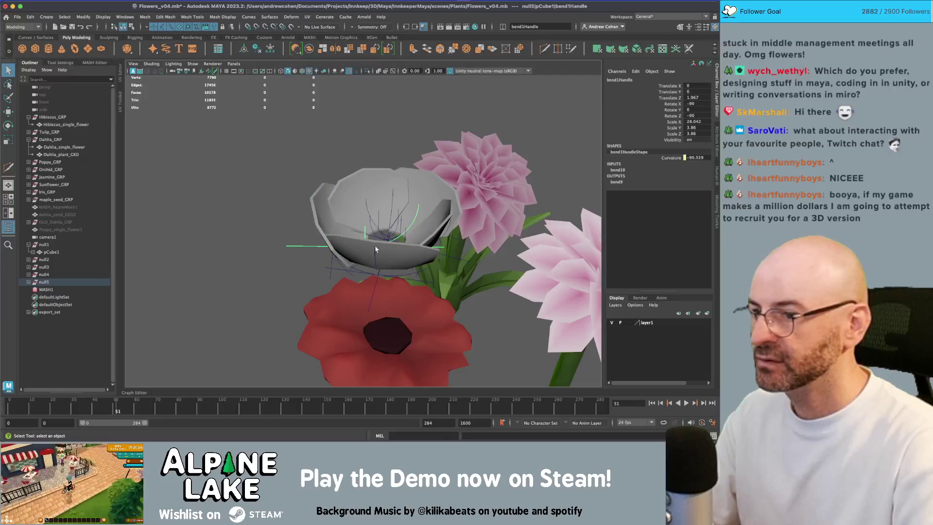
{"action": "left_click", "coordinate": [617, 169]}
{"action": "left_click", "coordinate": [671, 182]}
{"action": "left_click_drag", "start_coordinate": [483, 177], "coordinate": [488, 177]}
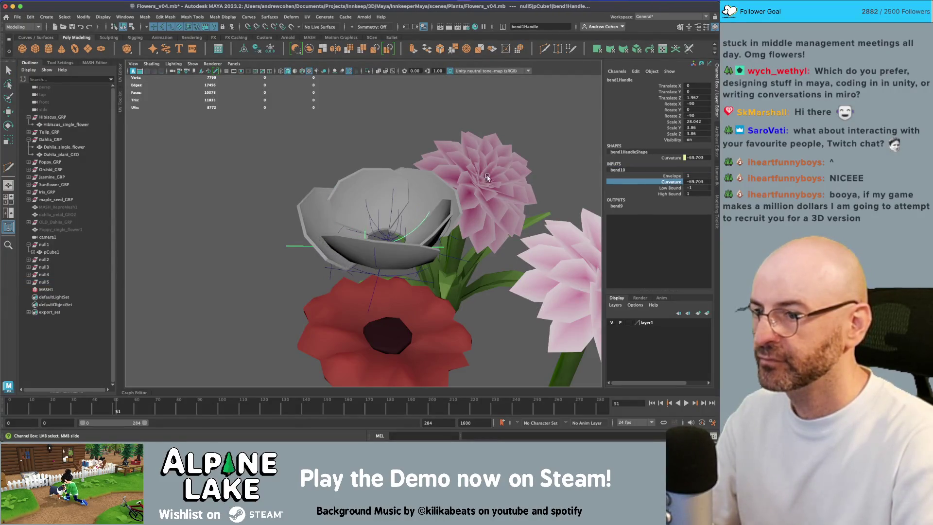
Ease null2's bend4 Curvature to -61.681
{"action": "key", "text": "q"}
{"action": "mouse_move", "coordinate": [388, 254]}
{"action": "left_mouse_down"}
{"action": "mouse_move", "coordinate": [432, 203]}
{"action": "mouse_move", "coordinate": [460, 243]}
{"action": "mouse_move", "coordinate": [448, 277]}
{"action": "left_mouse_up"}
{"action": "left_click", "coordinate": [431, 203]}
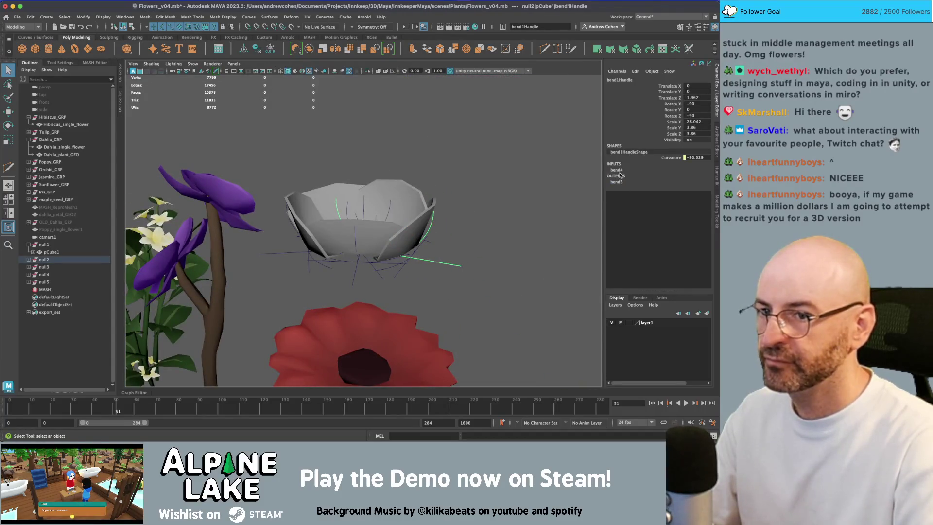
{"action": "left_click", "coordinate": [617, 170]}
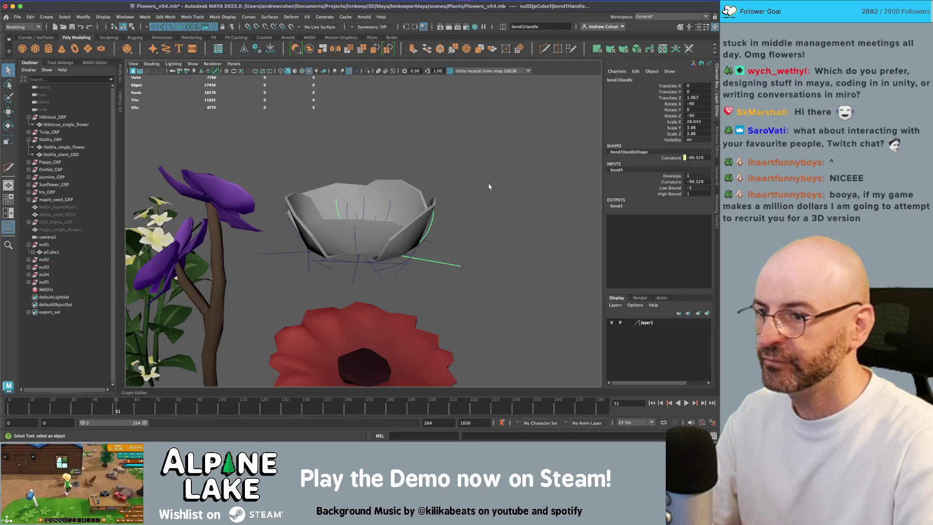
{"action": "mouse_move", "coordinate": [512, 184]}
{"action": "left_mouse_down"}
{"action": "mouse_move", "coordinate": [520, 184]}
{"action": "mouse_move", "coordinate": [501, 193]}
{"action": "mouse_move", "coordinate": [524, 205]}
{"action": "mouse_move", "coordinate": [418, 197]}
{"action": "left_mouse_up"}
{"action": "left_click", "coordinate": [405, 197]}
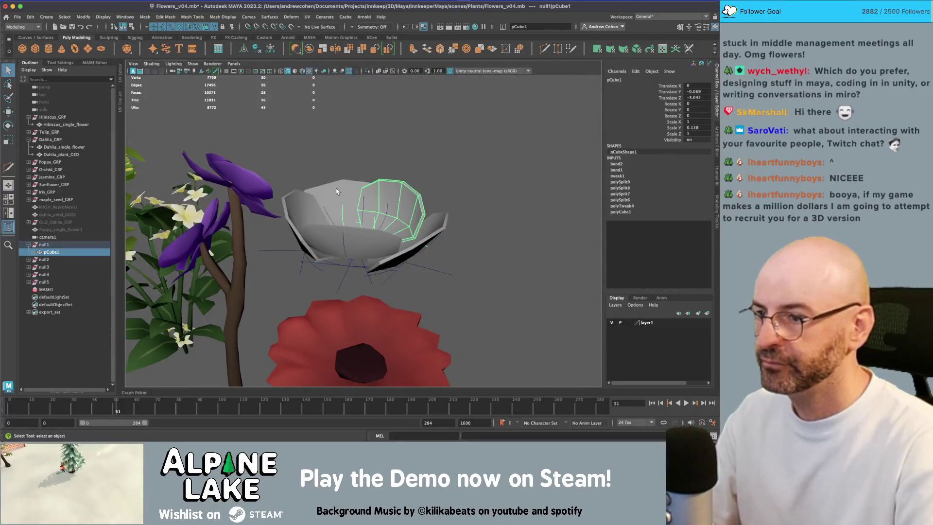
Duplicate the petal meshes to world level and combine them into pCubeShape2
{"action": "left_click", "coordinate": [439, 234]}
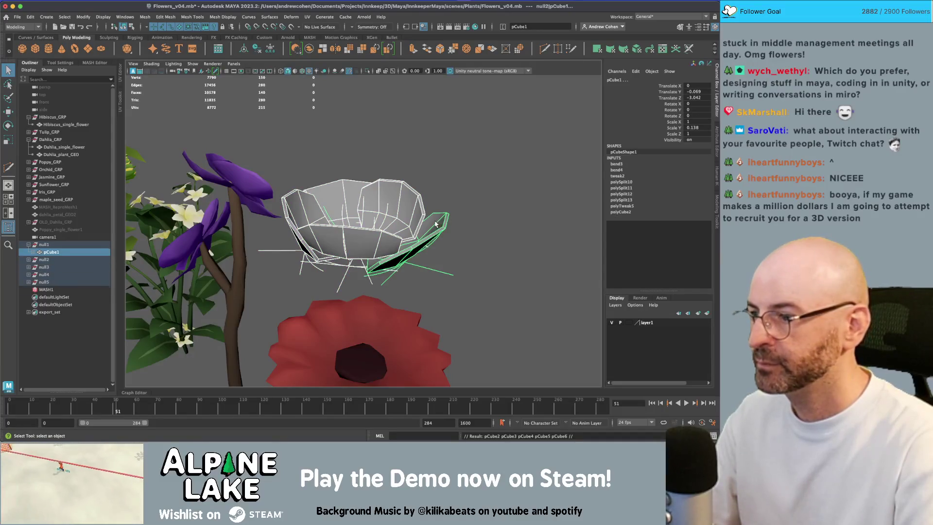
{"action": "key", "text": "shift+p"}
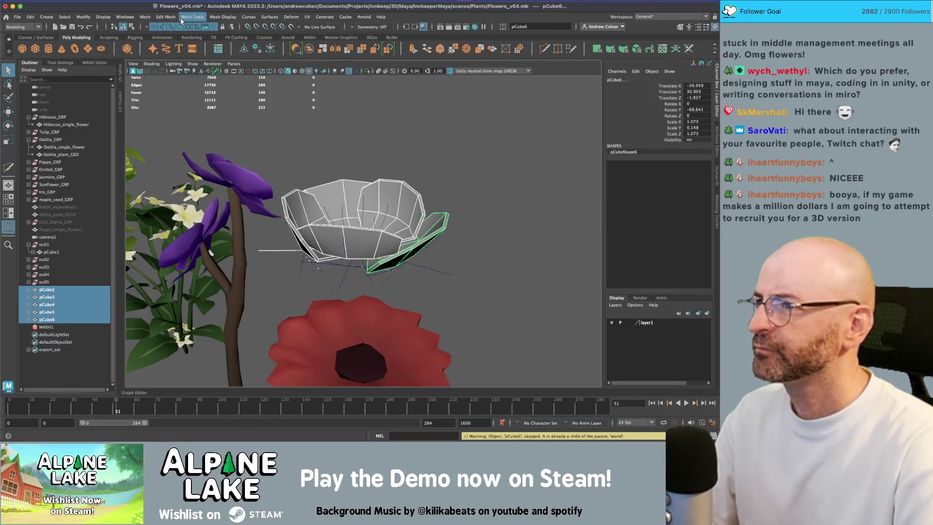
{"action": "left_click", "coordinate": [308, 50]}
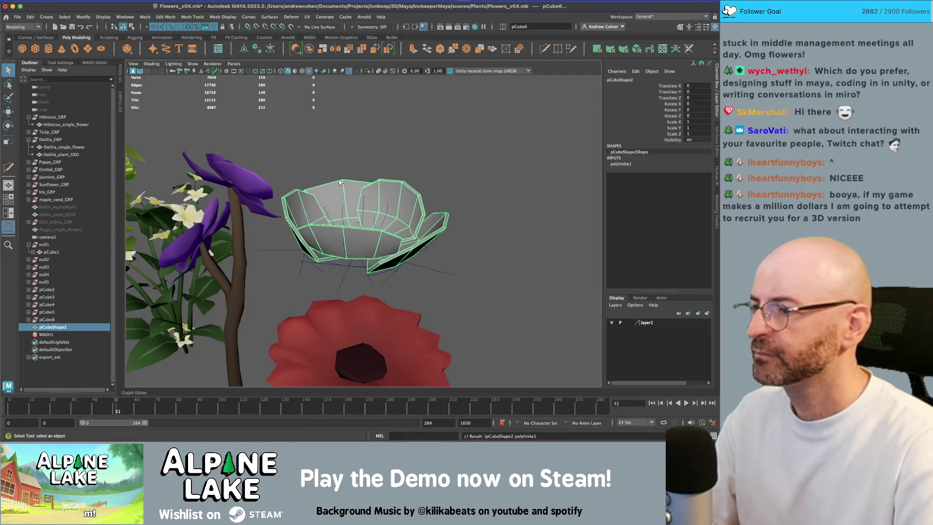
{"action": "left_click", "coordinate": [71, 306]}
{"action": "key", "text": "Delete"}
{"action": "left_click", "coordinate": [53, 290]}
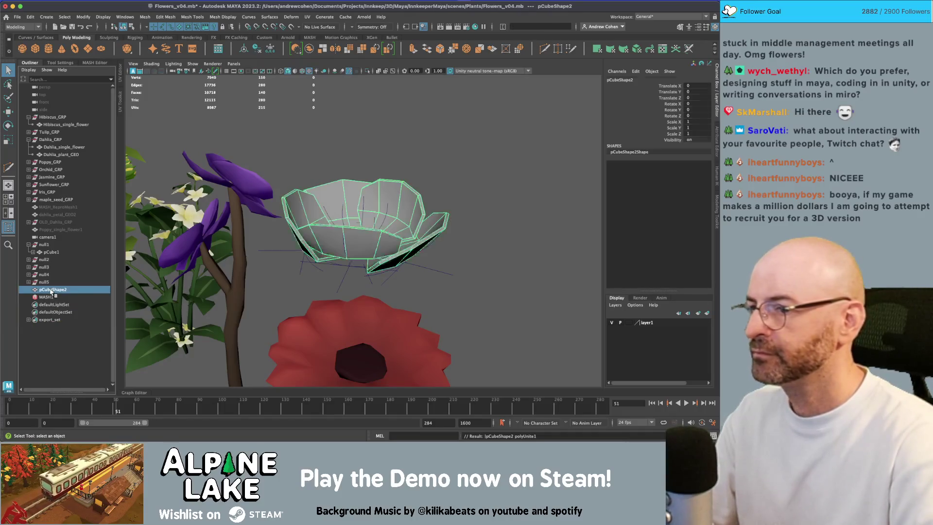
{"action": "key", "text": "w"}
{"action": "key", "text": "f"}
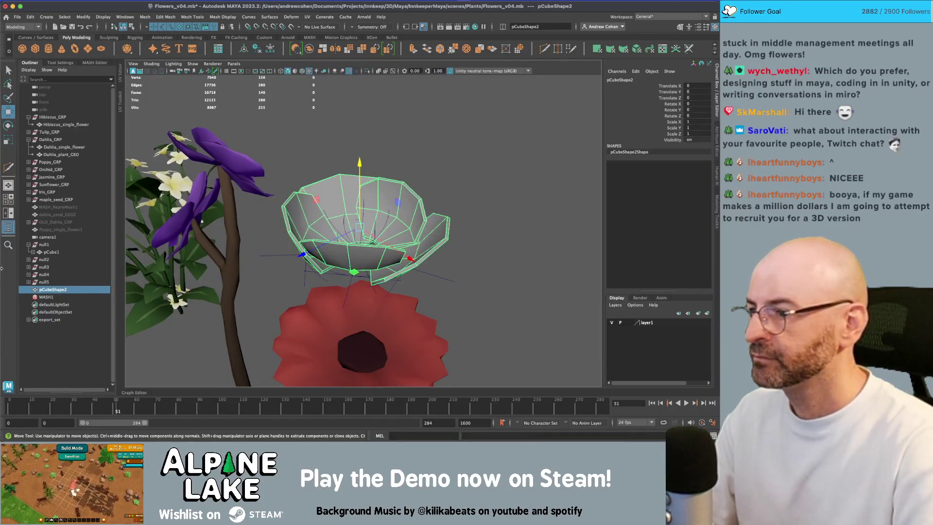
Group the null1–null5 petal rigs under group1 and hide the group
{"action": "left_click", "coordinate": [29, 245]}
{"action": "left_click", "coordinate": [44, 244]}
{"action": "left_click", "coordinate": [46, 274], "text": "shift"}
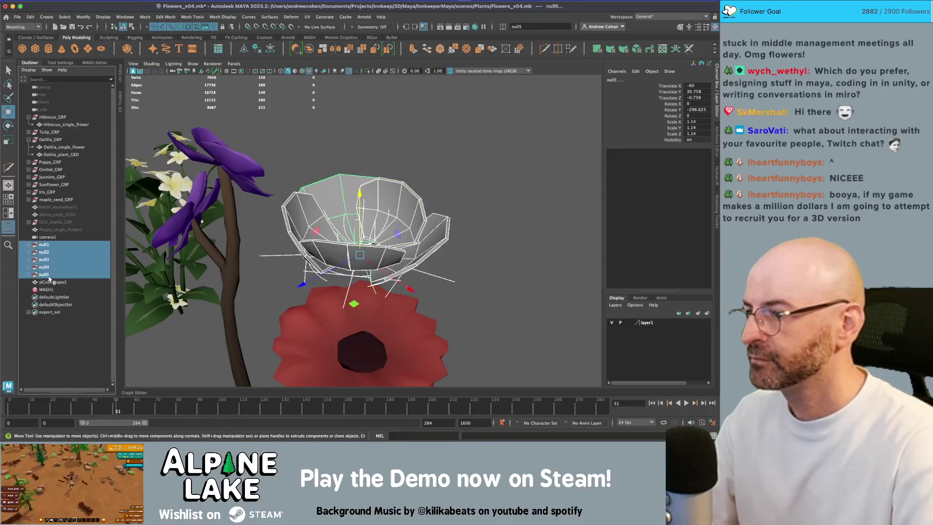
{"action": "key", "text": "ctrl+g"}
{"action": "key", "text": "ctrl+z"}
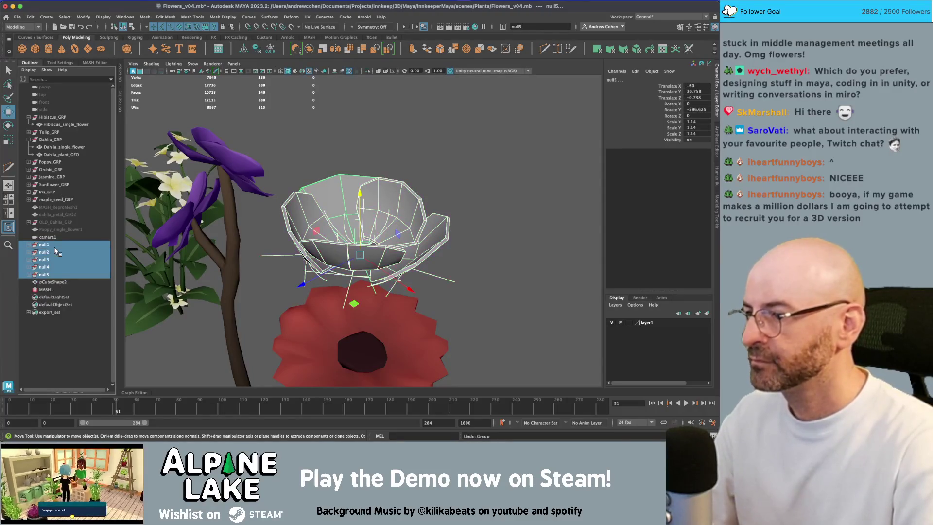
{"action": "key", "text": "ctrl+h"}
{"action": "left_click", "coordinate": [42, 246]}
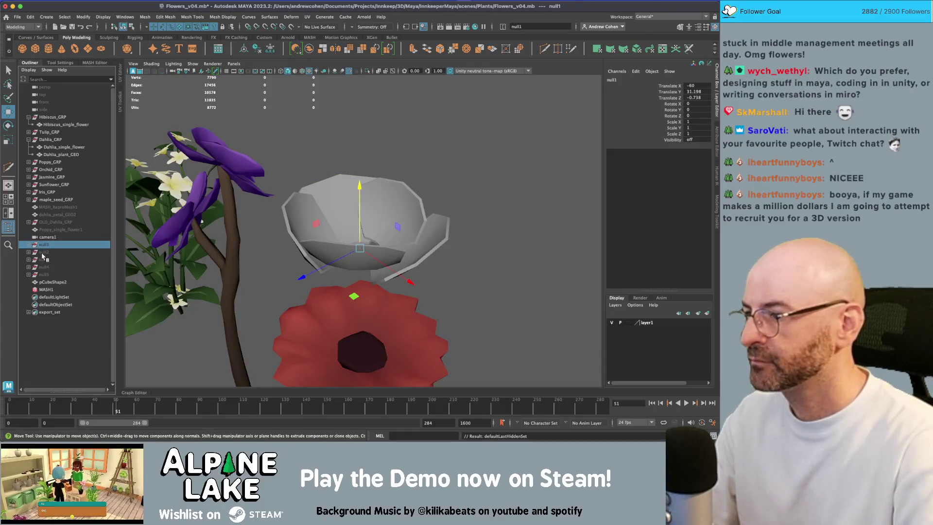
{"action": "key", "text": "ctrl+z"}
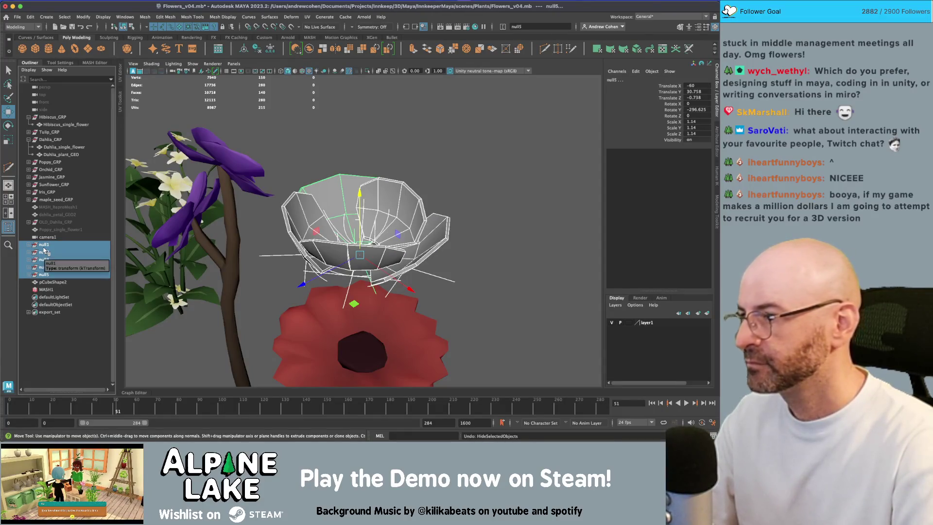
{"action": "key", "text": "ctrl+g"}
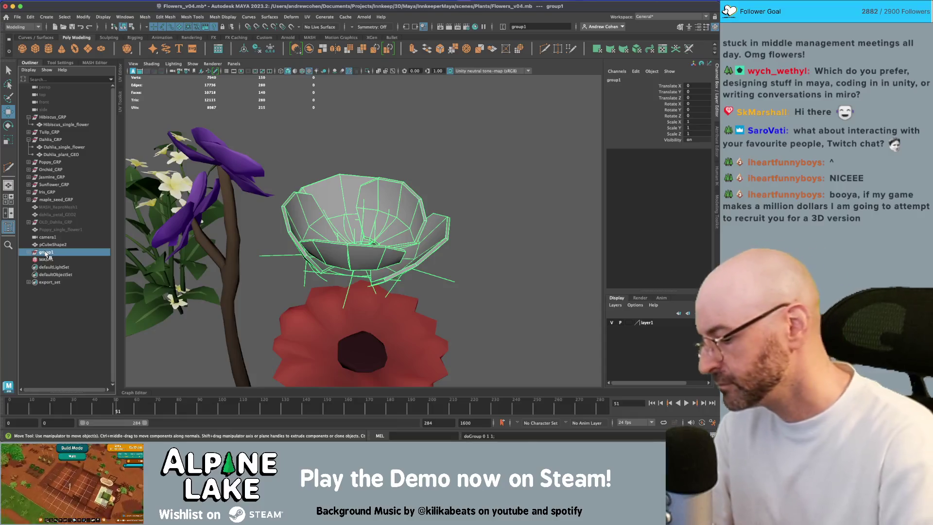
{"action": "key", "text": "ctrl+h"}
{"action": "key", "text": "q"}
{"action": "left_click", "coordinate": [375, 224]}
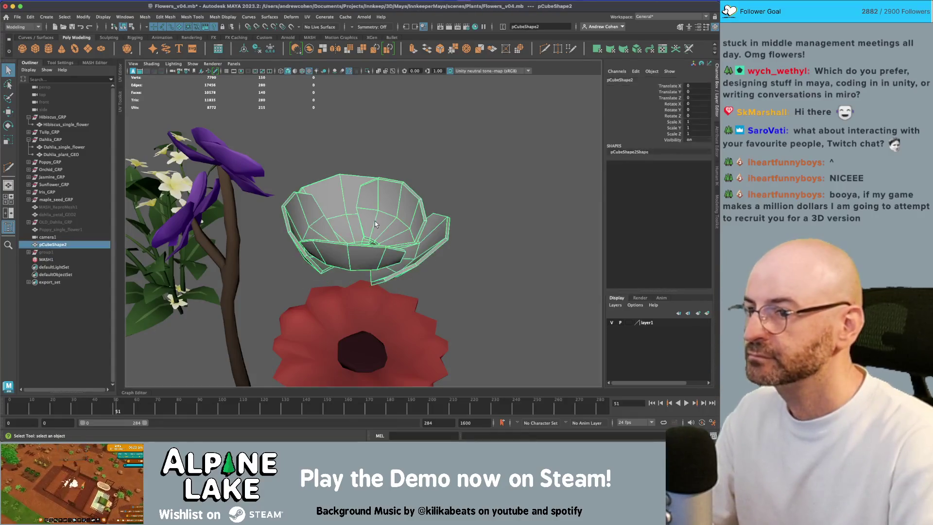
{"action": "left_click", "coordinate": [215, 17]}
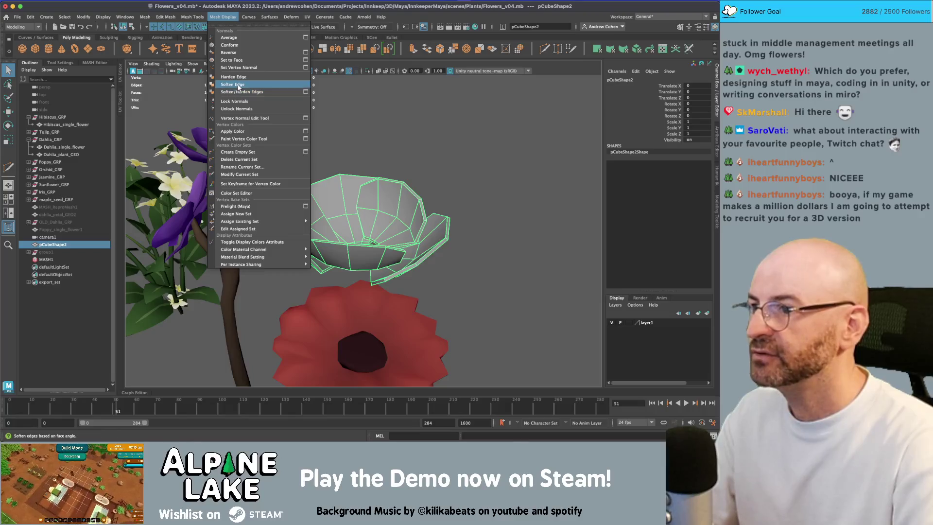
Soften the edge shading of the combined bowl mesh
{"action": "left_click", "coordinate": [231, 90]}
{"action": "left_click", "coordinate": [348, 169]}
{"action": "mouse_move", "coordinate": [348, 168]}
{"action": "left_mouse_down", "text": "alt"}
{"action": "mouse_move", "coordinate": [392, 214]}
{"action": "mouse_move", "coordinate": [359, 207]}
{"action": "mouse_move", "coordinate": [366, 272]}
{"action": "left_mouse_up", "text": "alt"}
Lower the bowl to about Y -7.961 so it cups the poppy's dark centre
{"action": "left_click", "coordinate": [360, 207]}
{"action": "key", "text": "w"}
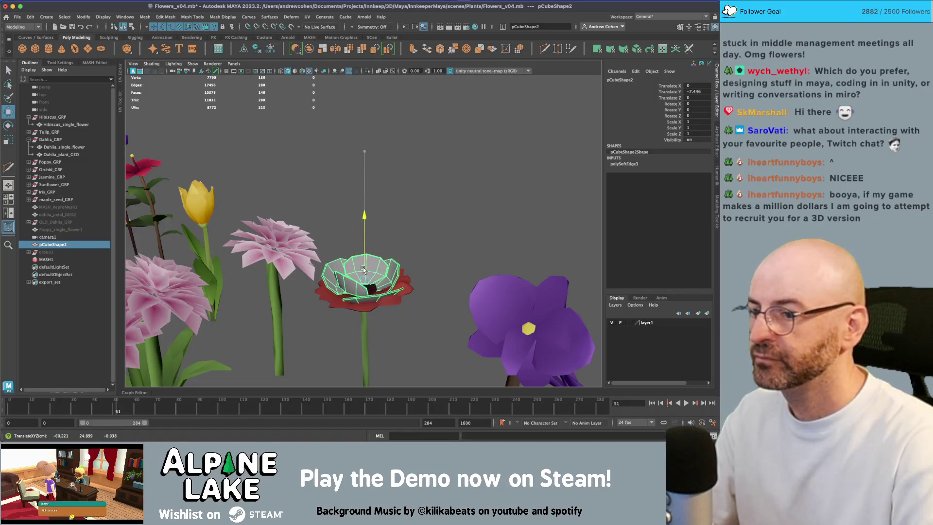
{"action": "key", "text": "q"}
{"action": "left_click", "coordinate": [401, 300]}
{"action": "right_click", "coordinate": [407, 209]}
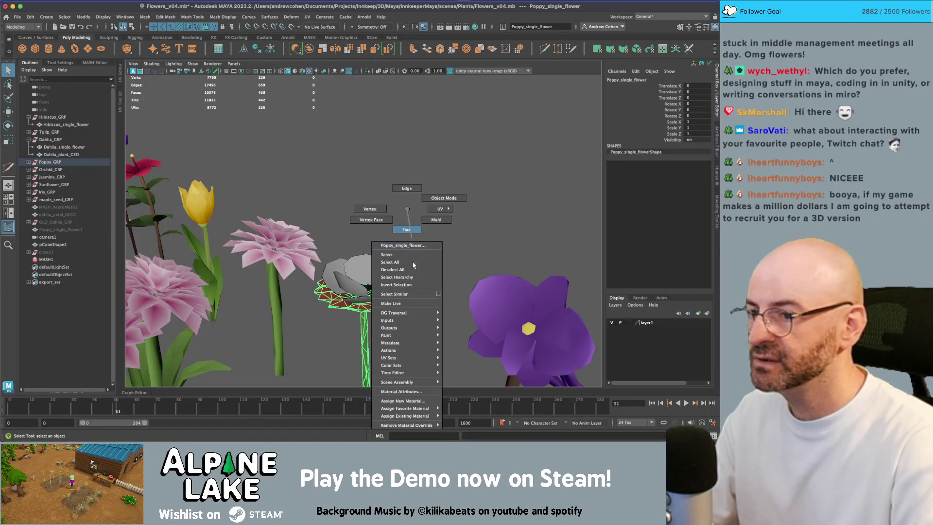
{"action": "left_click", "coordinate": [414, 269]}
{"action": "left_click", "coordinate": [384, 282]}
{"action": "left_click", "coordinate": [406, 281]}
{"action": "mouse_move", "coordinate": [406, 281]}
{"action": "left_mouse_down", "text": "alt"}
{"action": "mouse_move", "coordinate": [370, 272]}
{"action": "mouse_move", "coordinate": [379, 283]}
{"action": "mouse_move", "coordinate": [367, 236]}
{"action": "left_mouse_up", "text": "alt"}
{"action": "left_click", "coordinate": [368, 271]}
{"action": "key", "text": "w"}
{"action": "left_click", "coordinate": [372, 253]}
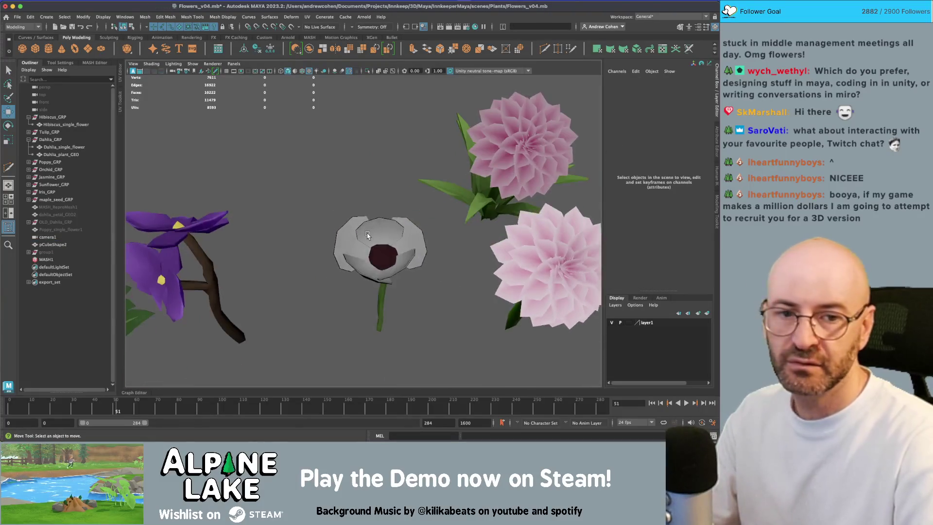
Slide the bowl in XZ to centre it on the poppy
{"action": "scroll", "coordinate": [367, 235], "scroll_direction": "up", "scroll_amount": 3}
{"action": "left_click", "coordinate": [418, 233]}
{"action": "scroll", "coordinate": [418, 233], "scroll_direction": "up", "scroll_amount": 2}
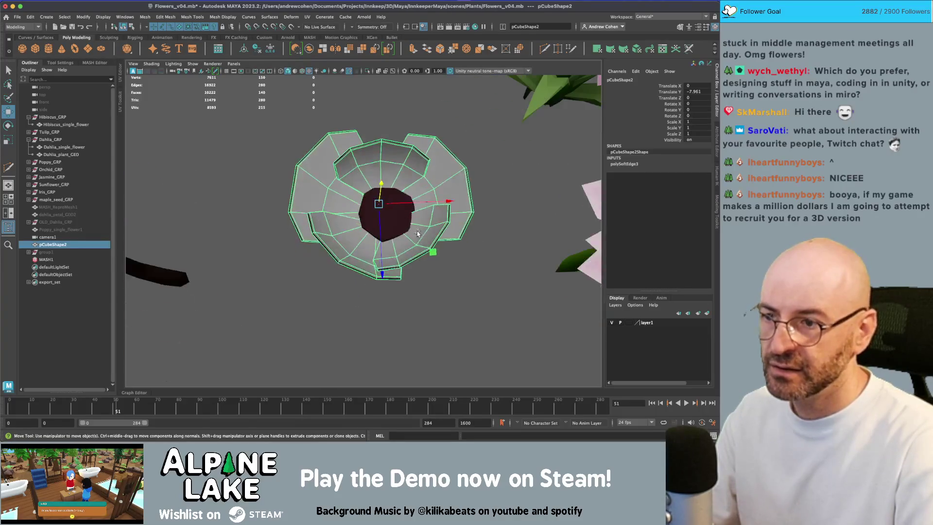
{"action": "left_click_drag", "start_coordinate": [434, 248], "coordinate": [459, 273]}
{"action": "left_click_drag", "start_coordinate": [459, 273], "coordinate": [379, 262], "text": "alt"}
Select the faces of the poppy's dark centre in Face mode
{"action": "left_click", "coordinate": [377, 261]}
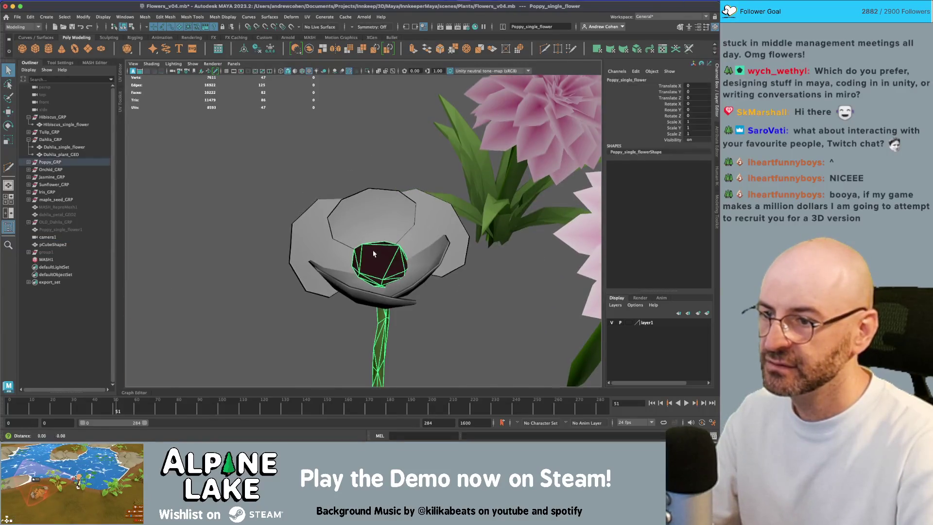
{"action": "scroll", "coordinate": [377, 260], "scroll_direction": "up", "scroll_amount": 3}
{"action": "right_click", "coordinate": [395, 213]}
{"action": "left_click", "coordinate": [395, 229]}
{"action": "left_click", "coordinate": [387, 219]}
{"action": "left_click", "coordinate": [411, 202], "text": "shift"}
{"action": "mouse_move", "coordinate": [411, 202]}
{"action": "left_mouse_down", "text": "alt"}
{"action": "mouse_move", "coordinate": [401, 248]}
{"action": "mouse_move", "coordinate": [402, 194]}
{"action": "mouse_move", "coordinate": [367, 179]}
{"action": "mouse_move", "coordinate": [420, 141]}
{"action": "left_mouse_up", "text": "alt"}
Extrude the centre faces, raise them and scale them to form a raised middle
{"action": "key", "text": "r"}
{"action": "key", "text": "ctrl+e"}
{"action": "mouse_move", "coordinate": [368, 251]}
{"action": "left_mouse_down"}
{"action": "mouse_move", "coordinate": [409, 204]}
{"action": "mouse_move", "coordinate": [331, 225]}
{"action": "left_mouse_up"}
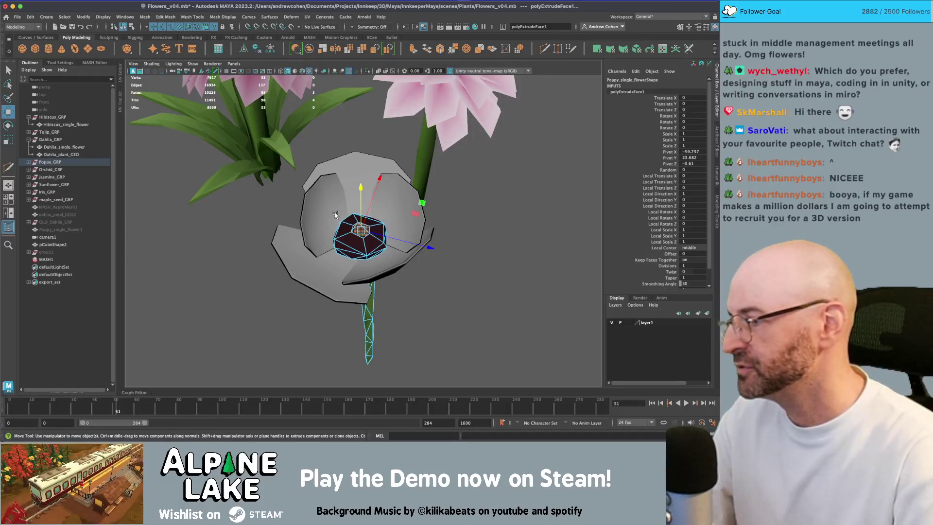
{"action": "left_click_drag", "start_coordinate": [364, 205], "coordinate": [400, 268], "text": "alt"}
{"action": "key", "text": "r"}
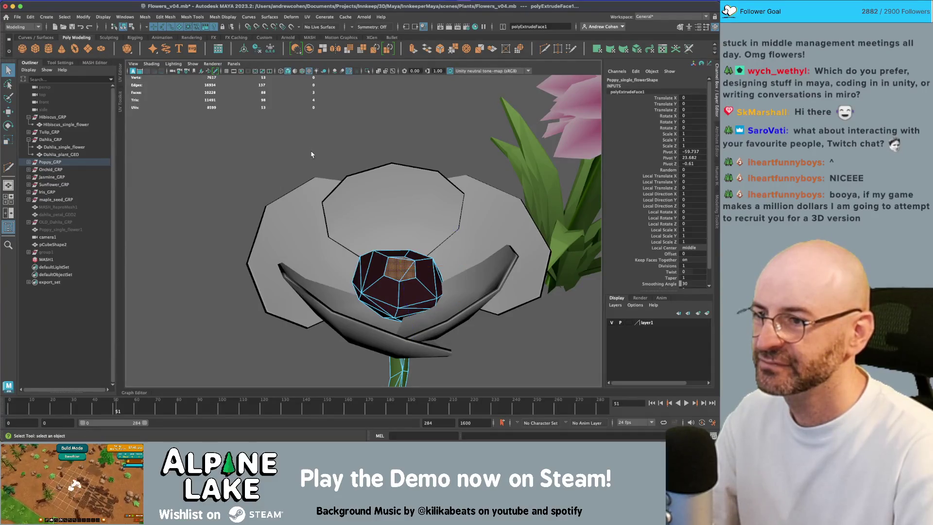
{"action": "left_click", "coordinate": [312, 155]}
{"action": "scroll", "coordinate": [311, 155], "scroll_direction": "down", "scroll_amount": 5}
{"action": "left_click_drag", "start_coordinate": [246, 191], "coordinate": [337, 220], "text": "alt"}
{"action": "left_click", "coordinate": [345, 217]}
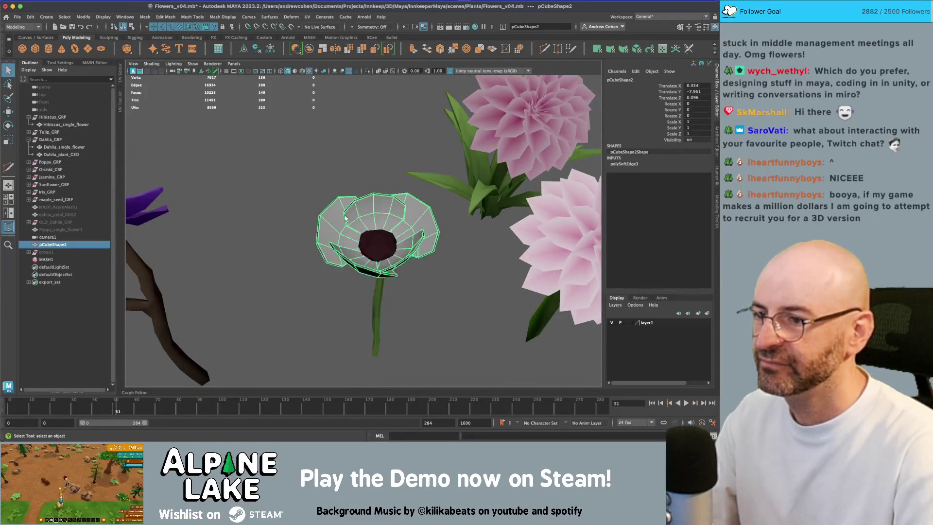
Planar-project all of the bowl's UVs in the UV Editor
{"action": "left_click", "coordinate": [419, 213]}
{"action": "left_click", "coordinate": [385, 206]}
{"action": "key", "text": "ctrl+shift+u"}
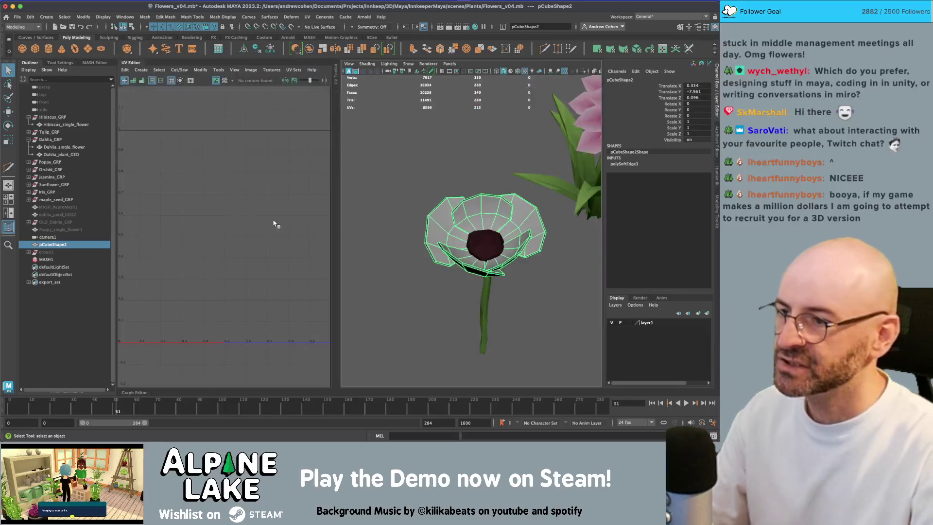
{"action": "right_click", "coordinate": [232, 205]}
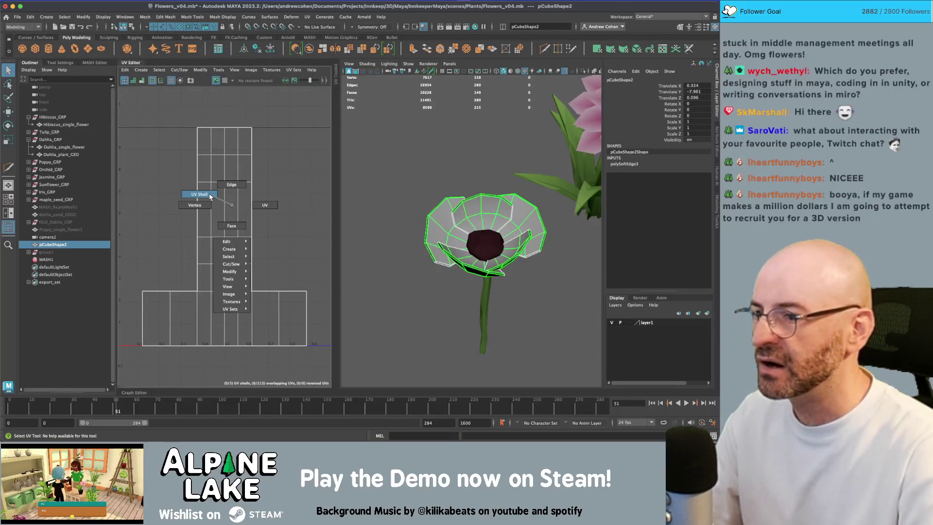
{"action": "left_click", "coordinate": [210, 195]}
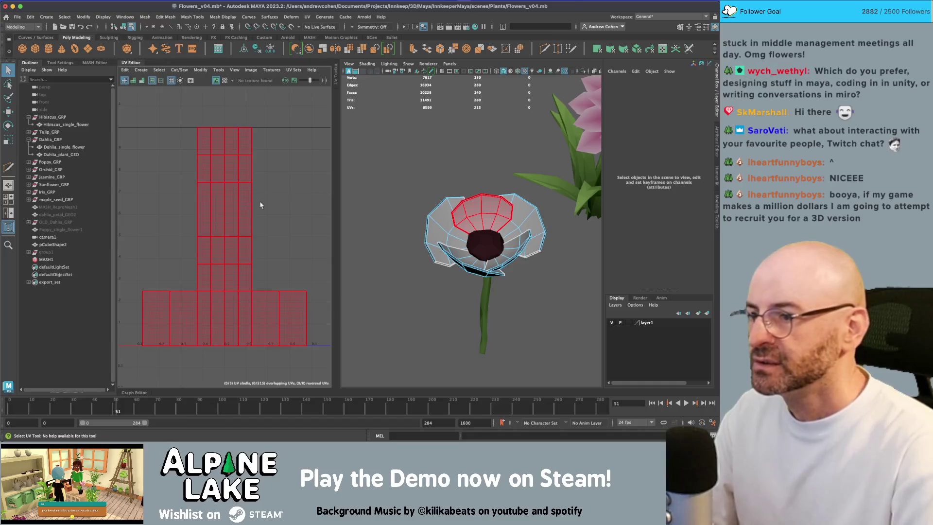
{"action": "scroll", "coordinate": [256, 181], "scroll_direction": "down", "scroll_amount": 3}
{"action": "left_click_drag", "start_coordinate": [334, 309], "coordinate": [219, 94]}
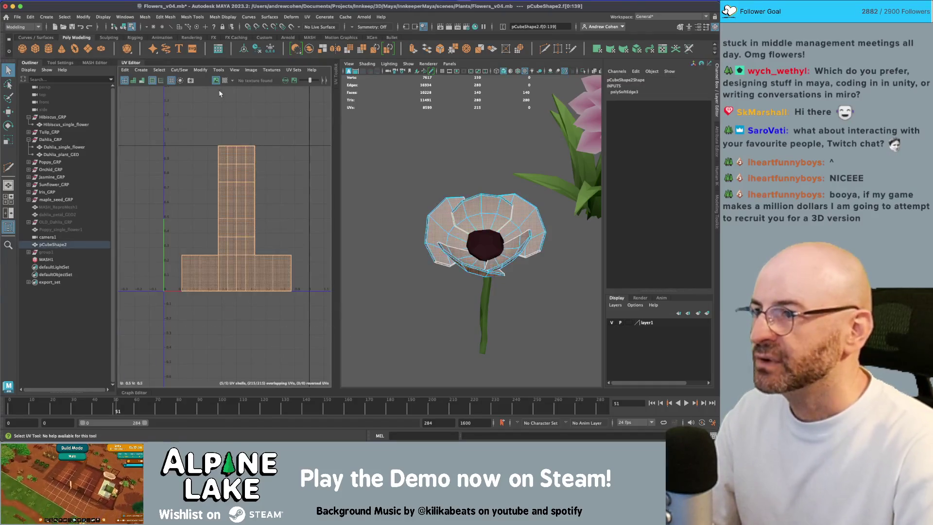
{"action": "left_click", "coordinate": [141, 70]}
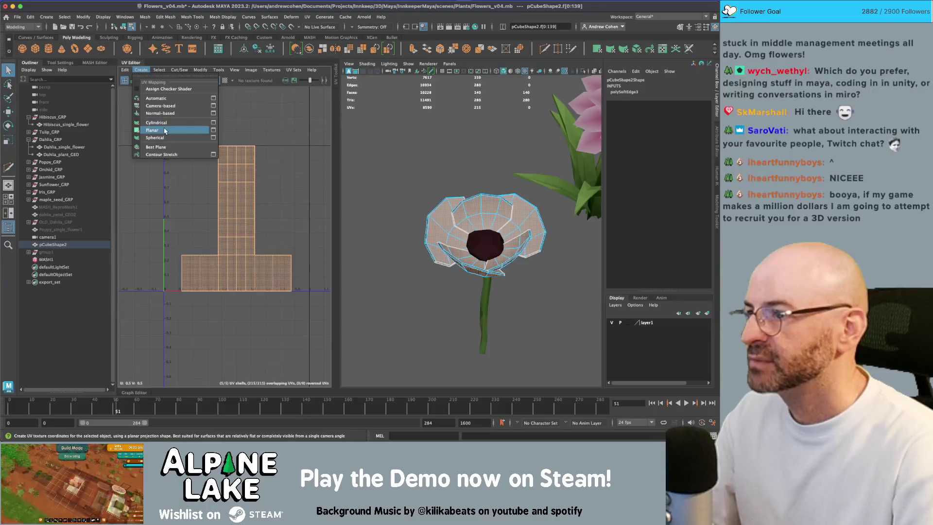
{"action": "left_click", "coordinate": [193, 130]}
{"action": "key", "text": "q"}
Assign the existing HousePlantsMegapack texture atlas material to the bowl
{"action": "left_click", "coordinate": [188, 168]}
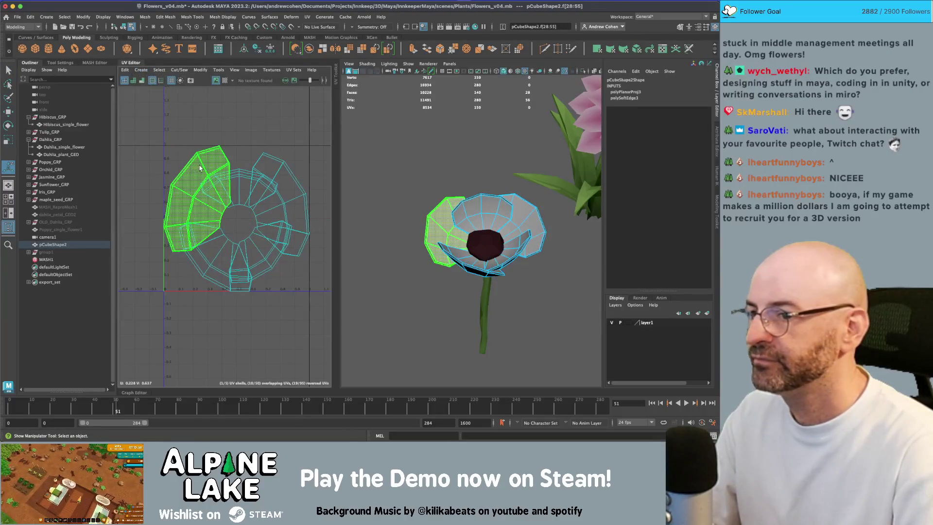
{"action": "key", "text": "F8"}
{"action": "key", "text": "q"}
{"action": "right_click", "coordinate": [453, 209]}
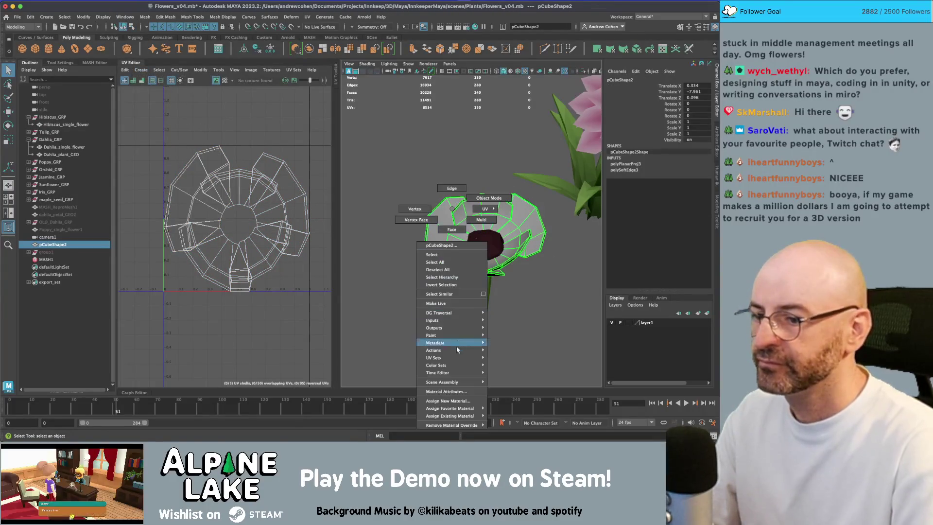
{"action": "mouse_move", "coordinate": [457, 417]}
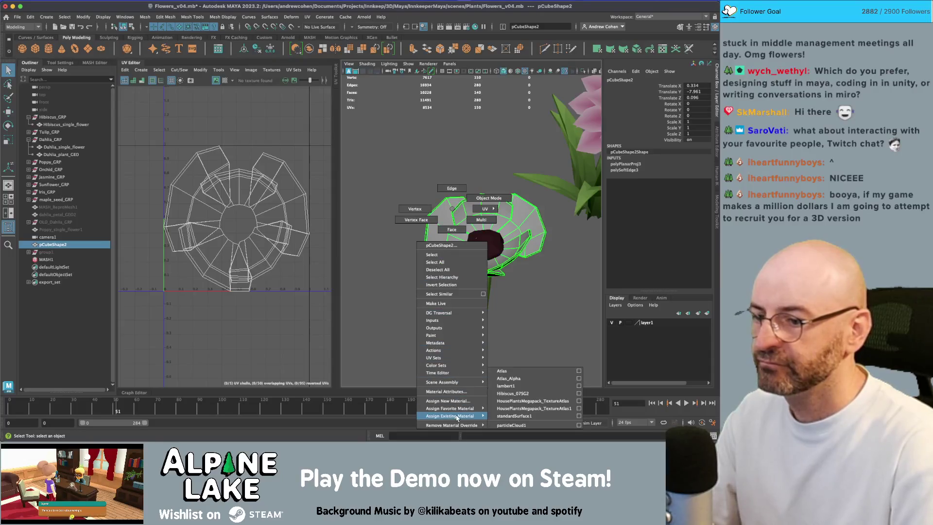
{"action": "left_click", "coordinate": [530, 403]}
Select the left and upper petal UV shells in the UV Editor
{"action": "right_click", "coordinate": [272, 219]}
{"action": "left_click", "coordinate": [283, 199]}
{"action": "left_click", "coordinate": [185, 192]}
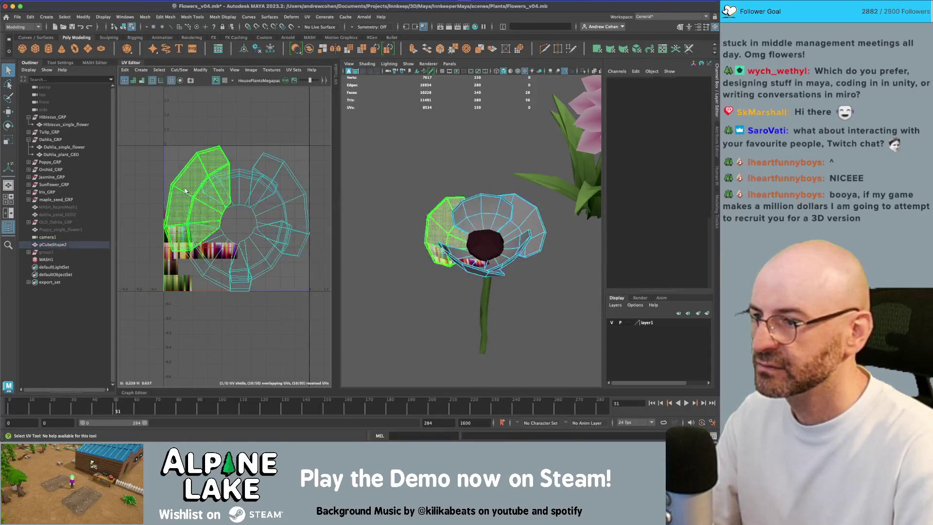
{"action": "left_click", "coordinate": [197, 190]}
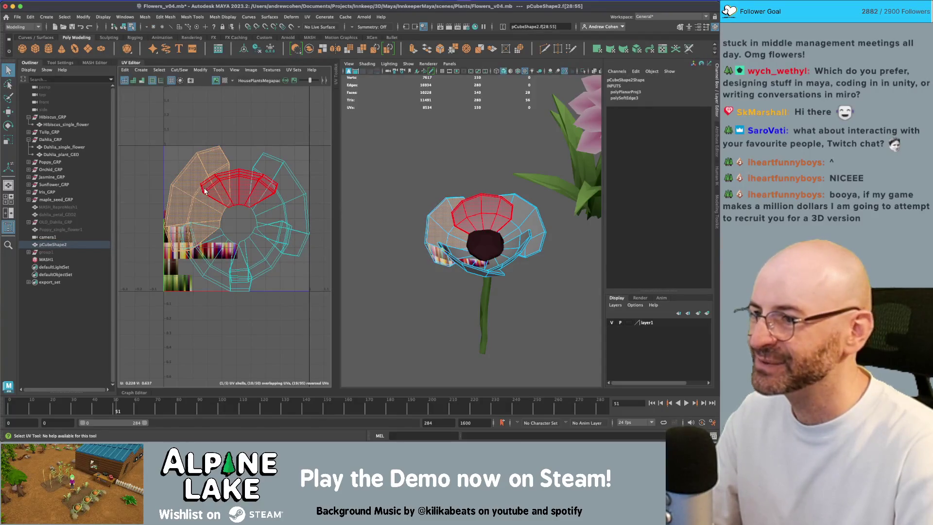
Rotate the first petal shell horizontal, move it to the top and make it narrower
{"action": "key", "text": "e"}
{"action": "left_click_drag", "start_coordinate": [272, 195], "coordinate": [253, 228]}
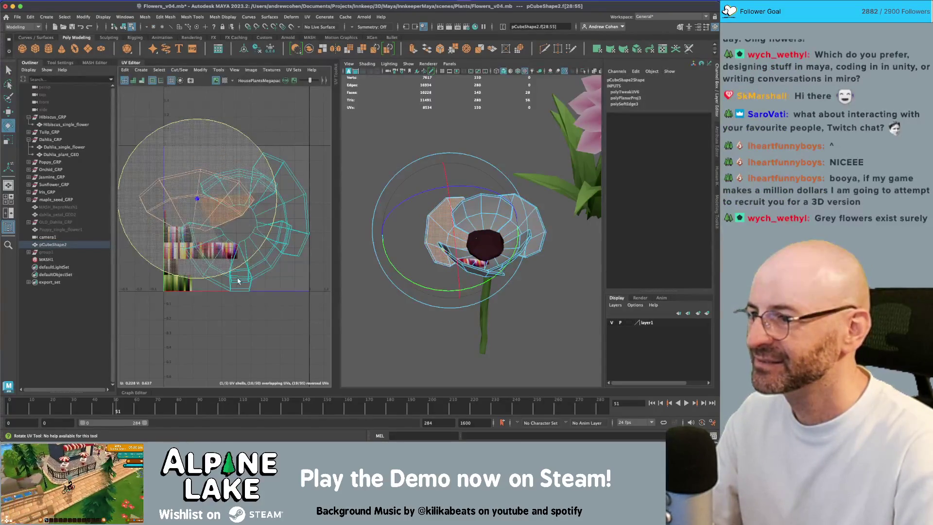
{"action": "key", "text": "w"}
{"action": "left_click_drag", "start_coordinate": [229, 174], "coordinate": [243, 128]}
{"action": "key", "text": "r"}
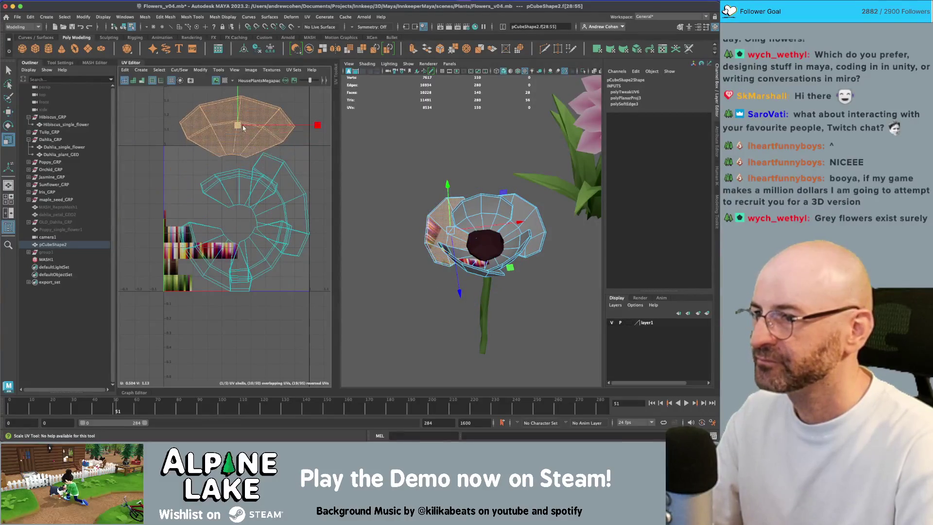
{"action": "left_click_drag", "start_coordinate": [302, 124], "coordinate": [272, 125]}
Move the next petal shell left, then rotate the right shell upright and narrow it
{"action": "key", "text": "w"}
{"action": "left_click", "coordinate": [238, 188]}
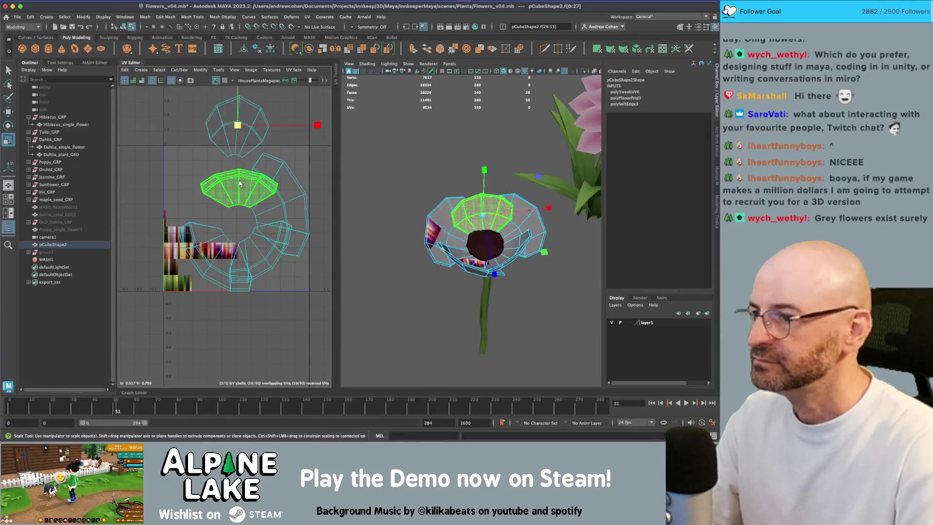
{"action": "left_click_drag", "start_coordinate": [238, 188], "coordinate": [180, 170]}
{"action": "left_click", "coordinate": [279, 204]}
{"action": "key", "text": "e"}
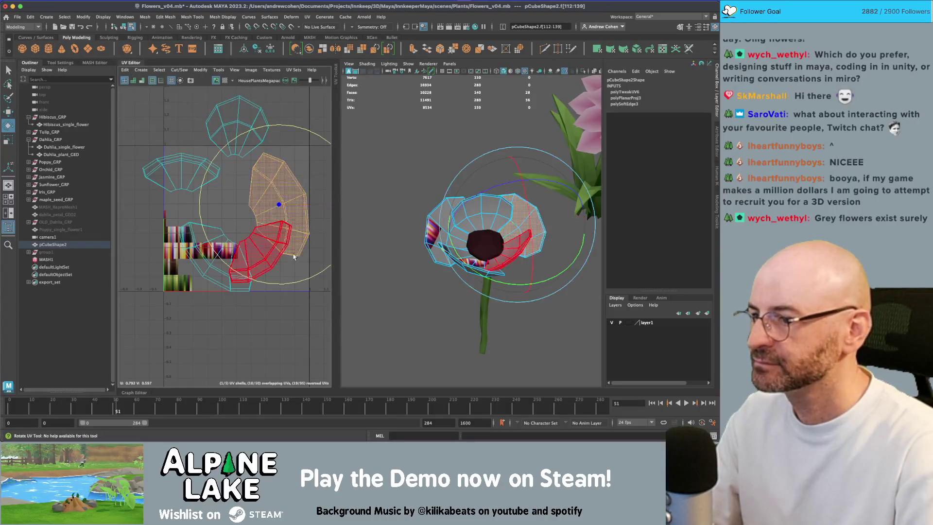
{"action": "left_click_drag", "start_coordinate": [334, 263], "coordinate": [335, 145]}
{"action": "key", "text": "r"}
{"action": "mouse_move", "coordinate": [321, 204]}
{"action": "left_mouse_down"}
{"action": "mouse_move", "coordinate": [279, 210]}
{"action": "mouse_move", "coordinate": [289, 179]}
{"action": "left_mouse_up"}
{"action": "key", "text": "w"}
Rotate the lower petal shell roughly horizontal and make it narrower
{"action": "left_click", "coordinate": [260, 252]}
{"action": "key", "text": "e"}
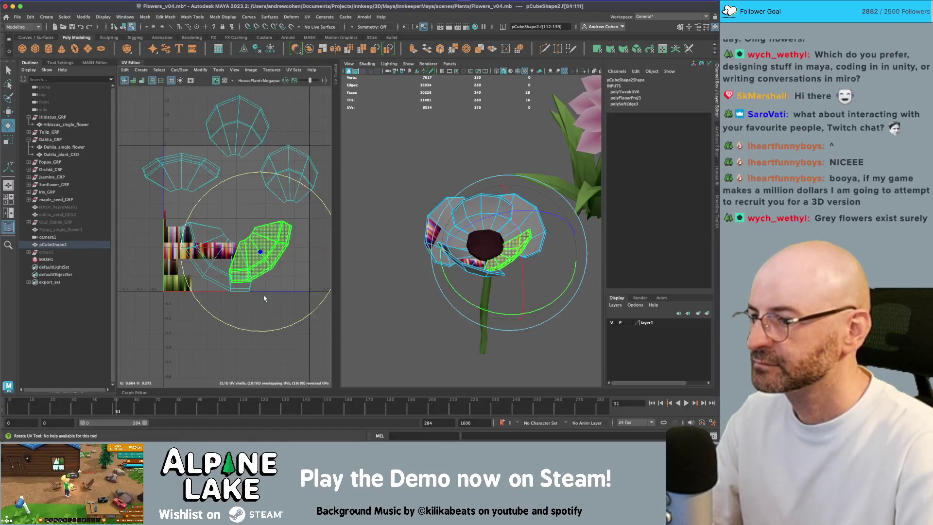
{"action": "mouse_move", "coordinate": [284, 331]}
{"action": "left_mouse_down"}
{"action": "mouse_move", "coordinate": [316, 292]}
{"action": "mouse_move", "coordinate": [331, 243]}
{"action": "mouse_move", "coordinate": [315, 177]}
{"action": "left_mouse_up"}
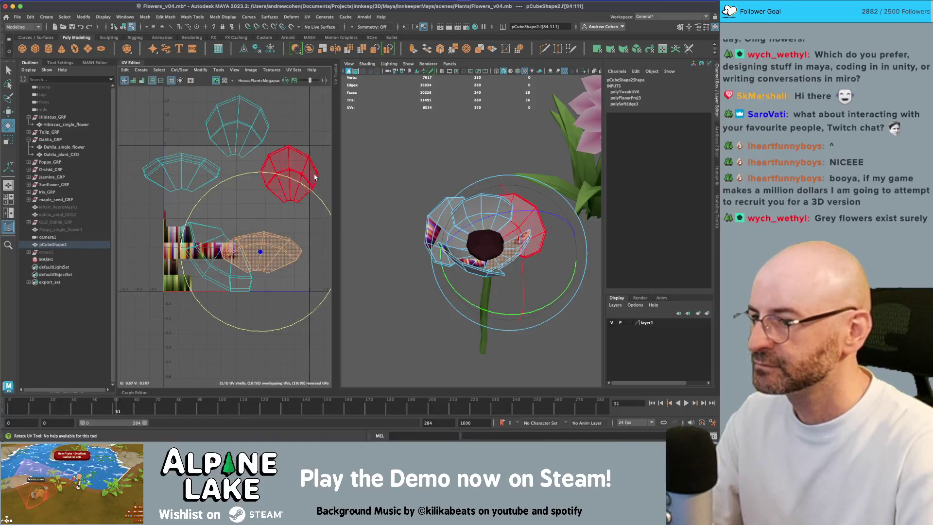
{"action": "key", "text": "r"}
{"action": "mouse_move", "coordinate": [318, 252]}
{"action": "left_mouse_down"}
{"action": "mouse_move", "coordinate": [280, 253]}
{"action": "mouse_move", "coordinate": [302, 254]}
{"action": "left_mouse_up"}
Rotate the larger left petal shell further
{"action": "key", "text": "w"}
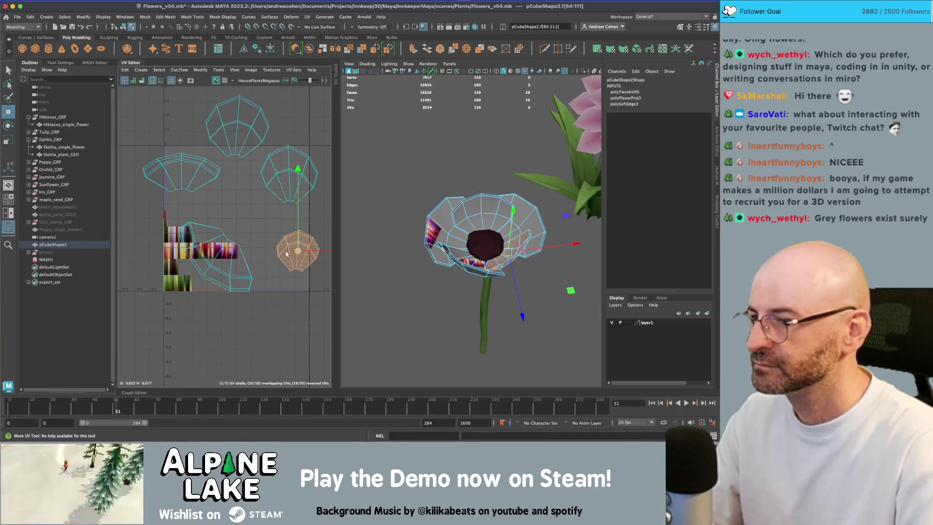
{"action": "left_click", "coordinate": [218, 262]}
{"action": "key", "text": "e"}
{"action": "left_click_drag", "start_coordinate": [222, 302], "coordinate": [201, 309]}
{"action": "key", "text": "r"}
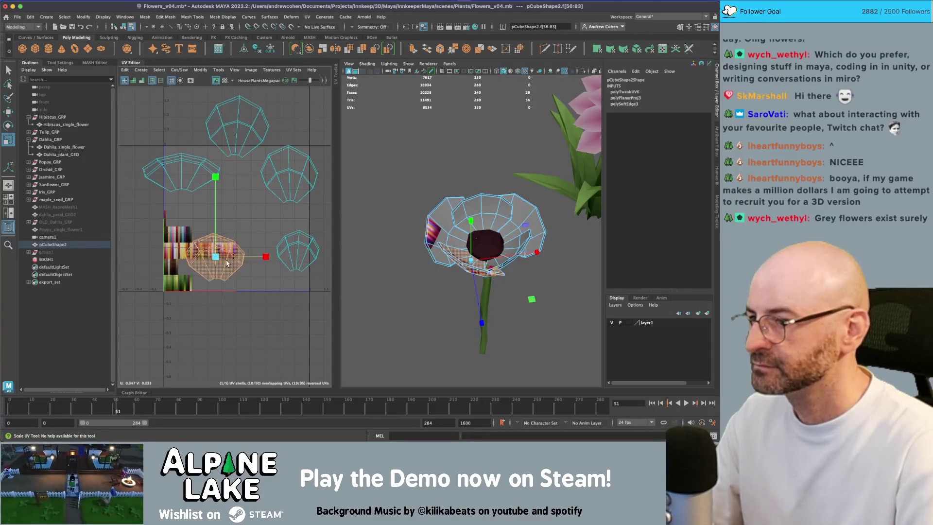
Select the fan shell's top-edge and bottom-tip UVs and scale them
{"action": "right_click", "coordinate": [181, 166]}
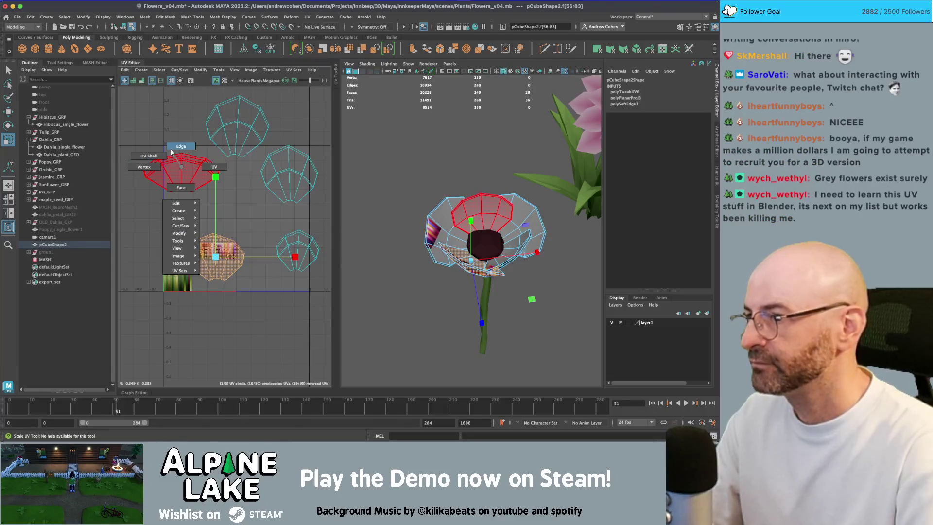
{"action": "scroll", "coordinate": [195, 194], "scroll_direction": "up", "scroll_amount": 5}
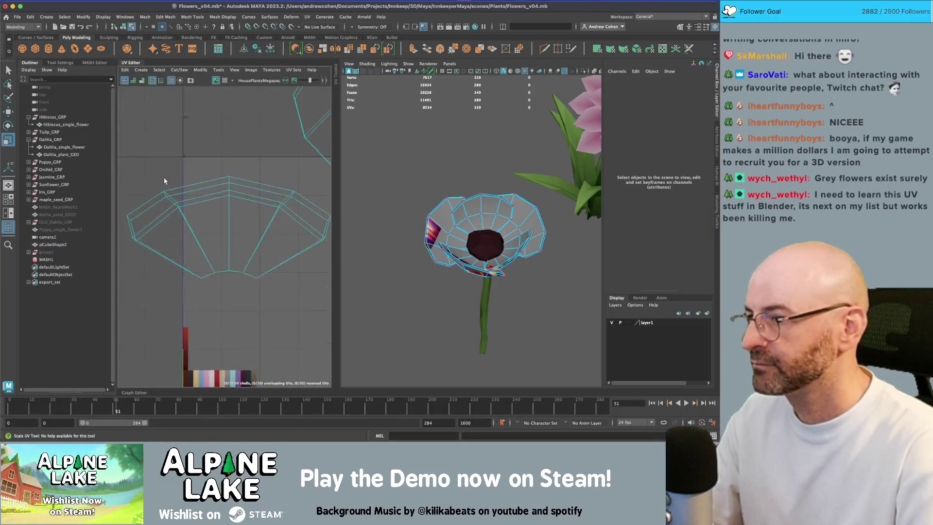
{"action": "key", "text": "q"}
{"action": "left_click_drag", "start_coordinate": [142, 205], "coordinate": [123, 229]}
{"action": "mouse_move", "coordinate": [151, 175]}
{"action": "left_mouse_down"}
{"action": "mouse_move", "coordinate": [170, 196]}
{"action": "mouse_move", "coordinate": [162, 201]}
{"action": "left_mouse_up"}
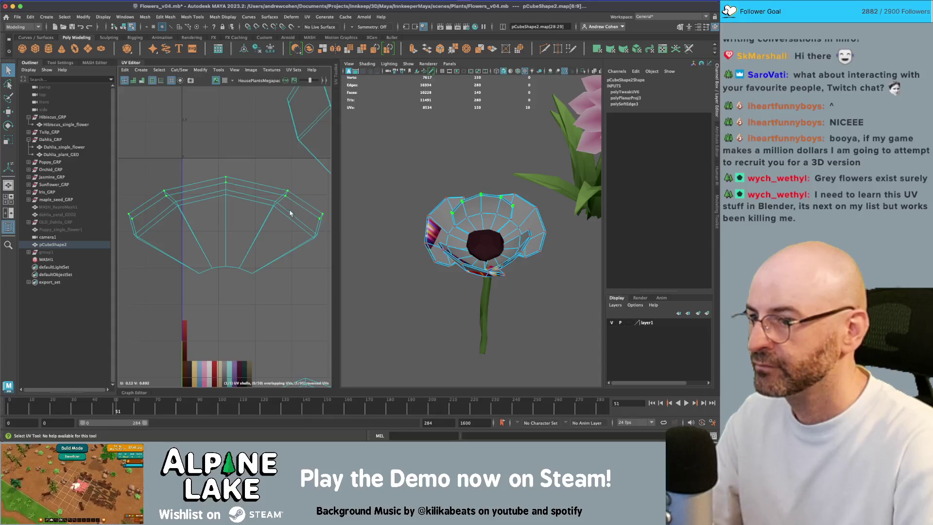
{"action": "scroll", "coordinate": [232, 196], "scroll_direction": "down", "scroll_amount": 5}
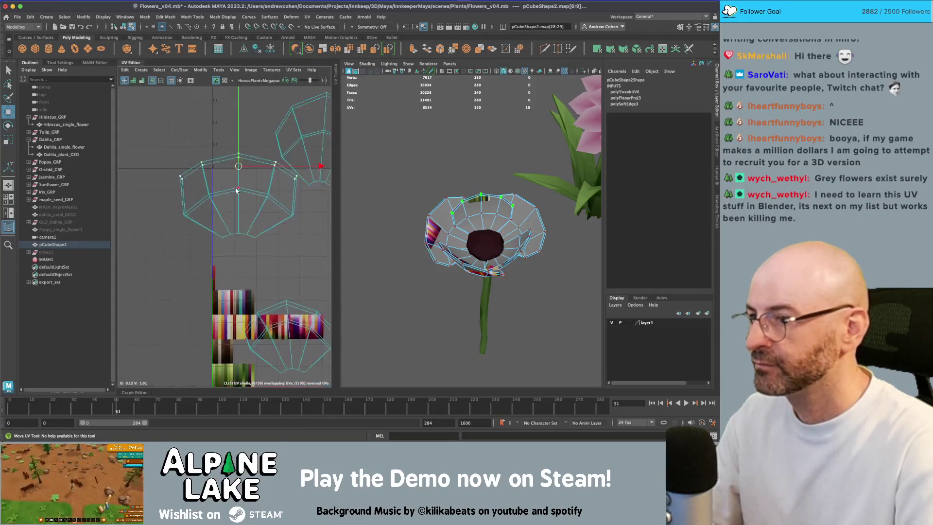
{"action": "scroll", "coordinate": [190, 180], "scroll_direction": "down", "scroll_amount": 2}
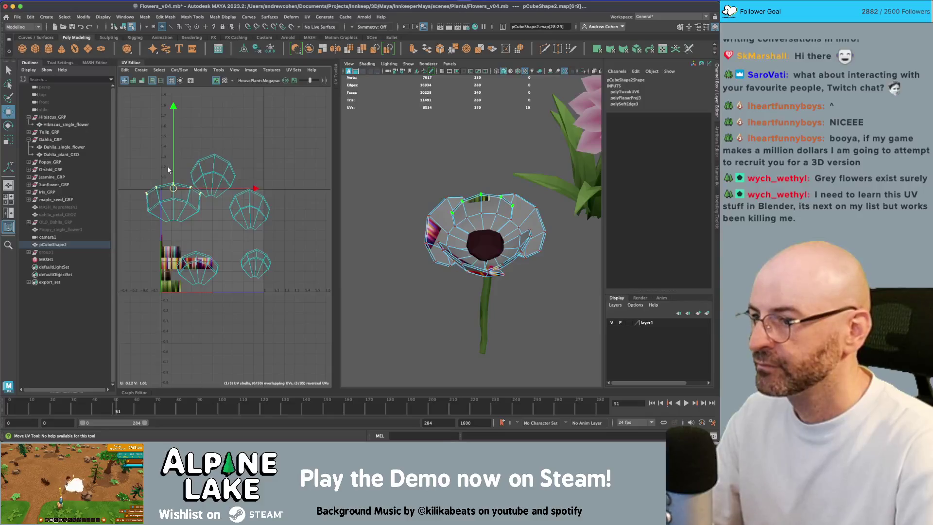
{"action": "mouse_move", "coordinate": [163, 218]}
{"action": "left_mouse_down"}
{"action": "mouse_move", "coordinate": [183, 225]}
{"action": "mouse_move", "coordinate": [176, 233]}
{"action": "mouse_move", "coordinate": [200, 221]}
{"action": "left_mouse_up"}
{"action": "key", "text": "r"}
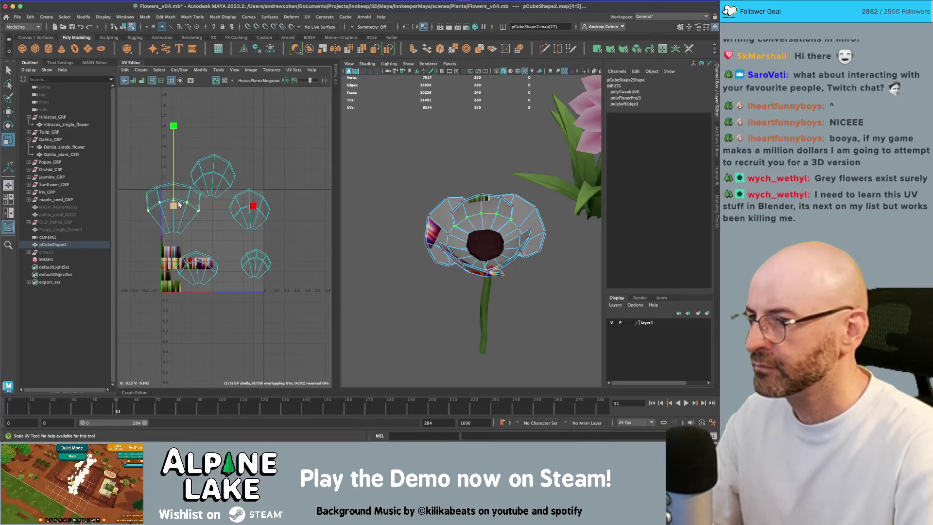
Switch to shell selection and move the upper petal shell down into the row
{"action": "key", "text": "q"}
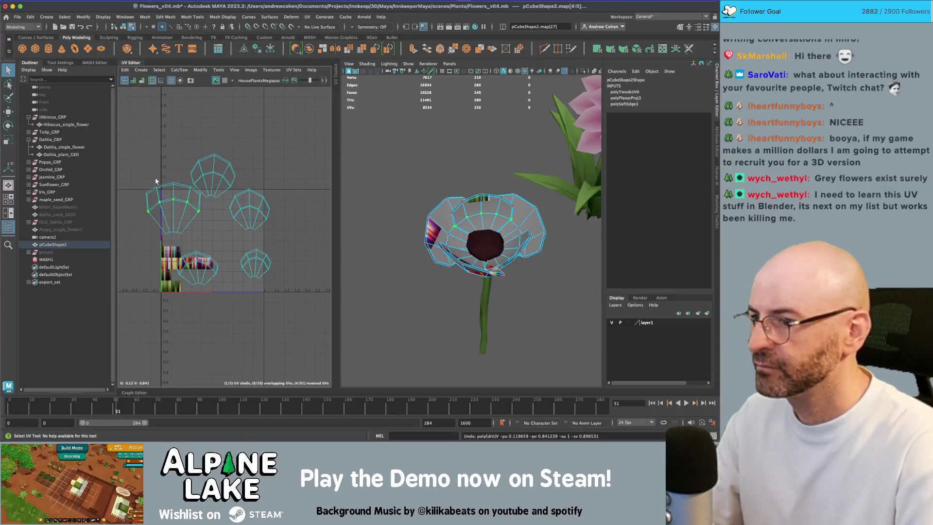
{"action": "right_click", "coordinate": [183, 208]}
{"action": "key", "text": "r"}
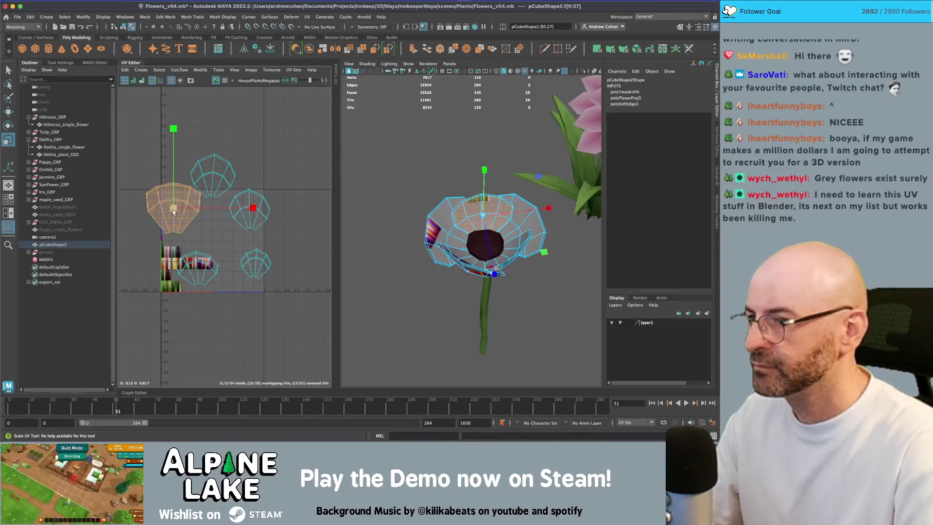
{"action": "key", "text": "w"}
{"action": "left_click", "coordinate": [212, 177]}
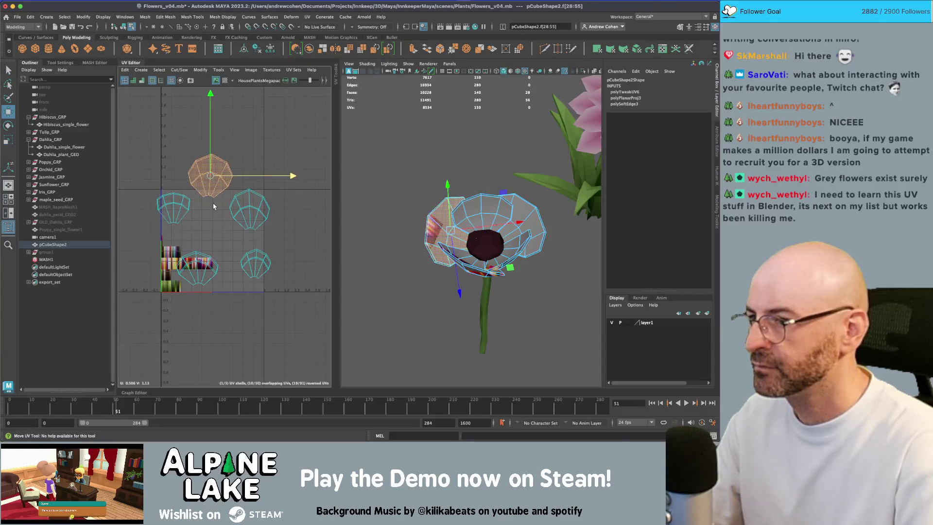
{"action": "left_click_drag", "start_coordinate": [212, 180], "coordinate": [211, 212]}
Move the lower-right and remaining lower shells into the row, then select all five for scaling
{"action": "key", "text": "r"}
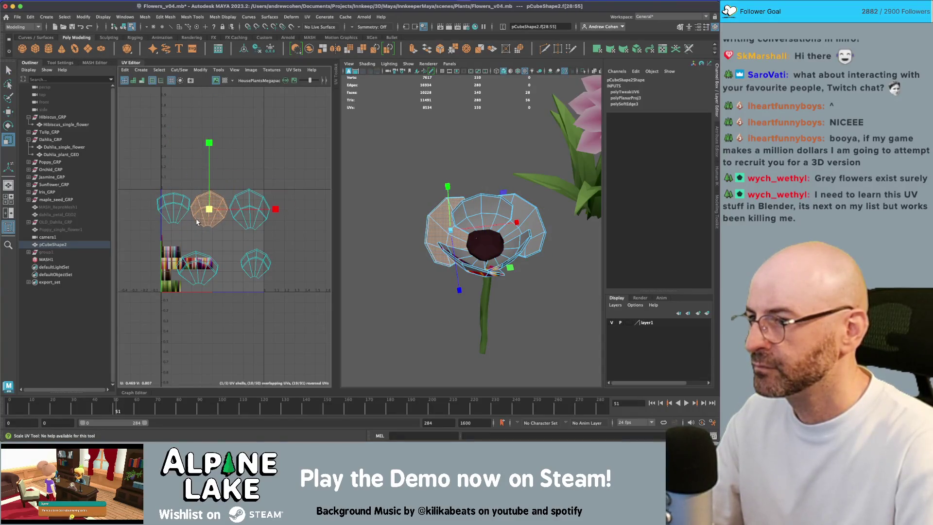
{"action": "left_click", "coordinate": [250, 210]}
{"action": "left_click", "coordinate": [257, 264]}
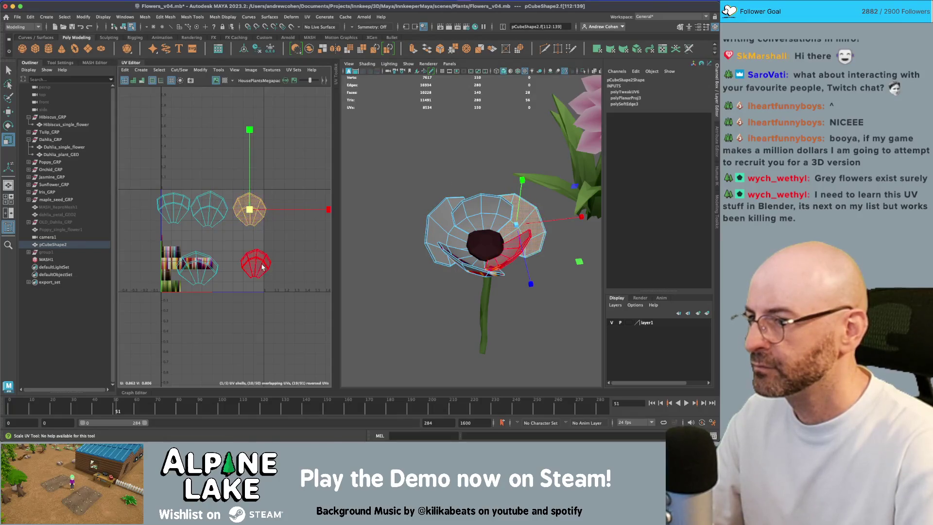
{"action": "key", "text": "w"}
{"action": "left_click_drag", "start_coordinate": [256, 264], "coordinate": [297, 212]}
{"action": "left_click", "coordinate": [197, 265]}
{"action": "mouse_move", "coordinate": [197, 264]}
{"action": "left_mouse_down"}
{"action": "mouse_move", "coordinate": [135, 208]}
{"action": "mouse_move", "coordinate": [292, 226]}
{"action": "mouse_move", "coordinate": [178, 218]}
{"action": "left_mouse_up"}
{"action": "scroll", "coordinate": [209, 208], "scroll_direction": "down", "scroll_amount": 2}
{"action": "key", "text": "r"}
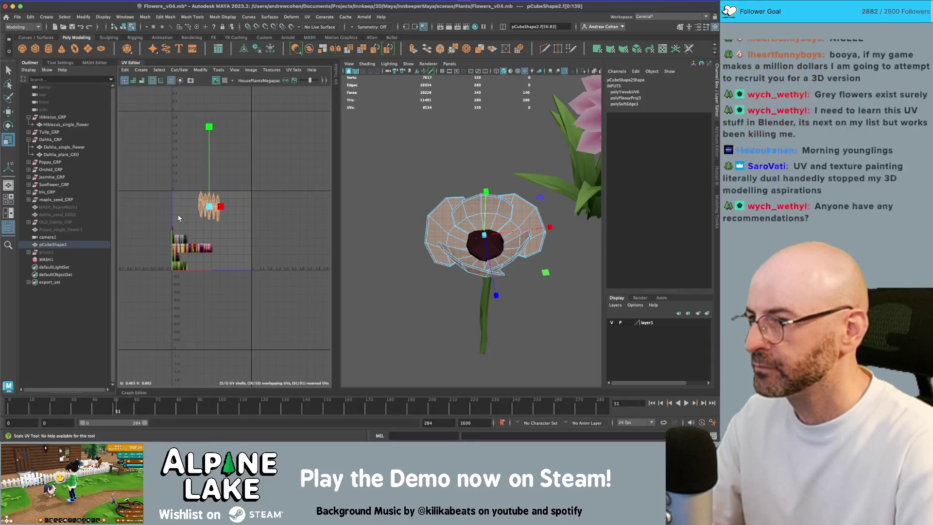
Frame the petal shells and nudge one shell up to clear the overlap
{"action": "key", "text": "f"}
{"action": "left_click", "coordinate": [247, 209]}
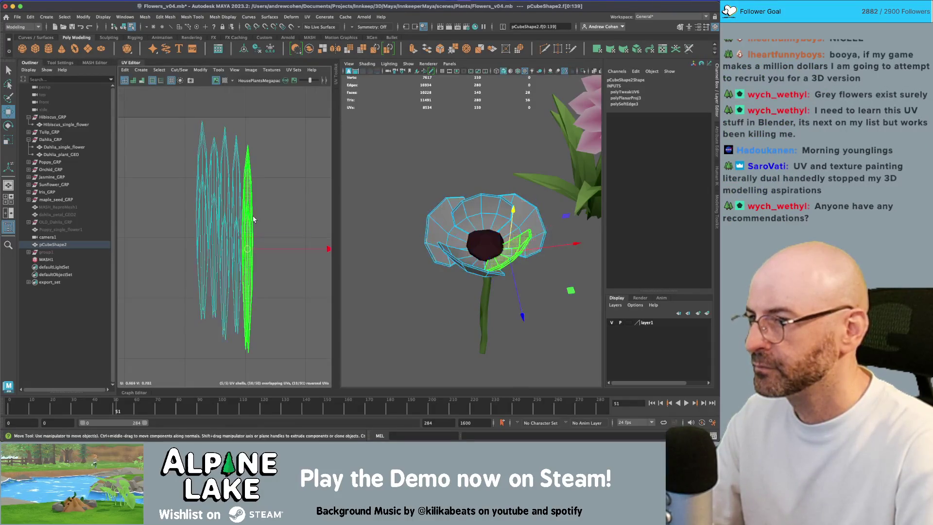
{"action": "key", "text": "w"}
{"action": "left_click_drag", "start_coordinate": [248, 209], "coordinate": [249, 196]}
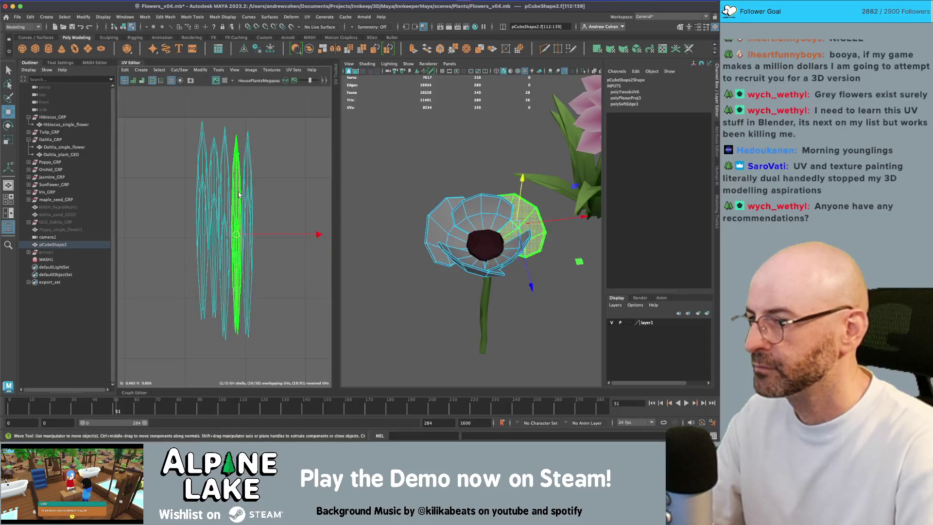
{"action": "left_click", "coordinate": [214, 200]}
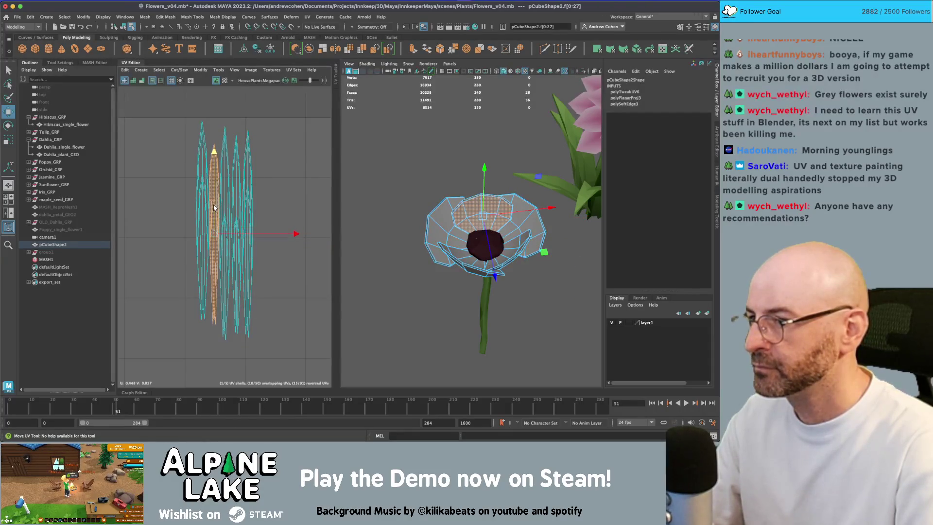
{"action": "left_click", "coordinate": [203, 218]}
{"action": "key", "text": "w"}
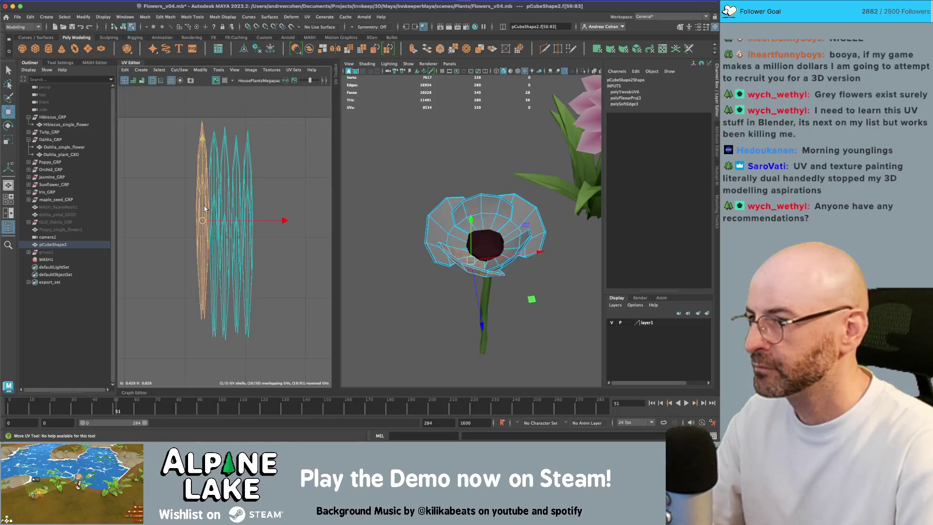
{"action": "key", "text": "q"}
Select all petal shells, shrink them, and slide them onto a red-orange atlas stripe
{"action": "mouse_move", "coordinate": [192, 200]}
{"action": "left_mouse_down"}
{"action": "mouse_move", "coordinate": [276, 200]}
{"action": "mouse_move", "coordinate": [246, 235]}
{"action": "mouse_move", "coordinate": [276, 247]}
{"action": "mouse_move", "coordinate": [205, 298]}
{"action": "left_mouse_up"}
{"action": "scroll", "coordinate": [277, 201], "scroll_direction": "down", "scroll_amount": 3}
{"action": "scroll", "coordinate": [210, 212], "scroll_direction": "down", "scroll_amount": 3}
{"action": "key", "text": "w"}
{"action": "key", "text": "r"}
{"action": "key", "text": "f"}
{"action": "key", "text": "w"}
{"action": "mouse_move", "coordinate": [241, 215]}
{"action": "left_mouse_down"}
{"action": "mouse_move", "coordinate": [300, 216]}
{"action": "mouse_move", "coordinate": [250, 266]}
{"action": "mouse_move", "coordinate": [272, 267]}
{"action": "mouse_move", "coordinate": [273, 250]}
{"action": "mouse_move", "coordinate": [256, 275]}
{"action": "left_mouse_up"}
Fine-tune the petal UVs' size and position, then deselect and return to object mode
{"action": "key", "text": "r"}
{"action": "key", "text": "w"}
{"action": "left_click", "coordinate": [375, 174]}
{"action": "left_click", "coordinate": [123, 27]}
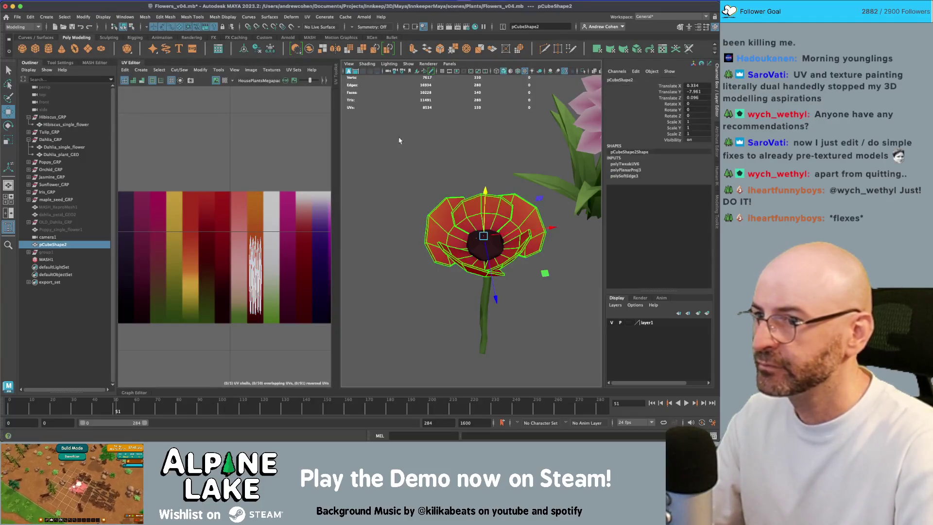
{"action": "left_click", "coordinate": [402, 141]}
Reselect the petals mesh and rotate its UV shells 180°
{"action": "mouse_move", "coordinate": [437, 160]}
{"action": "left_mouse_down"}
{"action": "mouse_move", "coordinate": [527, 146]}
{"action": "mouse_move", "coordinate": [477, 184]}
{"action": "mouse_move", "coordinate": [501, 209]}
{"action": "left_mouse_up"}
{"action": "scroll", "coordinate": [502, 224], "scroll_direction": "up", "scroll_amount": 5}
{"action": "left_click", "coordinate": [502, 224]}
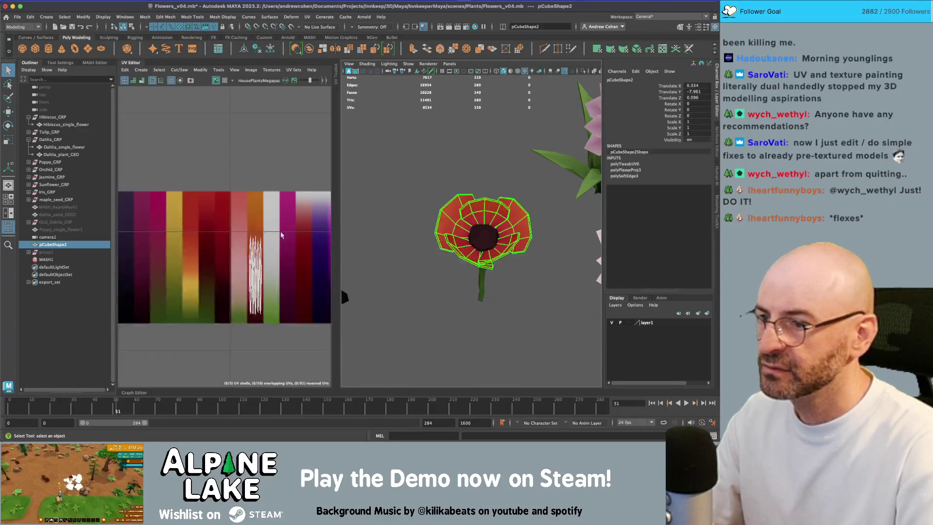
{"action": "right_click", "coordinate": [228, 220]}
{"action": "left_click_drag", "start_coordinate": [212, 215], "coordinate": [339, 298]}
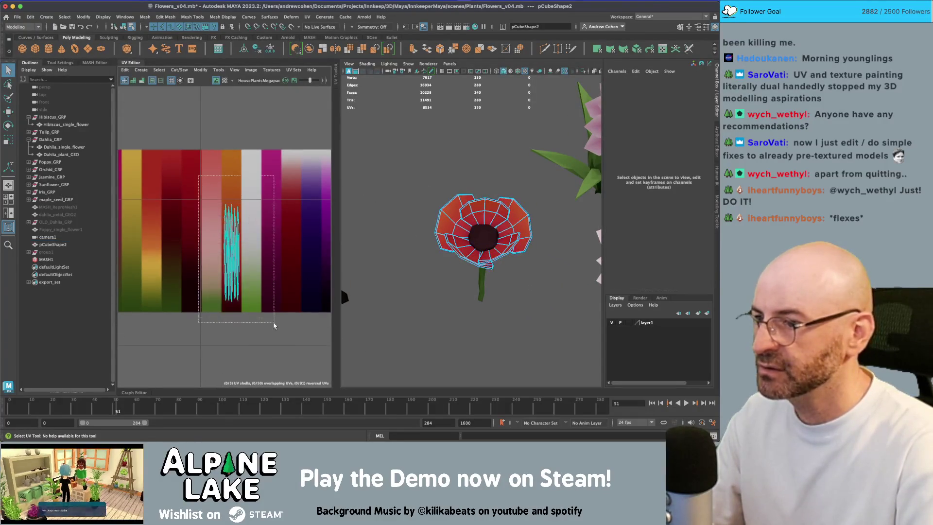
{"action": "key", "text": "e"}
{"action": "mouse_move", "coordinate": [286, 205]}
{"action": "left_mouse_down"}
{"action": "mouse_move", "coordinate": [292, 272]}
{"action": "mouse_move", "coordinate": [144, 344]}
{"action": "left_mouse_up"}
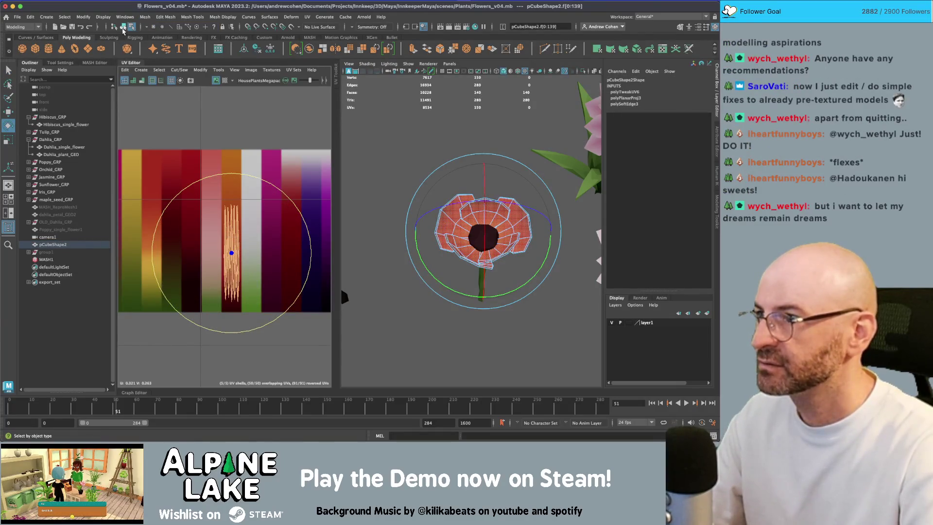
Return to object mode and pick the poppy in face selection mode
{"action": "left_click", "coordinate": [123, 27]}
{"action": "key", "text": "q"}
{"action": "mouse_move", "coordinate": [418, 204]}
{"action": "left_mouse_down"}
{"action": "mouse_move", "coordinate": [508, 208]}
{"action": "mouse_move", "coordinate": [529, 223]}
{"action": "mouse_move", "coordinate": [491, 214]}
{"action": "mouse_move", "coordinate": [499, 214]}
{"action": "mouse_move", "coordinate": [418, 235]}
{"action": "mouse_move", "coordinate": [527, 235]}
{"action": "mouse_move", "coordinate": [572, 181]}
{"action": "mouse_move", "coordinate": [499, 211]}
{"action": "mouse_move", "coordinate": [381, 223]}
{"action": "mouse_move", "coordinate": [506, 225]}
{"action": "left_mouse_up"}
{"action": "scroll", "coordinate": [511, 226], "scroll_direction": "up", "scroll_amount": 5}
{"action": "scroll", "coordinate": [505, 228], "scroll_direction": "down", "scroll_amount": 3}
{"action": "scroll", "coordinate": [498, 233], "scroll_direction": "up", "scroll_amount": 6}
{"action": "mouse_move", "coordinate": [496, 234]}
{"action": "left_mouse_down"}
{"action": "mouse_move", "coordinate": [506, 212]}
{"action": "mouse_move", "coordinate": [491, 258]}
{"action": "mouse_move", "coordinate": [511, 242]}
{"action": "left_mouse_up"}
{"action": "left_click", "coordinate": [505, 212]}
{"action": "right_click", "coordinate": [478, 209]}
{"action": "left_click", "coordinate": [479, 230]}
Select the dark centre piece, inspect its edges, and check the UV view's texture list
{"action": "left_click", "coordinate": [492, 234]}
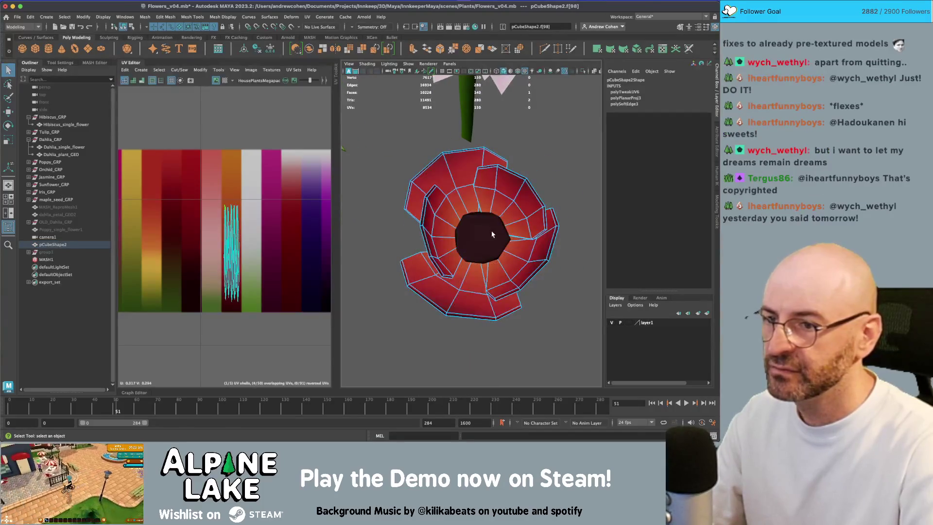
{"action": "left_click", "coordinate": [479, 237]}
{"action": "right_click", "coordinate": [496, 209]}
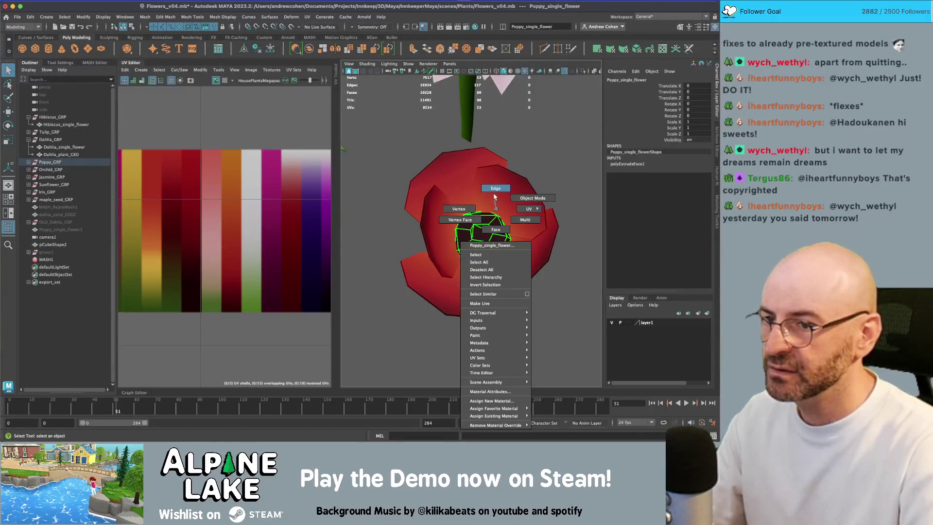
{"action": "key", "text": "f"}
{"action": "left_click", "coordinate": [487, 255]}
{"action": "left_click", "coordinate": [471, 242]}
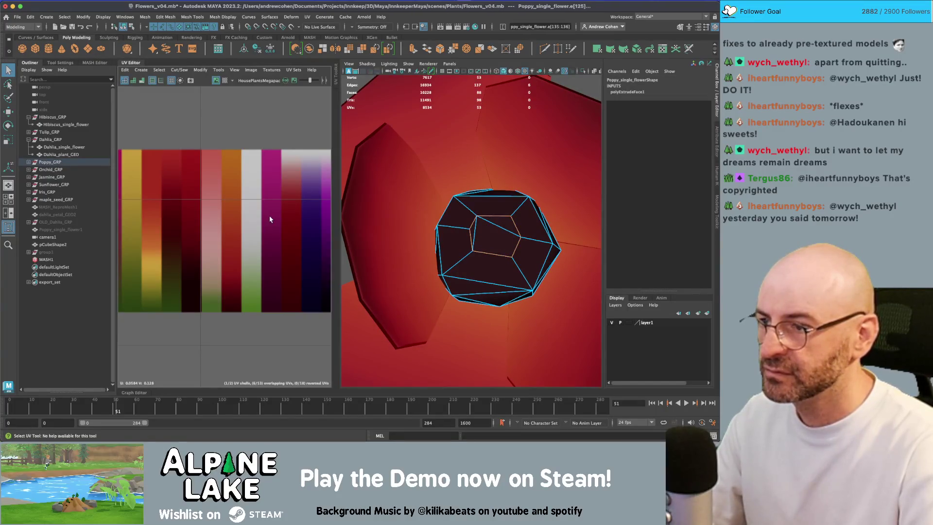
{"action": "scroll", "coordinate": [251, 192], "scroll_direction": "down", "scroll_amount": 5}
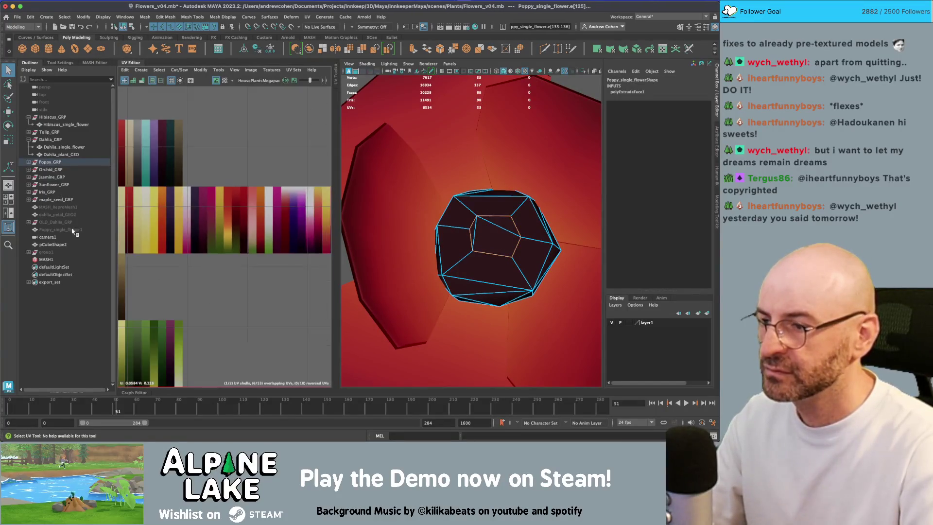
{"action": "left_click", "coordinate": [133, 28]}
{"action": "left_click", "coordinate": [124, 27]}
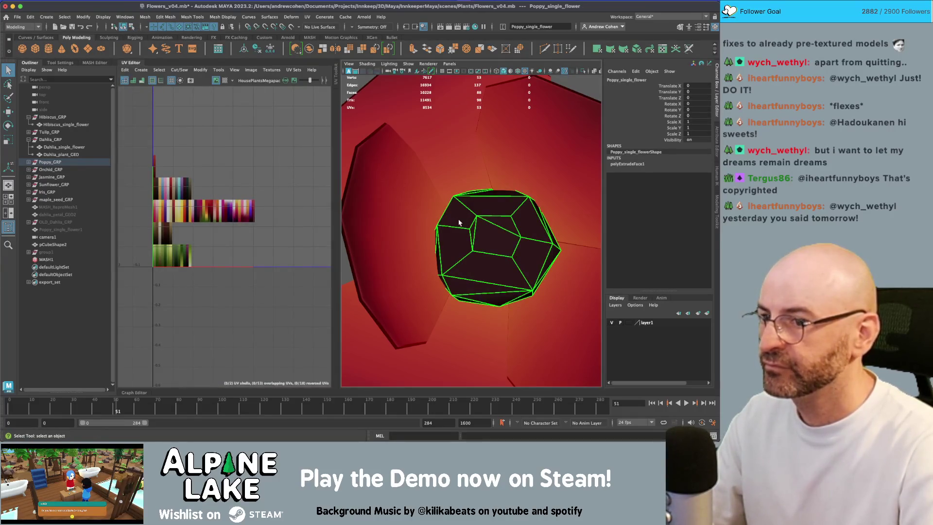
{"action": "scroll", "coordinate": [199, 182], "scroll_direction": "up", "scroll_amount": 8}
{"action": "left_click", "coordinate": [266, 70]}
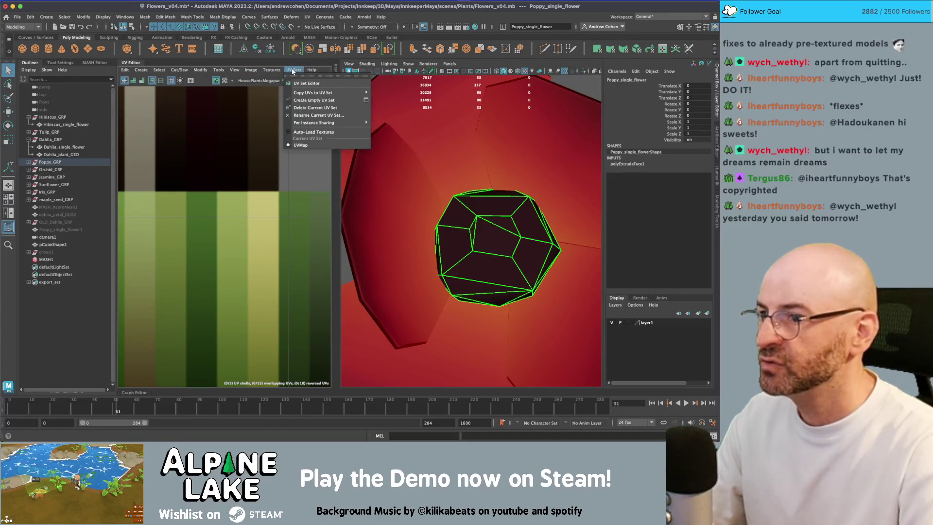
Check the red petal mesh's UV set name, map1
{"action": "left_click", "coordinate": [292, 71]}
{"action": "left_click", "coordinate": [428, 159]}
{"action": "left_click", "coordinate": [288, 71]}
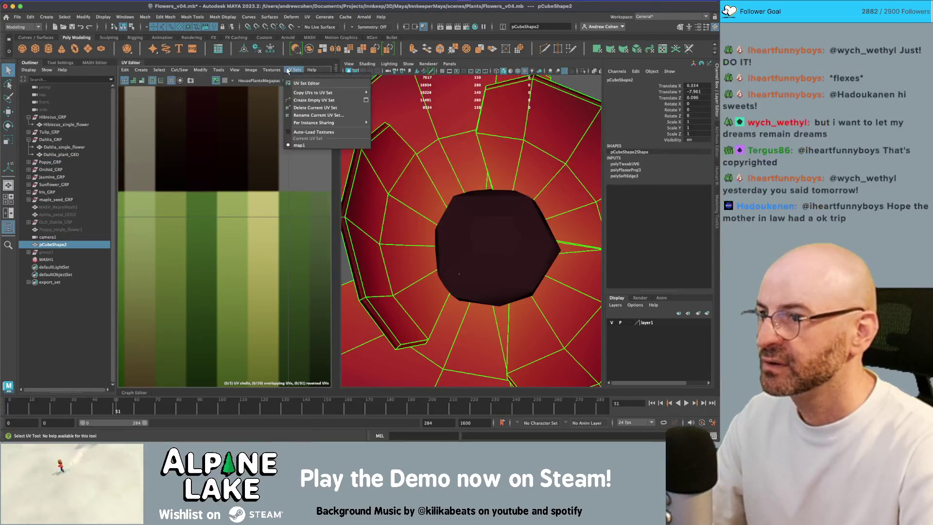
{"action": "left_click", "coordinate": [288, 71]}
Rename the dark centre's UV set from UVMap to map1 and verify the change
{"action": "left_click", "coordinate": [508, 233]}
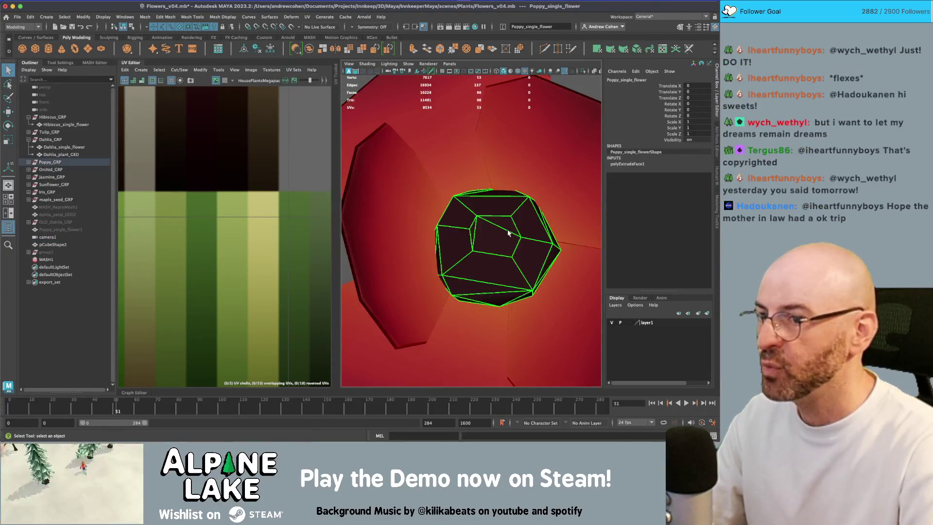
{"action": "left_click", "coordinate": [278, 67]}
{"action": "mouse_move", "coordinate": [294, 69]}
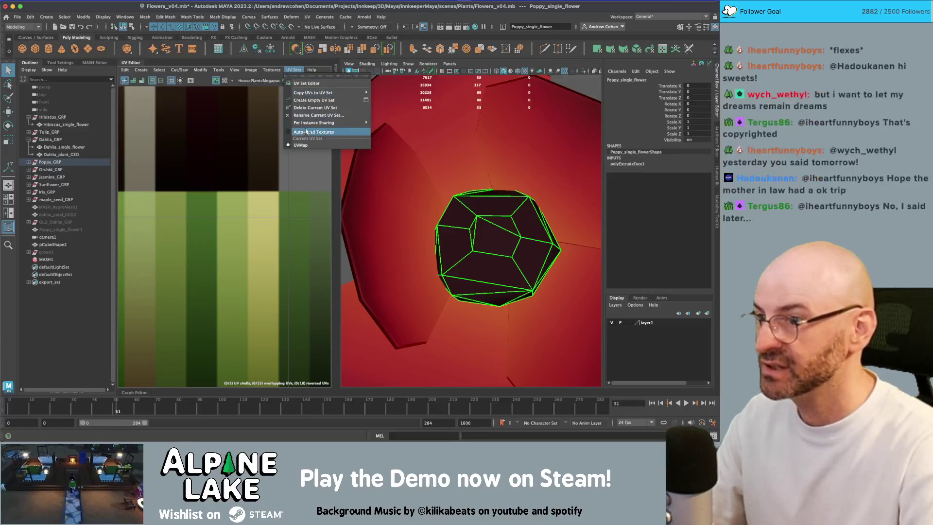
{"action": "left_click", "coordinate": [313, 115]}
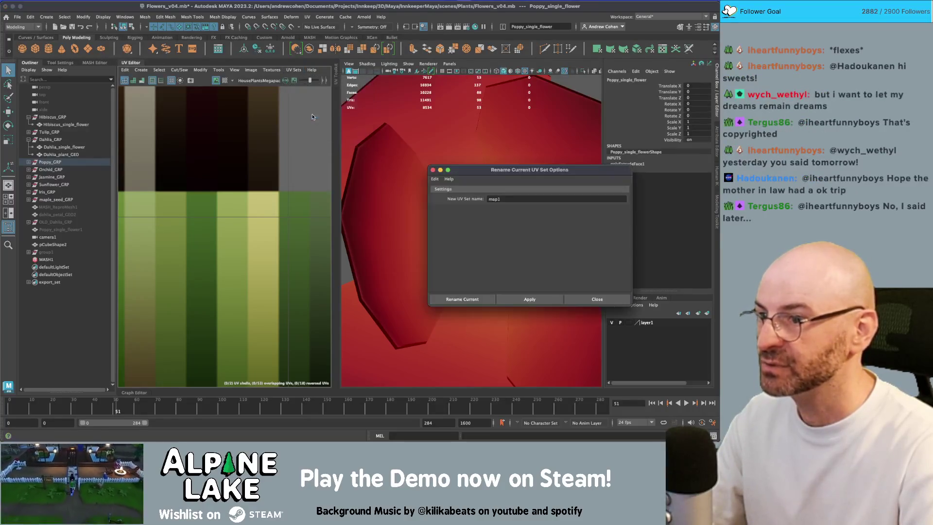
{"action": "left_click", "coordinate": [597, 299]}
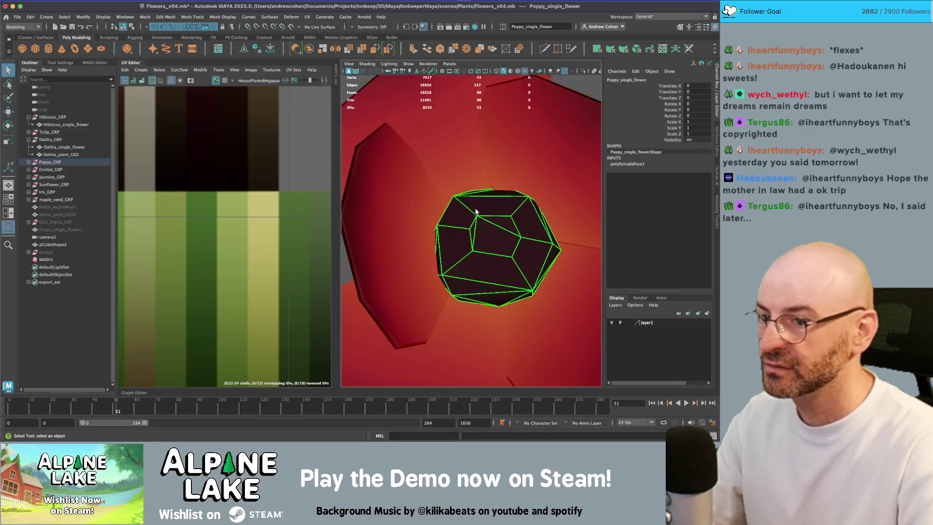
{"action": "left_click", "coordinate": [294, 70]}
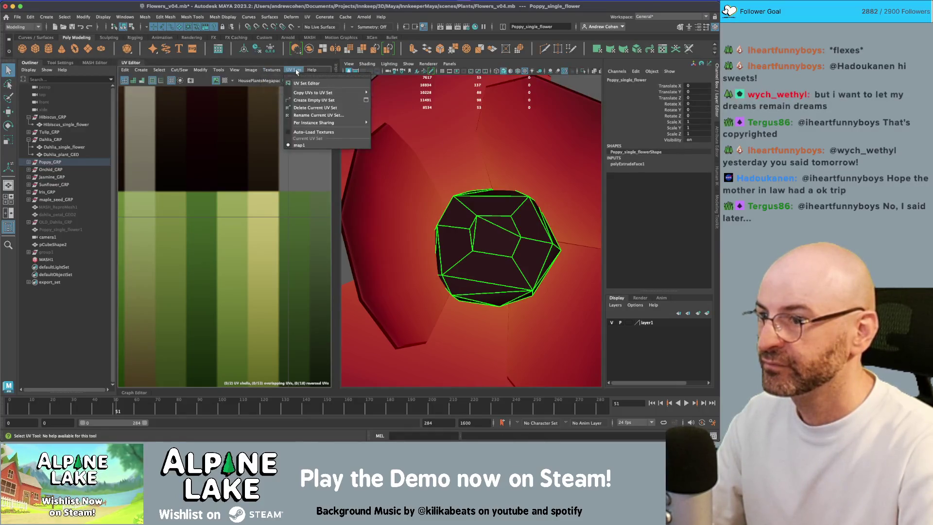
{"action": "left_click", "coordinate": [305, 72]}
{"action": "left_click", "coordinate": [434, 168]}
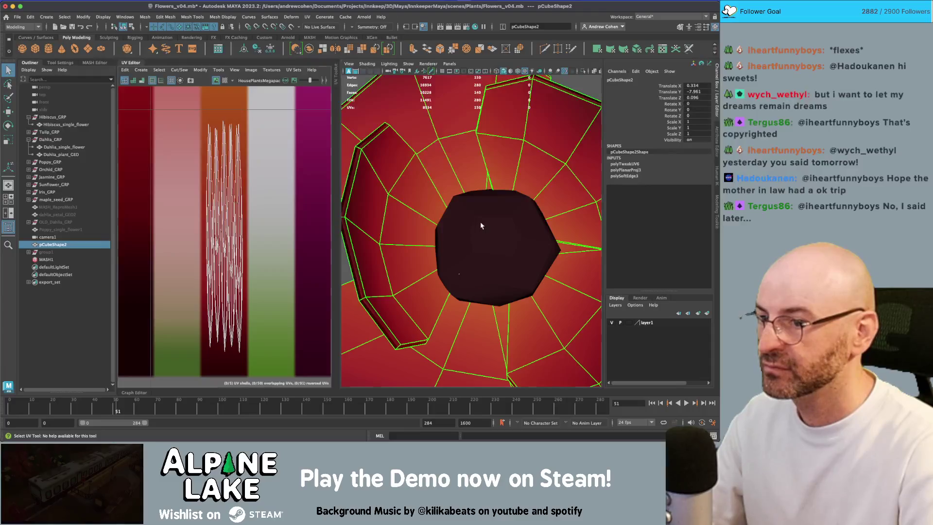
{"action": "left_click", "coordinate": [482, 226]}
Select the centre piece's faces and UVs to inspect its current mapping
{"action": "right_click", "coordinate": [228, 180]}
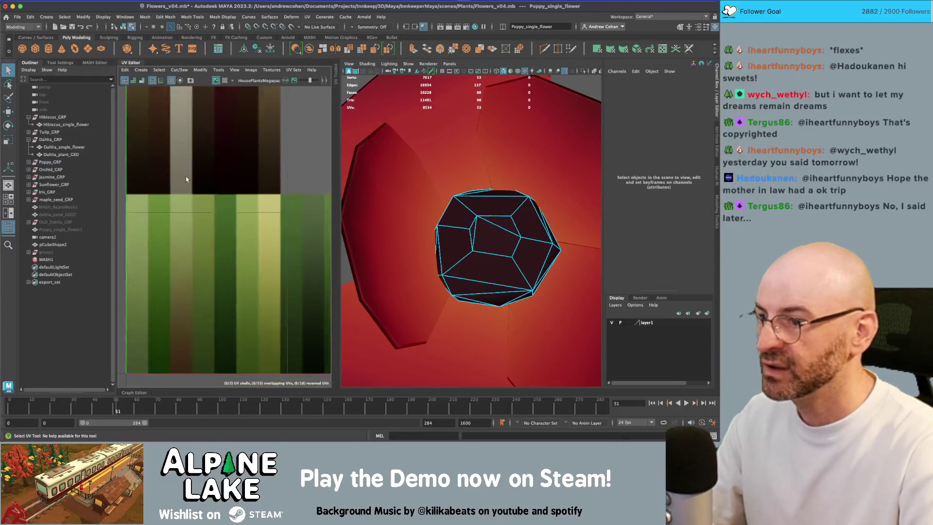
{"action": "left_click_drag", "start_coordinate": [187, 180], "coordinate": [296, 276]}
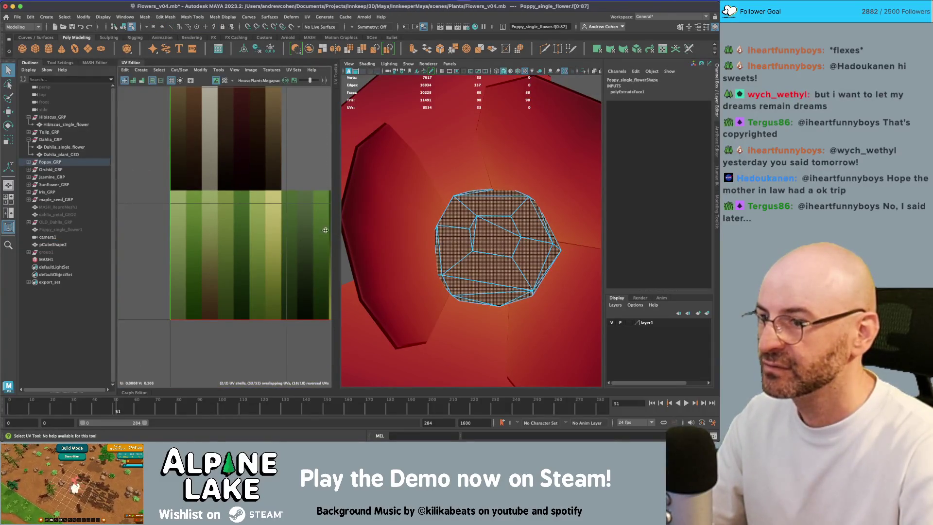
{"action": "scroll", "coordinate": [287, 228], "scroll_direction": "up", "scroll_amount": 5}
{"action": "right_click", "coordinate": [253, 180]}
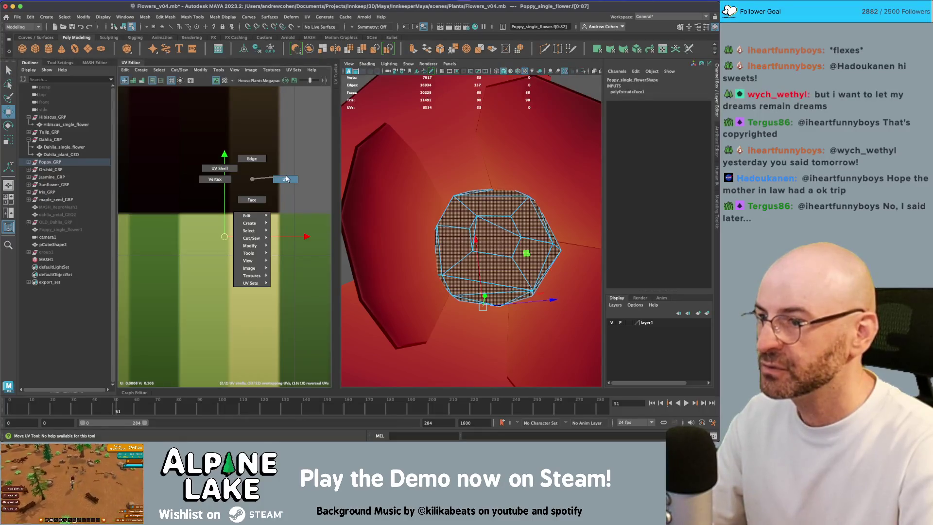
{"action": "left_click", "coordinate": [219, 215]}
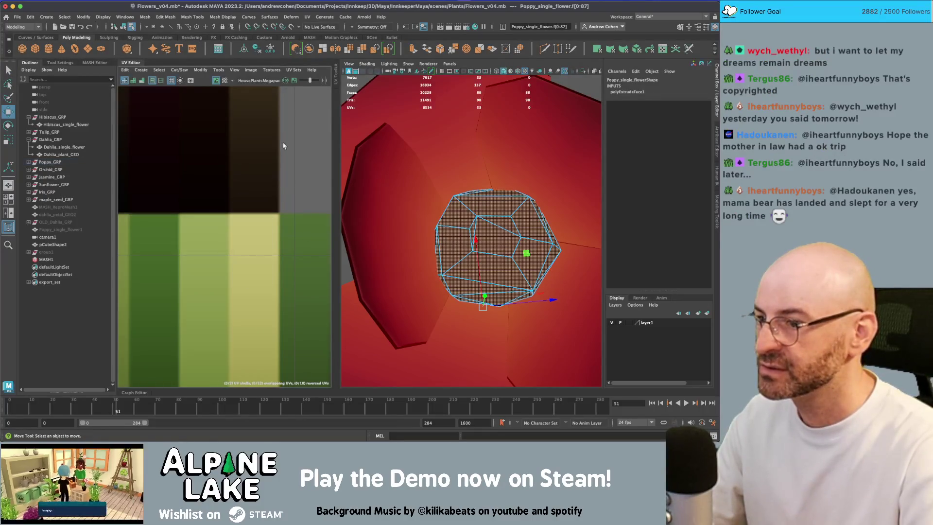
{"action": "scroll", "coordinate": [246, 261], "scroll_direction": "down", "scroll_amount": 3}
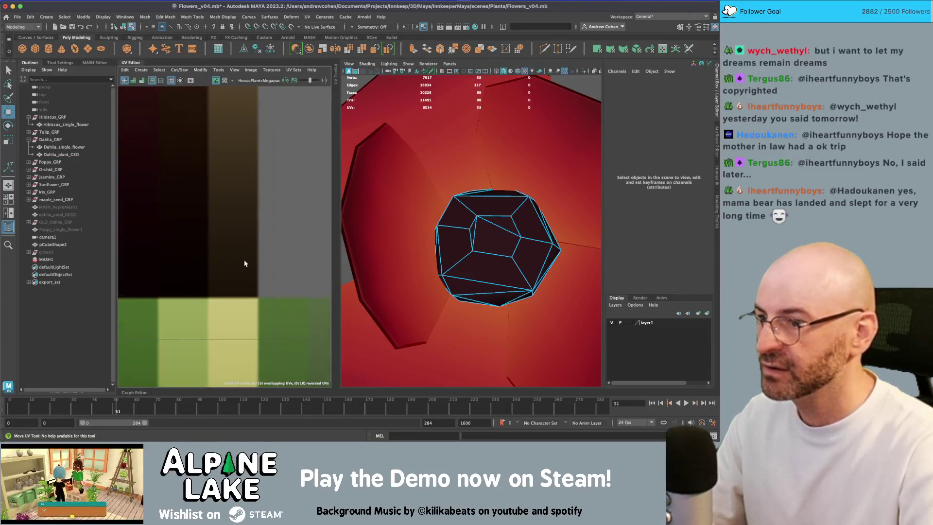
{"action": "left_click_drag", "start_coordinate": [579, 321], "coordinate": [423, 182]}
{"action": "scroll", "coordinate": [219, 243], "scroll_direction": "left", "scroll_amount": 2}
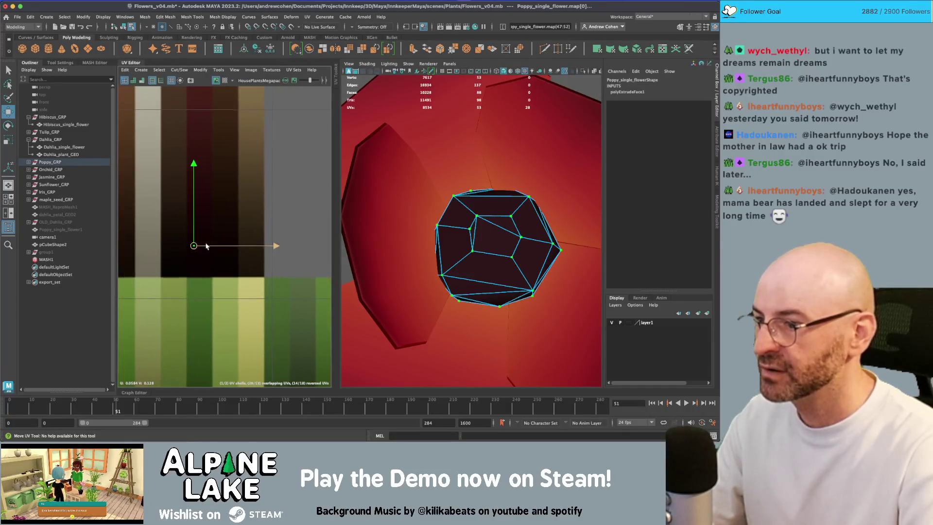
{"action": "scroll", "coordinate": [188, 238], "scroll_direction": "up", "scroll_amount": 3}
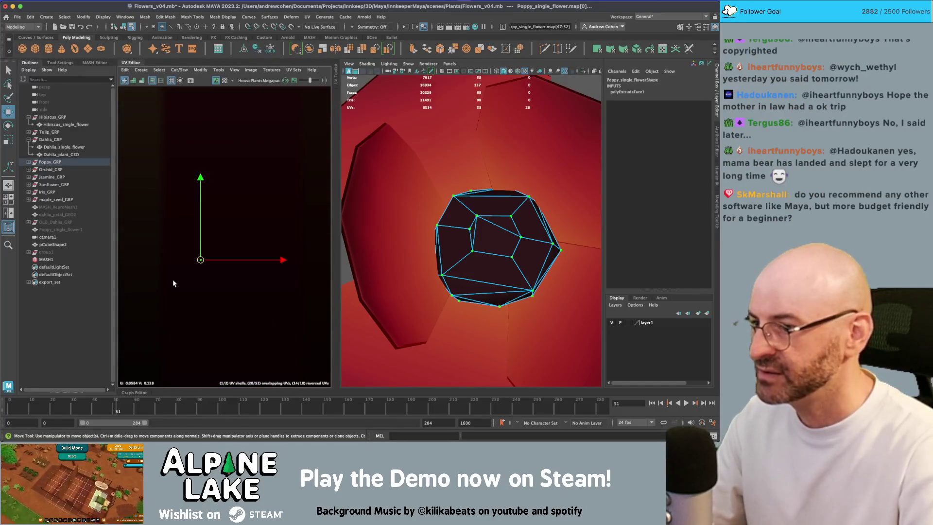
{"action": "scroll", "coordinate": [177, 259], "scroll_direction": "down", "scroll_amount": 3}
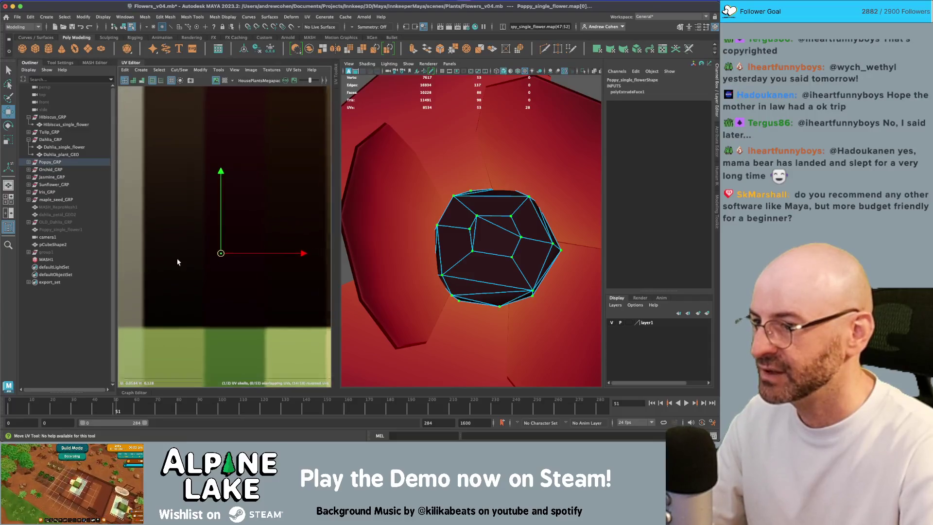
Select the centre's middle face plus the thin sliver and planar-project their UVs
{"action": "right_click", "coordinate": [492, 233]}
{"action": "left_click", "coordinate": [476, 232]}
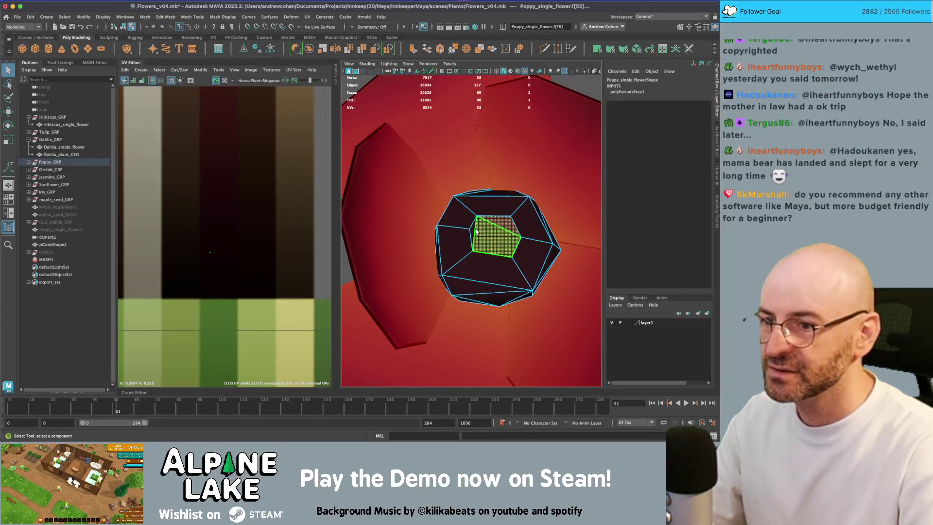
{"action": "left_click", "coordinate": [474, 232], "text": "shift"}
{"action": "left_click", "coordinate": [125, 17]}
{"action": "left_click", "coordinate": [141, 69]}
{"action": "left_click", "coordinate": [141, 69]}
{"action": "left_click", "coordinate": [151, 130]}
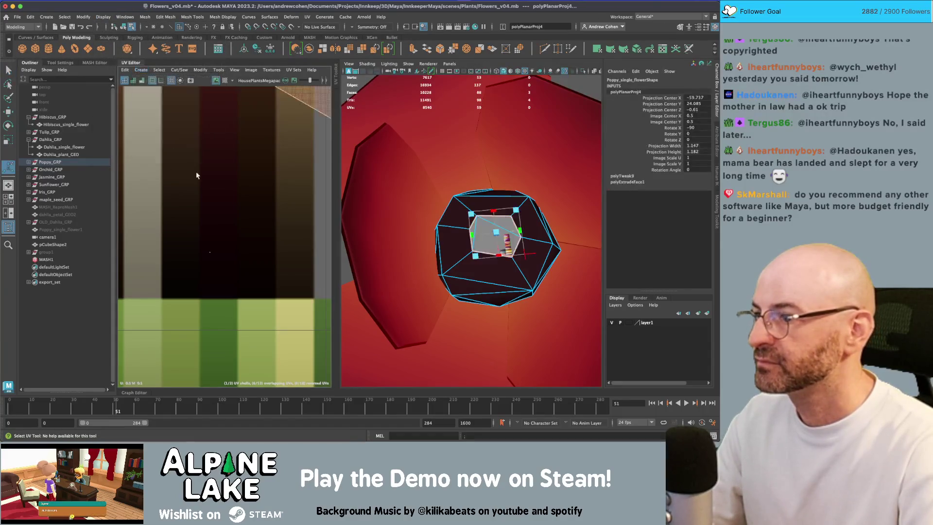
Shrink the projected UV shell to a small pentagon on the atlas's yellow stripe
{"action": "left_click_drag", "start_coordinate": [221, 240], "coordinate": [172, 273]}
{"action": "key", "text": "r"}
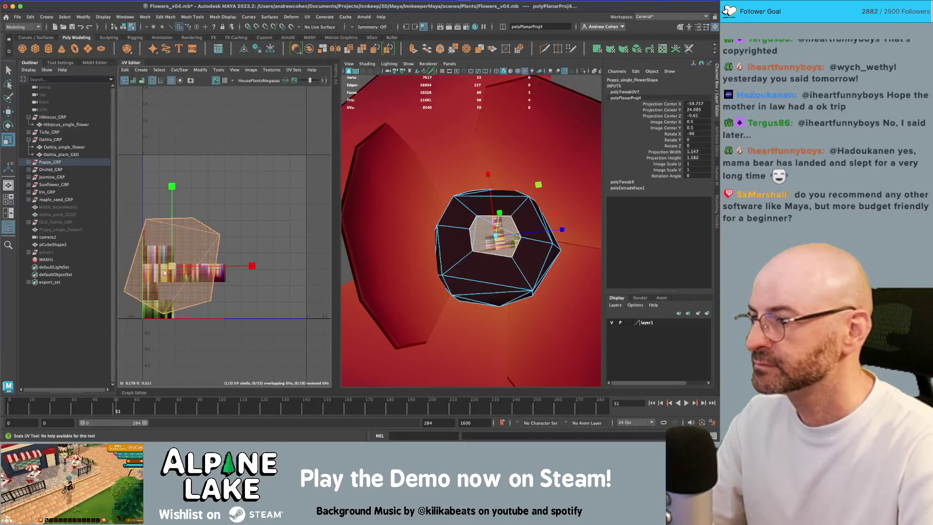
{"action": "scroll", "coordinate": [188, 266], "scroll_direction": "up", "scroll_amount": 5}
{"action": "mouse_move", "coordinate": [243, 204]}
{"action": "left_mouse_down"}
{"action": "mouse_move", "coordinate": [264, 186]}
{"action": "mouse_move", "coordinate": [198, 249]}
{"action": "left_mouse_up"}
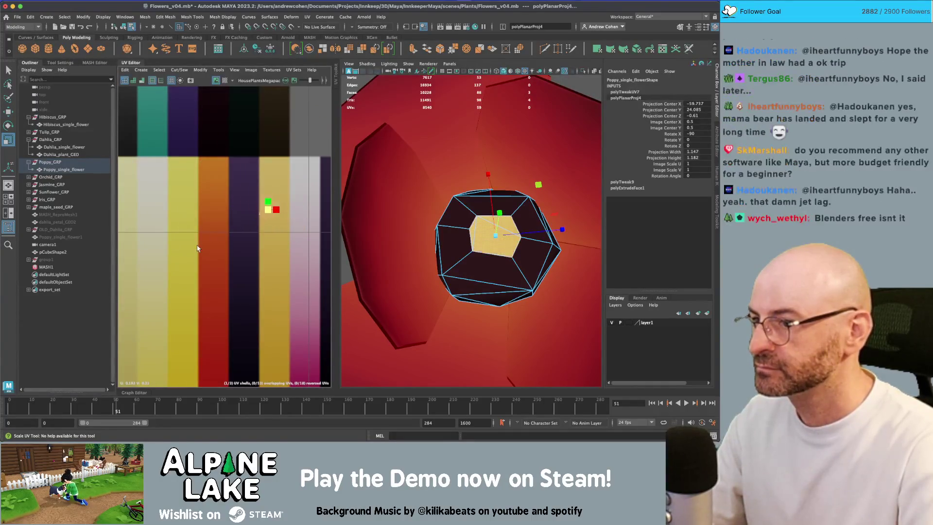
{"action": "left_click_drag", "start_coordinate": [268, 209], "coordinate": [275, 347]}
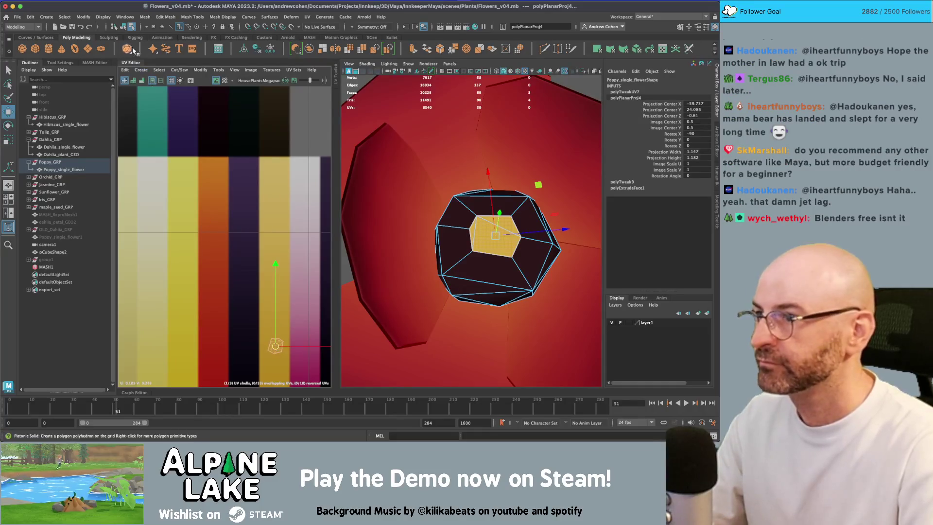
Clear the selection and orbit out to view the finished poppy among the flowers
{"action": "left_click", "coordinate": [125, 32]}
{"action": "key", "text": "a"}
{"action": "left_click", "coordinate": [311, 165]}
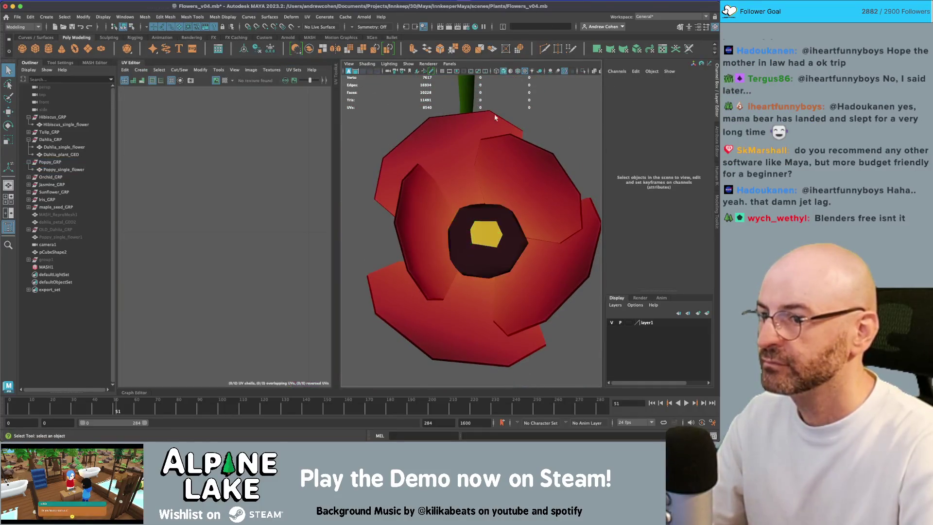
{"action": "left_click_drag", "start_coordinate": [370, 161], "coordinate": [440, 169]}
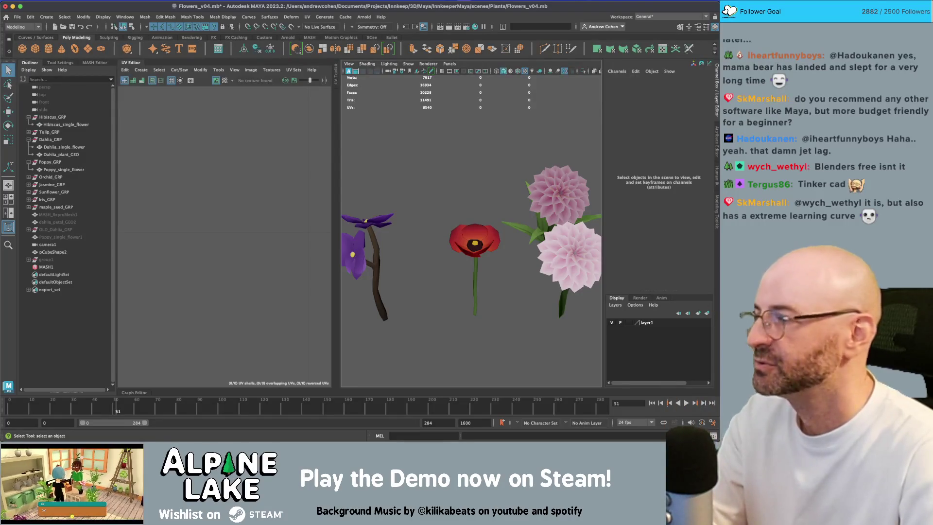
Frame the poppy head and inspect its petal faces, leaving the UV projection unchanged
{"action": "left_click", "coordinate": [470, 230]}
{"action": "key", "text": "f"}
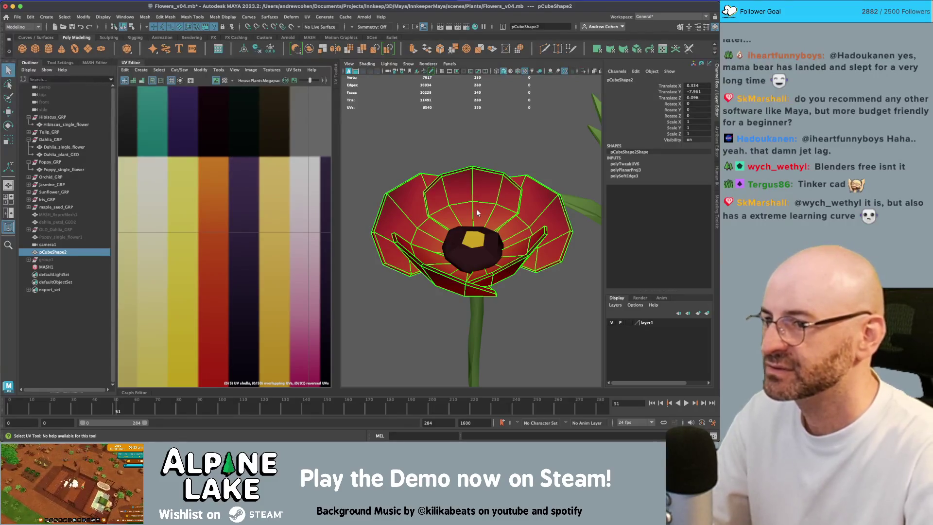
{"action": "right_click", "coordinate": [477, 190]}
{"action": "left_click", "coordinate": [474, 194]}
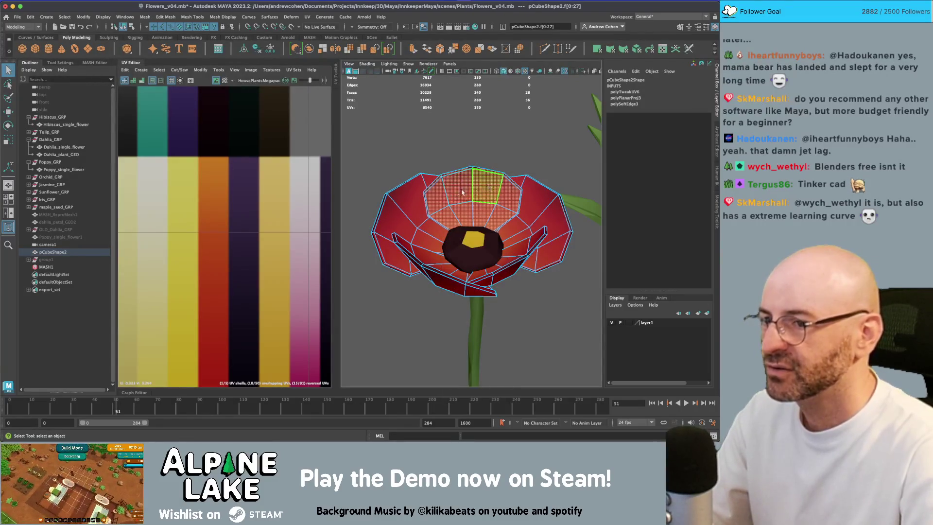
{"action": "left_click", "coordinate": [142, 70]}
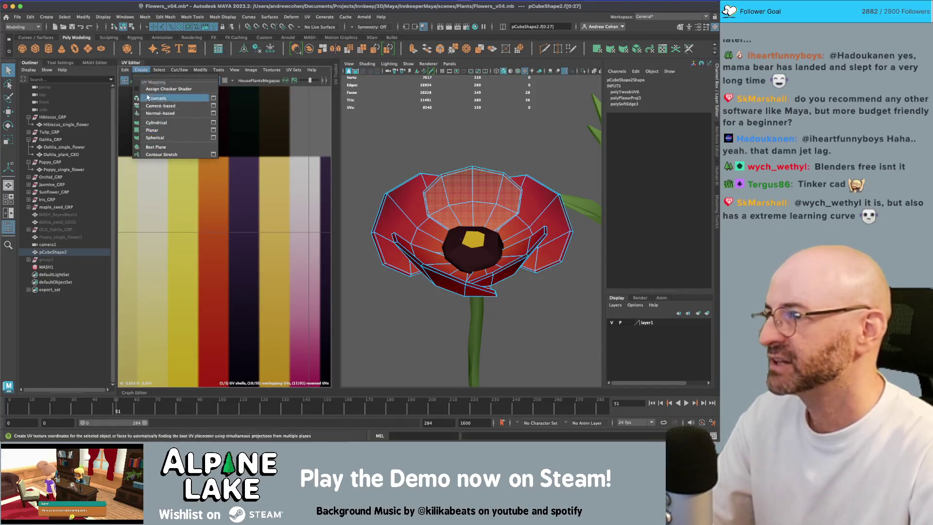
{"action": "left_click", "coordinate": [138, 71]}
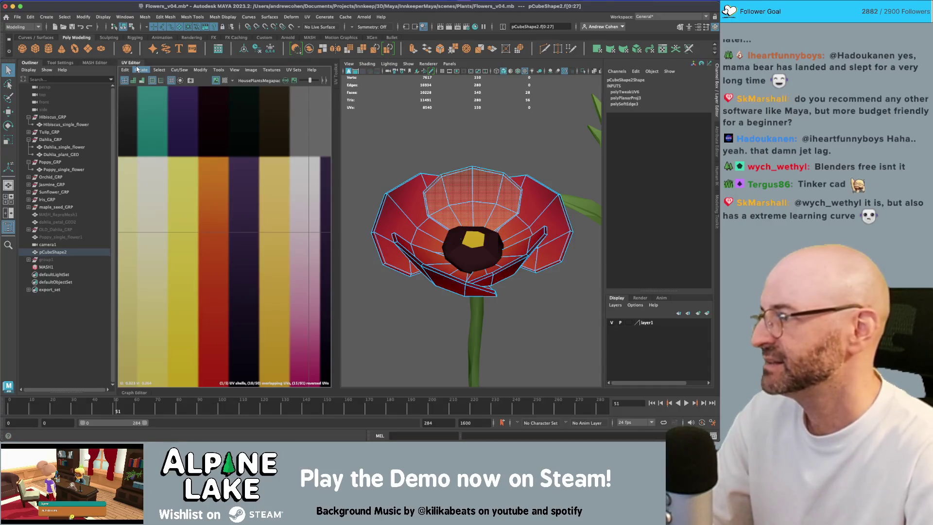
{"action": "left_click", "coordinate": [377, 155]}
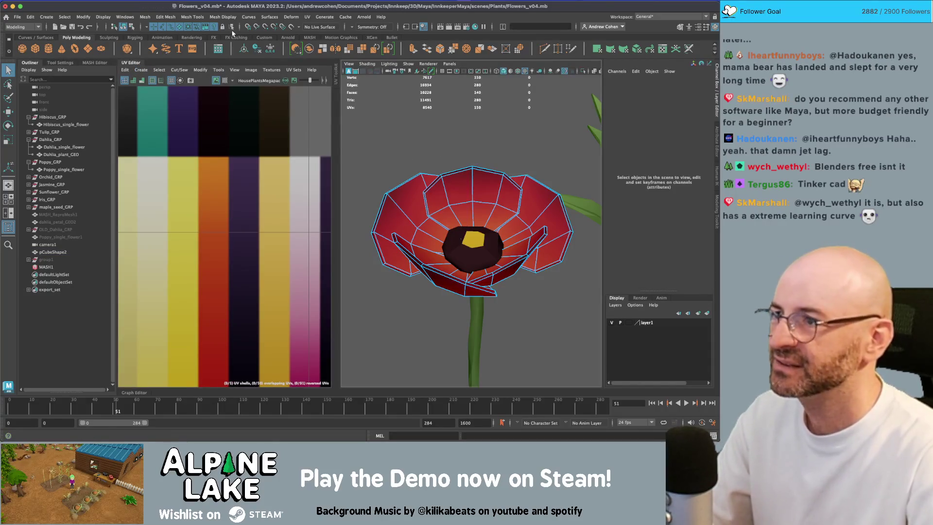
{"action": "left_click", "coordinate": [124, 26]}
{"action": "left_click", "coordinate": [416, 145]}
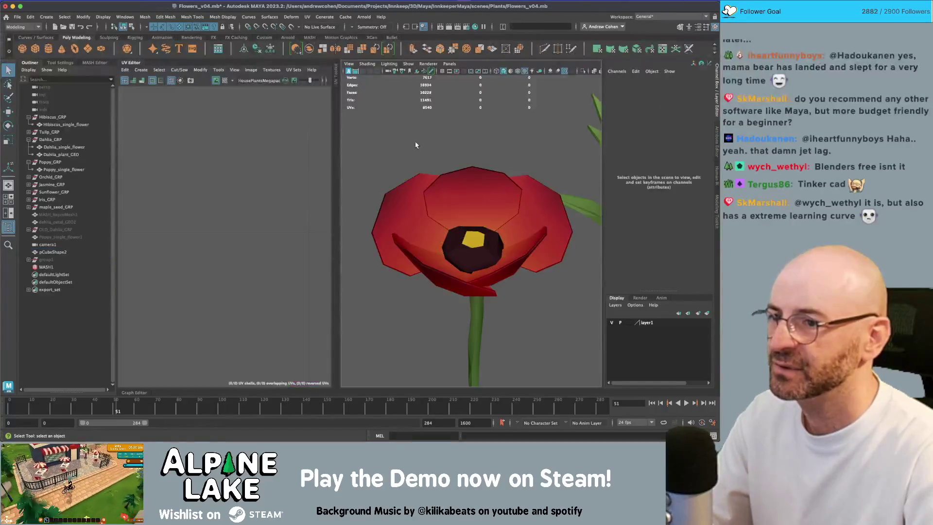
Apply Mesh Display > Soften Edge to the poppy head
{"action": "left_click_drag", "start_coordinate": [453, 179], "coordinate": [444, 202]}
{"action": "scroll", "coordinate": [469, 218], "scroll_direction": "down", "scroll_amount": 5}
{"action": "left_click", "coordinate": [470, 217]}
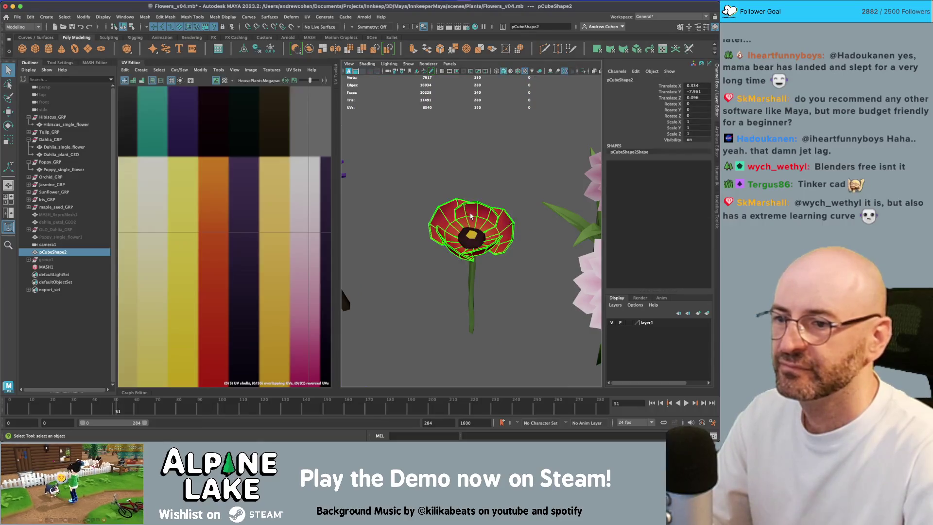
{"action": "left_click", "coordinate": [223, 17]}
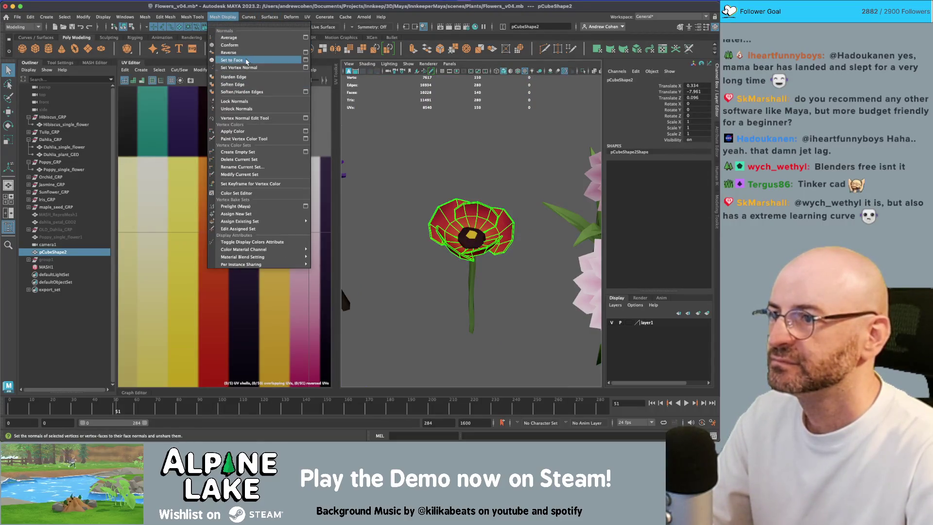
{"action": "left_click", "coordinate": [248, 100]}
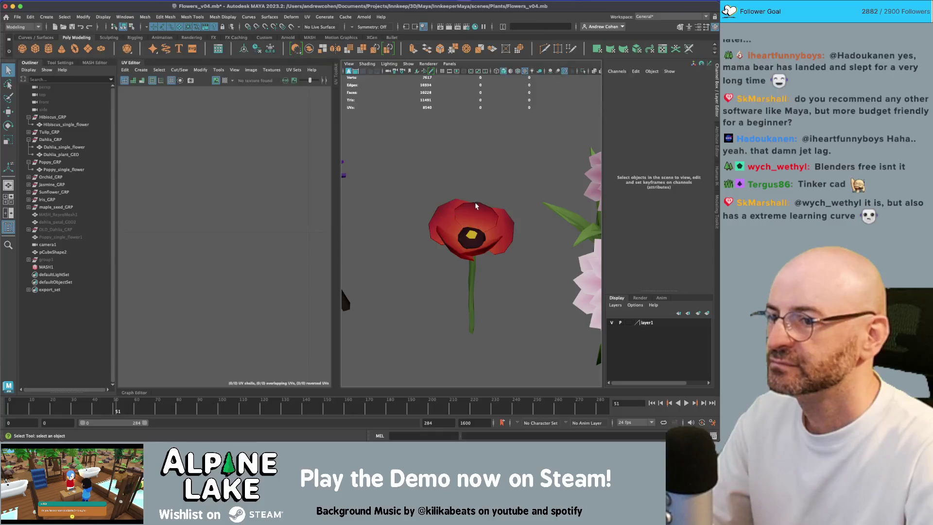
{"action": "left_click", "coordinate": [222, 17]}
{"action": "left_click", "coordinate": [258, 91]}
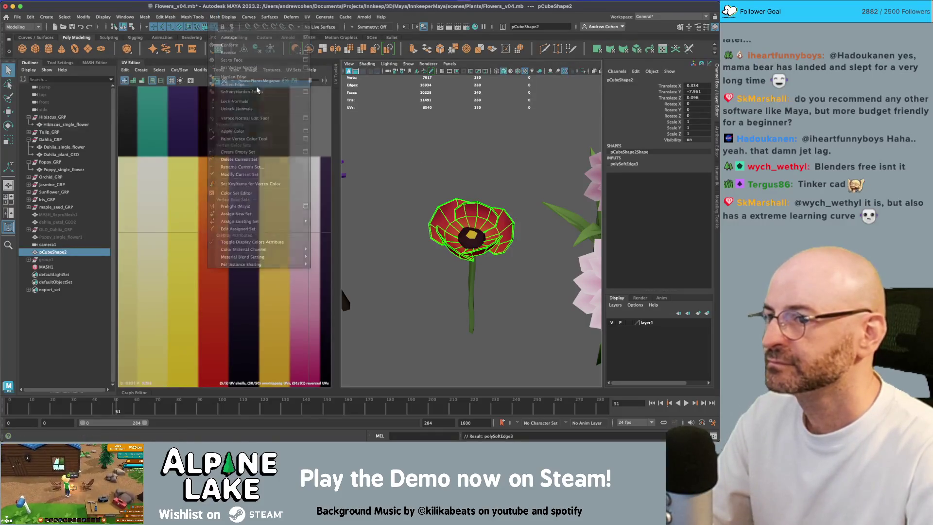
{"action": "left_click", "coordinate": [451, 173]}
View the poppy from the top, selected and deselected, to check the softened shading
{"action": "mouse_move", "coordinate": [451, 174]}
{"action": "left_mouse_down"}
{"action": "mouse_move", "coordinate": [482, 188]}
{"action": "mouse_move", "coordinate": [416, 136]}
{"action": "mouse_move", "coordinate": [475, 192]}
{"action": "mouse_move", "coordinate": [437, 208]}
{"action": "left_mouse_up"}
{"action": "left_click", "coordinate": [485, 187]}
{"action": "left_click", "coordinate": [517, 169]}
{"action": "left_click", "coordinate": [500, 235]}
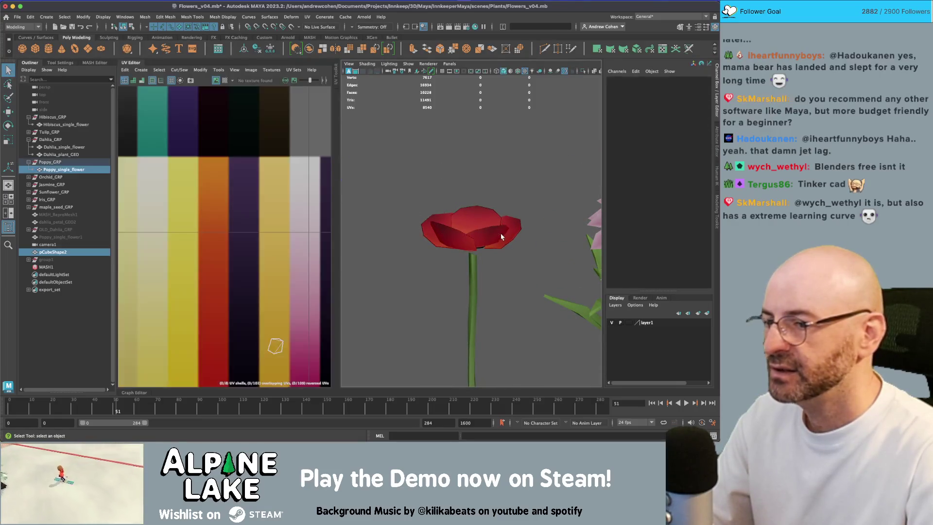
{"action": "left_click", "coordinate": [481, 184]}
Tilt the poppy's petal bowl on its stem so the flower head faces outward
{"action": "mouse_move", "coordinate": [481, 184]}
{"action": "left_mouse_down"}
{"action": "mouse_move", "coordinate": [444, 185]}
{"action": "mouse_move", "coordinate": [456, 210]}
{"action": "mouse_move", "coordinate": [459, 175]}
{"action": "mouse_move", "coordinate": [500, 221]}
{"action": "mouse_move", "coordinate": [437, 233]}
{"action": "mouse_move", "coordinate": [415, 243]}
{"action": "mouse_move", "coordinate": [477, 228]}
{"action": "mouse_move", "coordinate": [398, 256]}
{"action": "mouse_move", "coordinate": [511, 242]}
{"action": "mouse_move", "coordinate": [549, 215]}
{"action": "mouse_move", "coordinate": [491, 239]}
{"action": "left_mouse_up"}
{"action": "scroll", "coordinate": [489, 205], "scroll_direction": "up", "scroll_amount": 3}
{"action": "left_click", "coordinate": [475, 219]}
{"action": "right_click", "coordinate": [474, 219]}
{"action": "key", "text": "e"}
{"action": "key", "text": "w"}
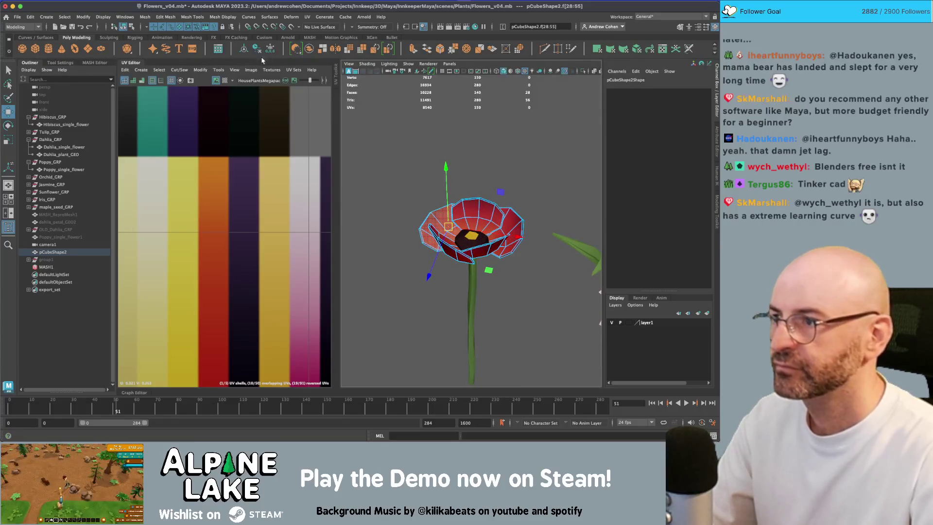
{"action": "left_click", "coordinate": [123, 26]}
{"action": "left_click", "coordinate": [486, 316]}
{"action": "mouse_move", "coordinate": [486, 243]}
{"action": "left_mouse_down"}
{"action": "mouse_move", "coordinate": [462, 217]}
{"action": "mouse_move", "coordinate": [354, 188]}
{"action": "mouse_move", "coordinate": [535, 223]}
{"action": "mouse_move", "coordinate": [532, 210]}
{"action": "left_mouse_up"}
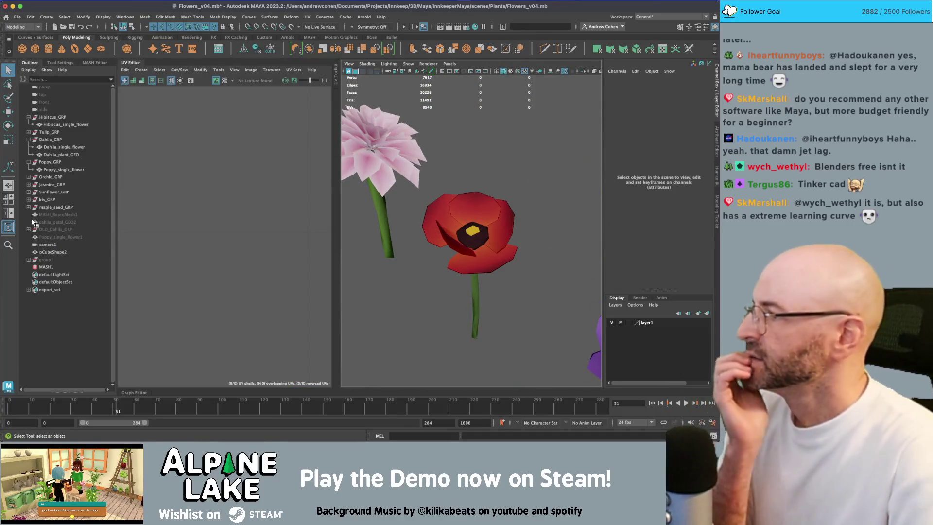
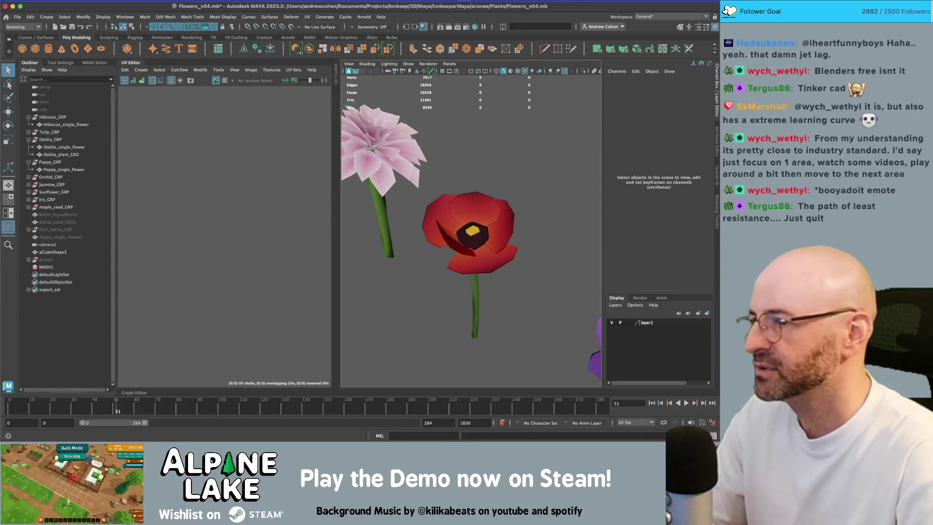
Close the UV Editor and frame the red poppy head in close-up in the viewport
{"action": "left_click", "coordinate": [134, 66]}
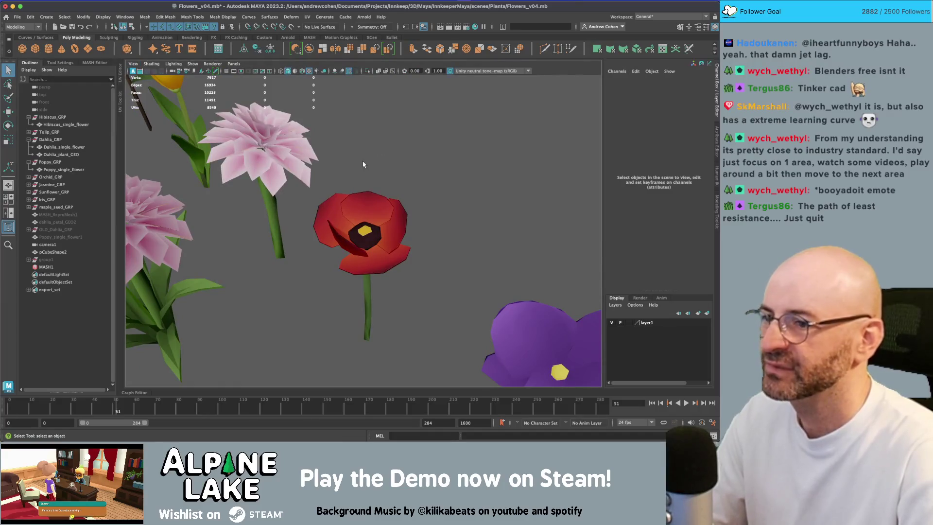
{"action": "scroll", "coordinate": [270, 177], "scroll_direction": "down", "scroll_amount": 5}
{"action": "mouse_move", "coordinate": [271, 178]}
{"action": "left_mouse_down", "text": "alt"}
{"action": "mouse_move", "coordinate": [491, 203]}
{"action": "mouse_move", "coordinate": [344, 194]}
{"action": "mouse_move", "coordinate": [435, 207]}
{"action": "left_mouse_up", "text": "alt"}
{"action": "scroll", "coordinate": [340, 210], "scroll_direction": "down", "scroll_amount": 3}
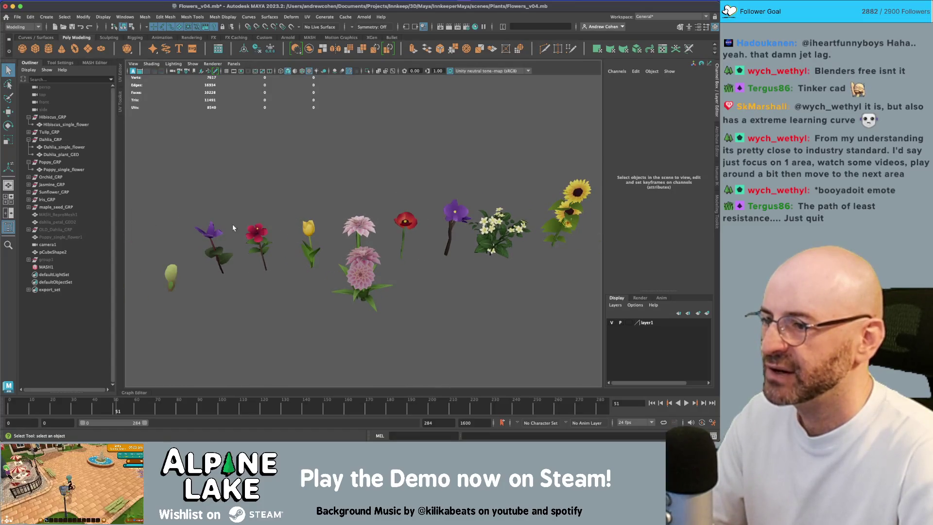
{"action": "scroll", "coordinate": [231, 223], "scroll_direction": "up", "scroll_amount": 5}
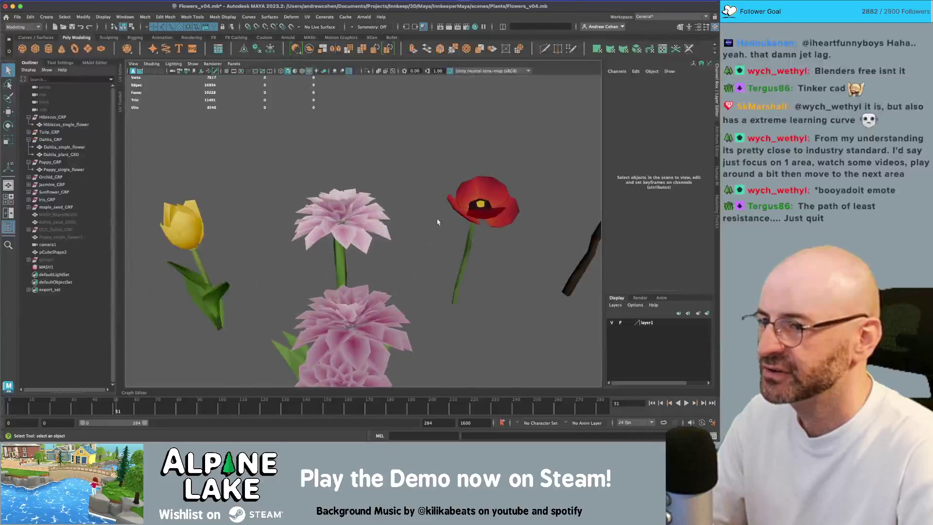
{"action": "left_click", "coordinate": [473, 194]}
{"action": "key", "text": "f"}
{"action": "scroll", "coordinate": [463, 120], "scroll_direction": "up", "scroll_amount": 4}
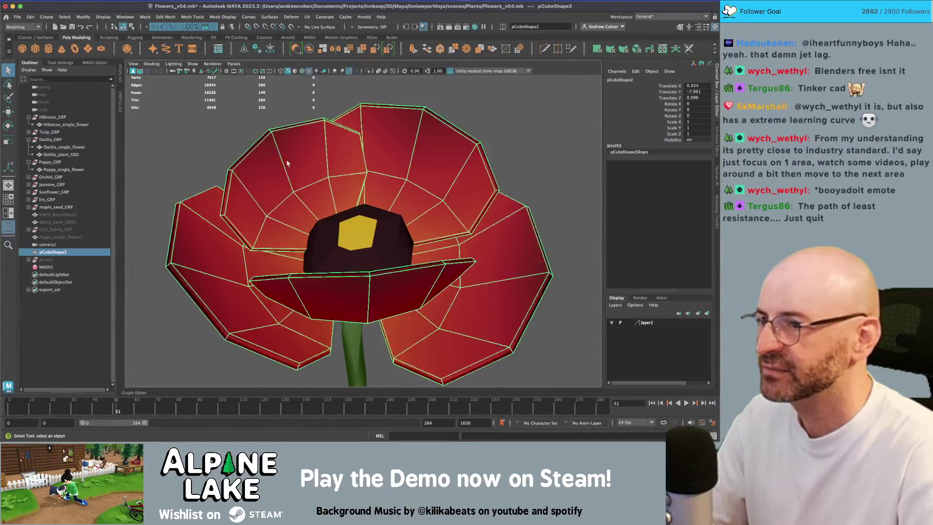
Select petal edges on the poppy head and soften them with Mesh Display > Soften Edge
{"action": "left_click", "coordinate": [238, 164]}
{"action": "mouse_move", "coordinate": [219, 198]}
{"action": "left_mouse_down"}
{"action": "mouse_move", "coordinate": [257, 187]}
{"action": "mouse_move", "coordinate": [235, 189]}
{"action": "mouse_move", "coordinate": [298, 208]}
{"action": "mouse_move", "coordinate": [227, 208]}
{"action": "mouse_move", "coordinate": [233, 198]}
{"action": "mouse_move", "coordinate": [272, 228]}
{"action": "left_mouse_up"}
{"action": "left_click", "coordinate": [235, 189]}
{"action": "right_click", "coordinate": [298, 208]}
{"action": "right_click", "coordinate": [228, 208]}
{"action": "left_click", "coordinate": [227, 190]}
{"action": "left_click", "coordinate": [270, 231]}
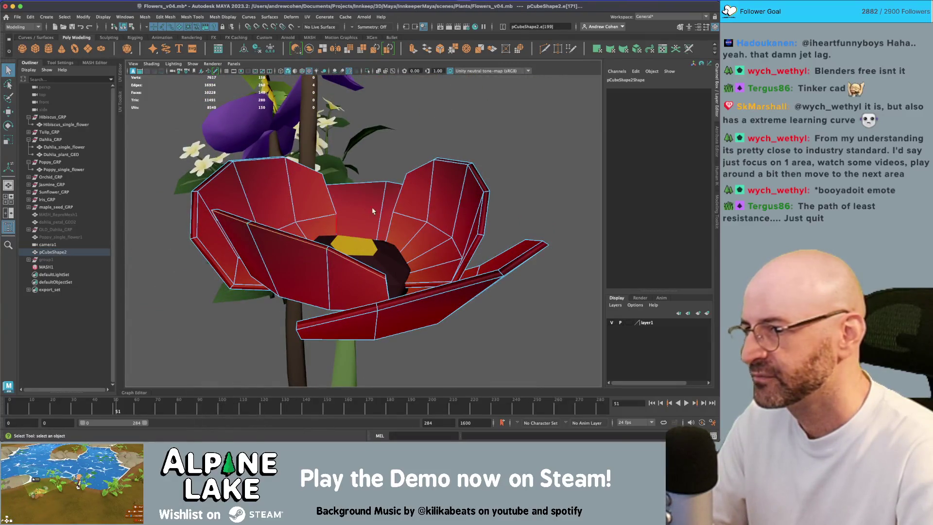
{"action": "left_click", "coordinate": [488, 186]}
{"action": "double_click", "coordinate": [529, 256], "text": "shift"}
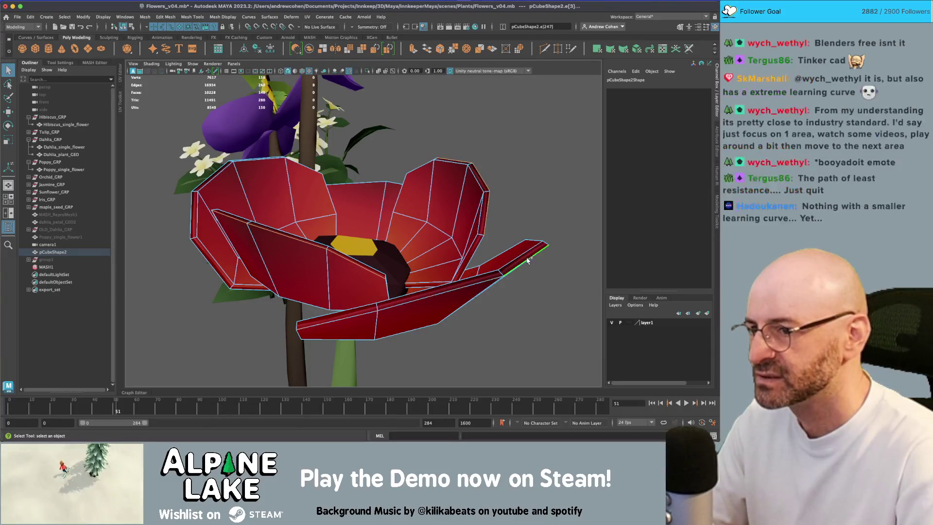
{"action": "mouse_move", "coordinate": [529, 256]}
{"action": "left_mouse_down"}
{"action": "mouse_move", "coordinate": [213, 189]}
{"action": "mouse_move", "coordinate": [229, 219]}
{"action": "mouse_move", "coordinate": [263, 240]}
{"action": "left_mouse_up"}
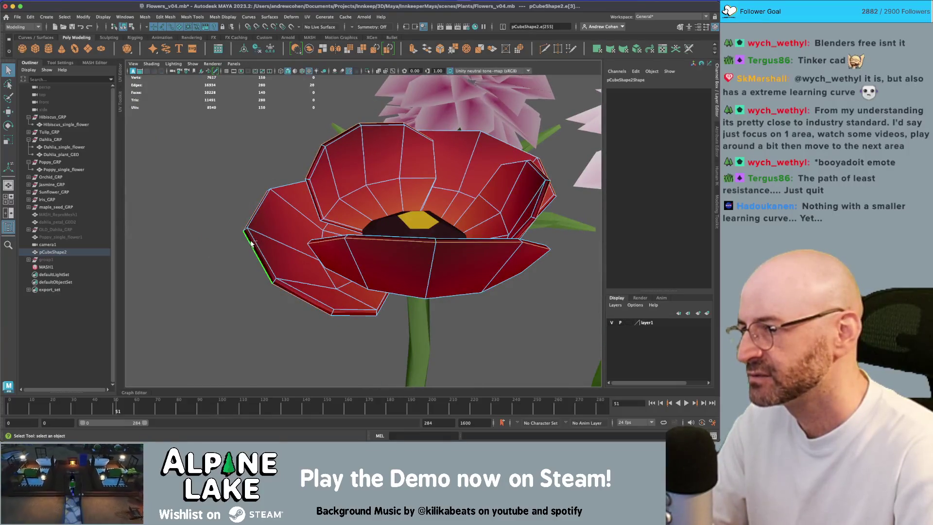
{"action": "left_click", "coordinate": [223, 16]}
{"action": "left_click", "coordinate": [237, 81]}
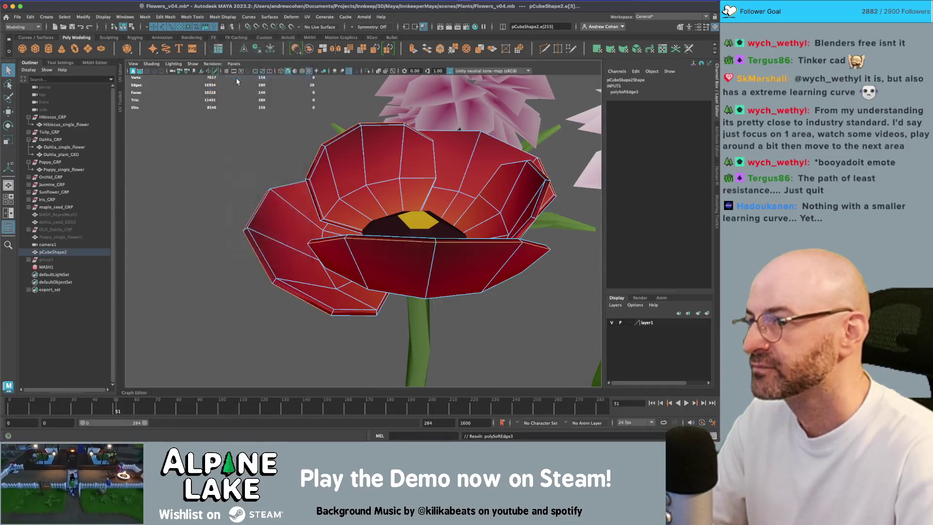
Select a set of rim edges around the poppy's petals
{"action": "left_click", "coordinate": [134, 28]}
{"action": "mouse_move", "coordinate": [360, 146]}
{"action": "left_mouse_down"}
{"action": "mouse_move", "coordinate": [389, 181]}
{"action": "mouse_move", "coordinate": [351, 179]}
{"action": "left_mouse_up"}
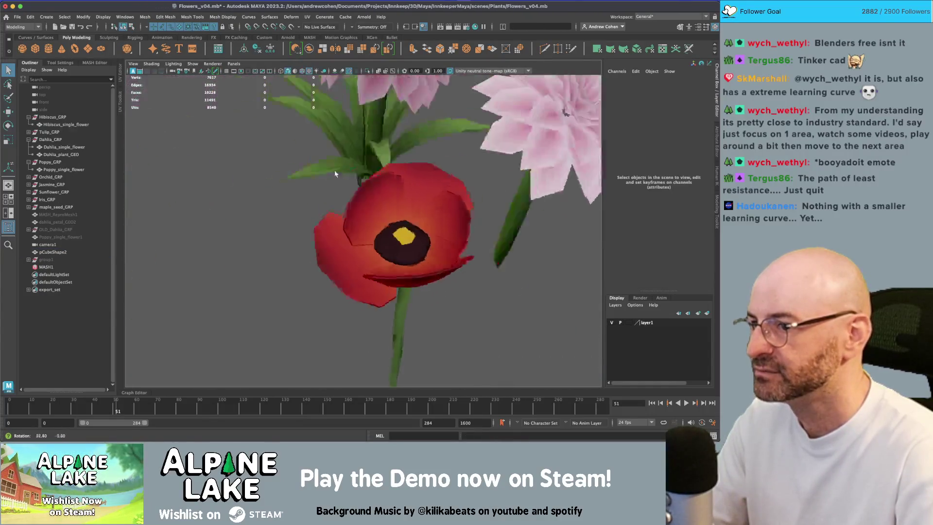
{"action": "scroll", "coordinate": [351, 179], "scroll_direction": "up", "scroll_amount": 5}
{"action": "left_click", "coordinate": [341, 176]}
{"action": "right_click", "coordinate": [341, 182]}
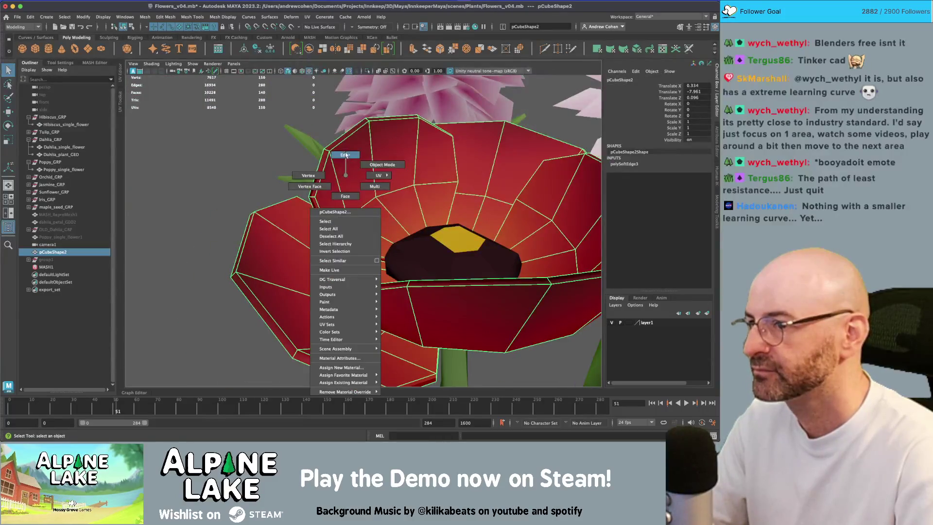
{"action": "left_click", "coordinate": [340, 163]}
{"action": "left_click", "coordinate": [313, 208]}
{"action": "left_click_drag", "start_coordinate": [312, 208], "coordinate": [360, 291]}
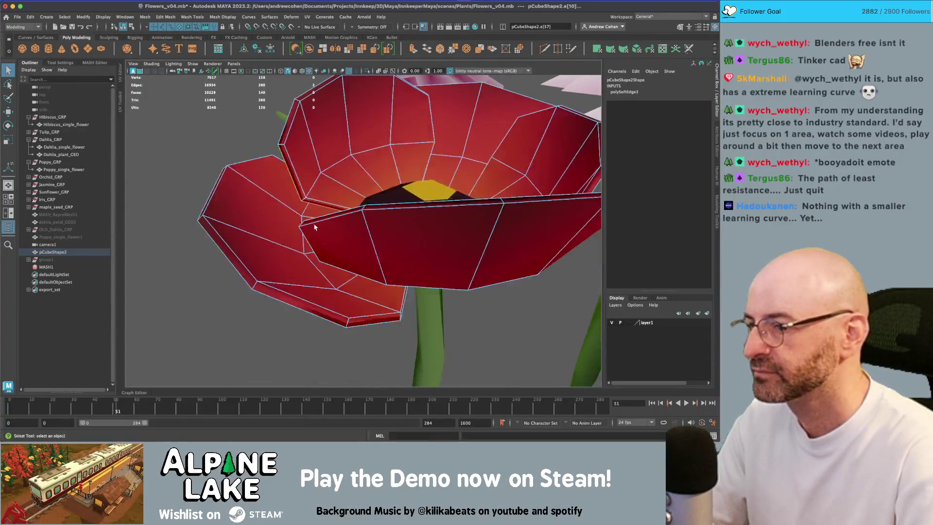
{"action": "left_click", "coordinate": [375, 323], "text": "shift"}
{"action": "left_click_drag", "start_coordinate": [374, 322], "coordinate": [248, 163]}
{"action": "left_click", "coordinate": [200, 162], "text": "shift"}
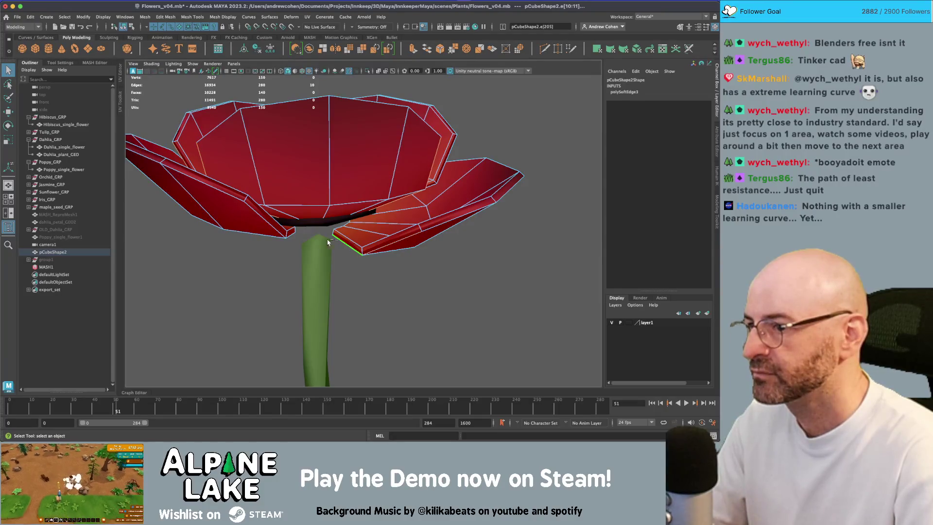
{"action": "left_click", "coordinate": [269, 227], "text": "shift"}
{"action": "mouse_move", "coordinate": [269, 227]}
{"action": "left_mouse_down"}
{"action": "mouse_move", "coordinate": [290, 208]}
{"action": "mouse_move", "coordinate": [326, 202]}
{"action": "mouse_move", "coordinate": [278, 196]}
{"action": "mouse_move", "coordinate": [371, 351]}
{"action": "mouse_move", "coordinate": [394, 303]}
{"action": "mouse_move", "coordinate": [327, 264]}
{"action": "mouse_move", "coordinate": [358, 234]}
{"action": "mouse_move", "coordinate": [334, 235]}
{"action": "mouse_move", "coordinate": [342, 311]}
{"action": "left_mouse_up"}
{"action": "left_click", "coordinate": [291, 208], "text": "shift"}
{"action": "left_click", "coordinate": [363, 349], "text": "shift"}
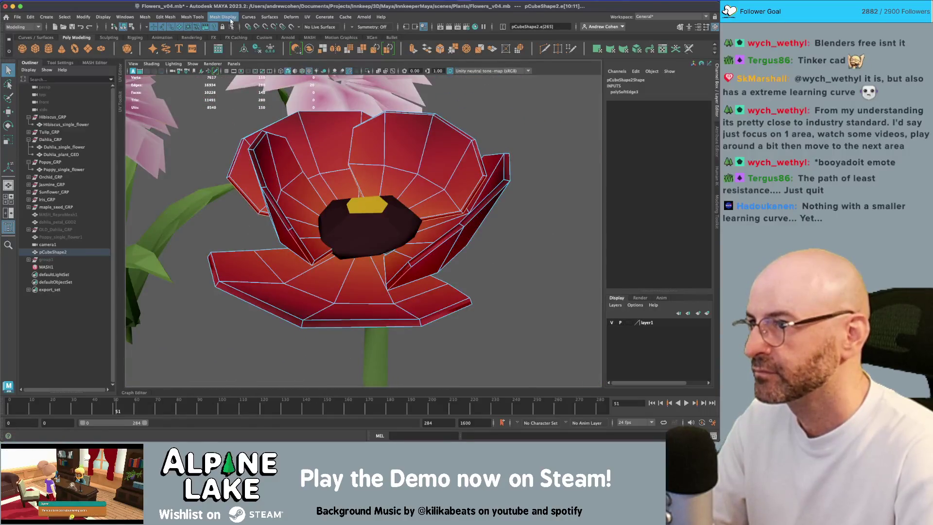
Harden the selected rim edges with Mesh Display > Harden Edge and return to object selection
{"action": "left_click", "coordinate": [223, 17]}
{"action": "left_click", "coordinate": [233, 78]}
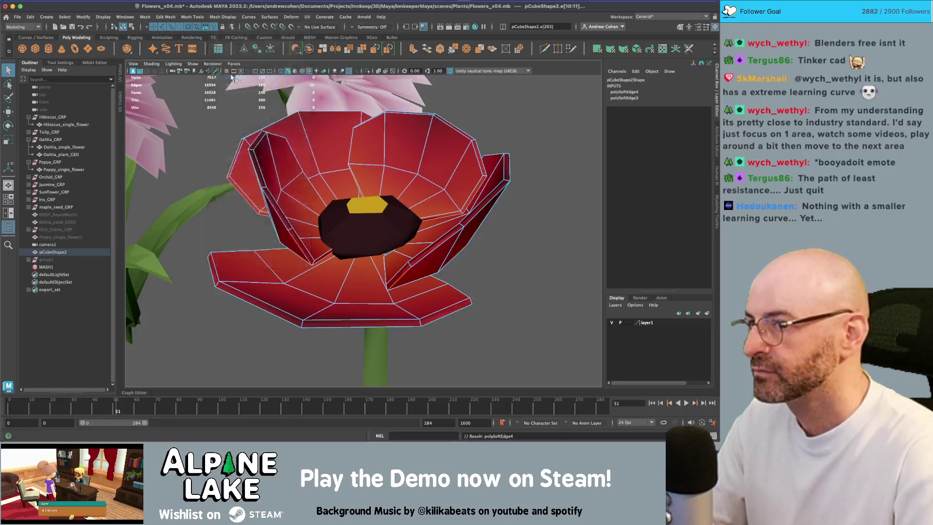
{"action": "left_click", "coordinate": [127, 26]}
{"action": "left_click", "coordinate": [496, 119]}
{"action": "mouse_move", "coordinate": [495, 119]}
{"action": "left_mouse_down"}
{"action": "mouse_move", "coordinate": [395, 140]}
{"action": "mouse_move", "coordinate": [460, 170]}
{"action": "mouse_move", "coordinate": [355, 179]}
{"action": "mouse_move", "coordinate": [246, 171]}
{"action": "mouse_move", "coordinate": [390, 183]}
{"action": "mouse_move", "coordinate": [559, 232]}
{"action": "mouse_move", "coordinate": [426, 200]}
{"action": "mouse_move", "coordinate": [404, 200]}
{"action": "mouse_move", "coordinate": [401, 228]}
{"action": "mouse_move", "coordinate": [321, 200]}
{"action": "mouse_move", "coordinate": [467, 175]}
{"action": "mouse_move", "coordinate": [424, 175]}
{"action": "mouse_move", "coordinate": [408, 158]}
{"action": "mouse_move", "coordinate": [302, 176]}
{"action": "mouse_move", "coordinate": [381, 183]}
{"action": "left_mouse_up"}
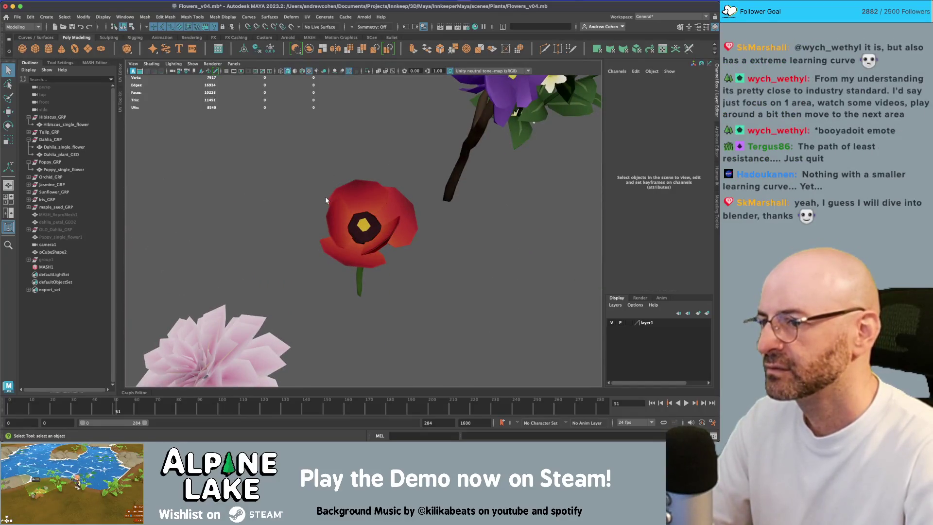
Move the poppy petal mesh into the Poppy_GRP group in the Outliner
{"action": "left_click", "coordinate": [319, 203]}
{"action": "scroll", "coordinate": [319, 203], "scroll_direction": "down", "scroll_amount": 3}
{"action": "left_click_drag", "start_coordinate": [319, 202], "coordinate": [393, 204]}
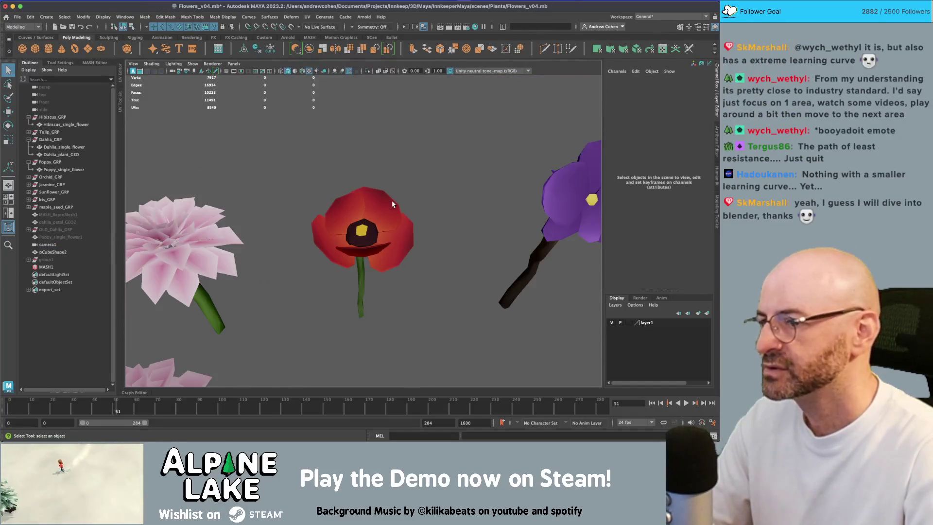
{"action": "left_click", "coordinate": [393, 204]}
{"action": "left_click", "coordinate": [61, 170], "text": "ctrl"}
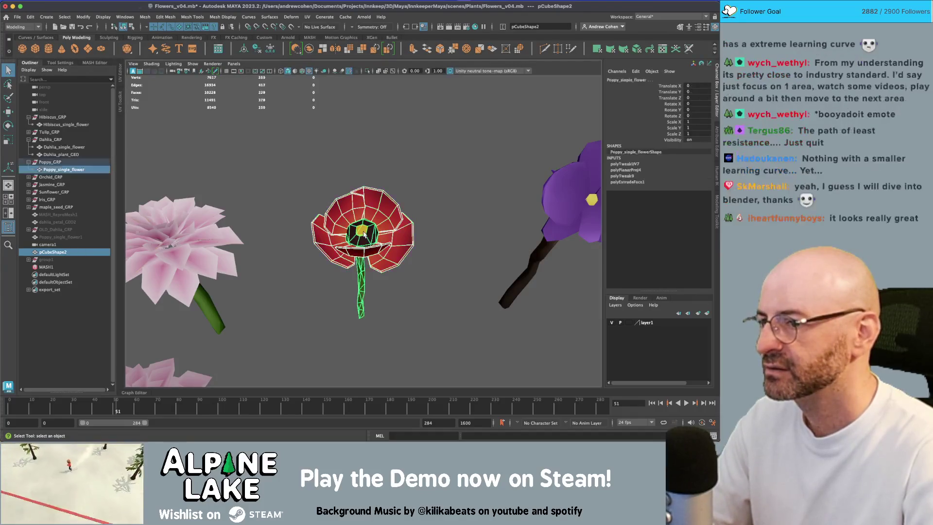
{"action": "left_click", "coordinate": [54, 252]}
{"action": "left_click_drag", "start_coordinate": [53, 251], "coordinate": [66, 170]}
Combine the poppy stem and petals into one mesh named Poppy_single_flower
{"action": "left_click", "coordinate": [61, 170]}
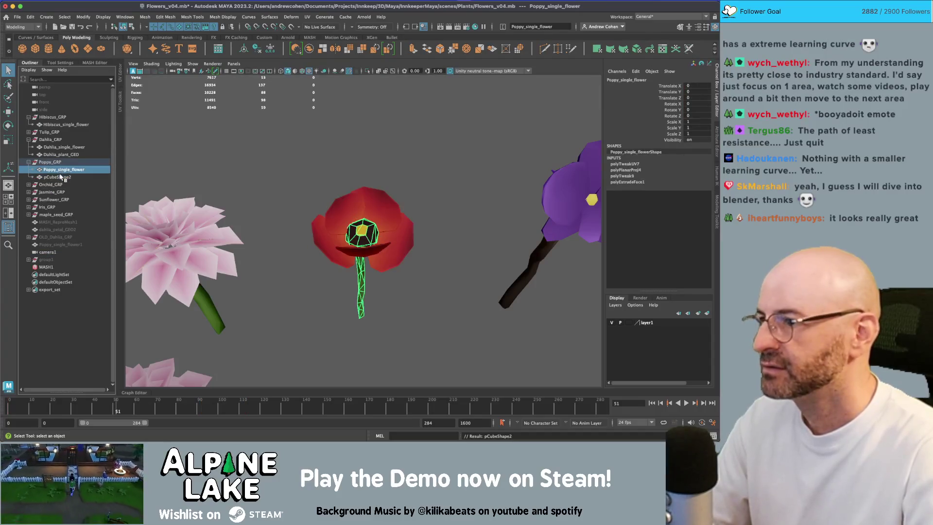
{"action": "key", "text": "w"}
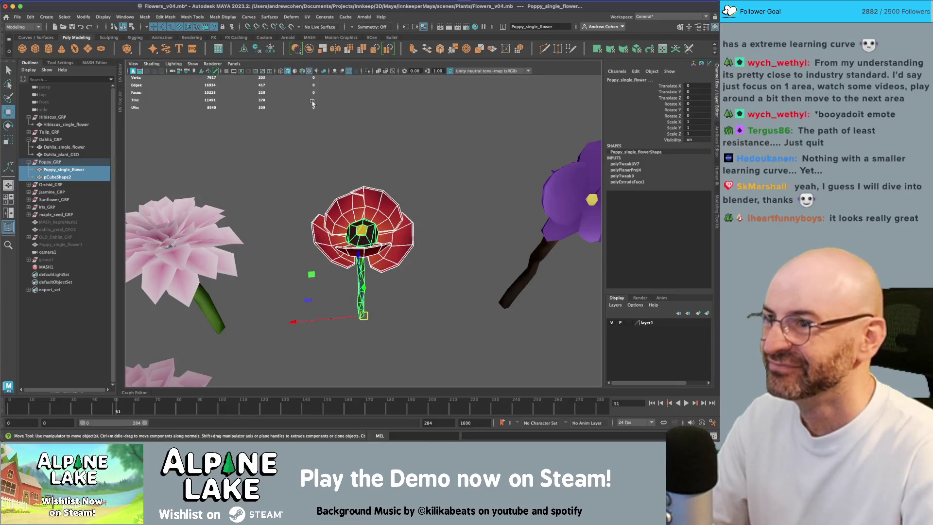
{"action": "left_click", "coordinate": [309, 49]}
{"action": "key", "text": "ctrl+z"}
{"action": "left_click", "coordinate": [61, 169]}
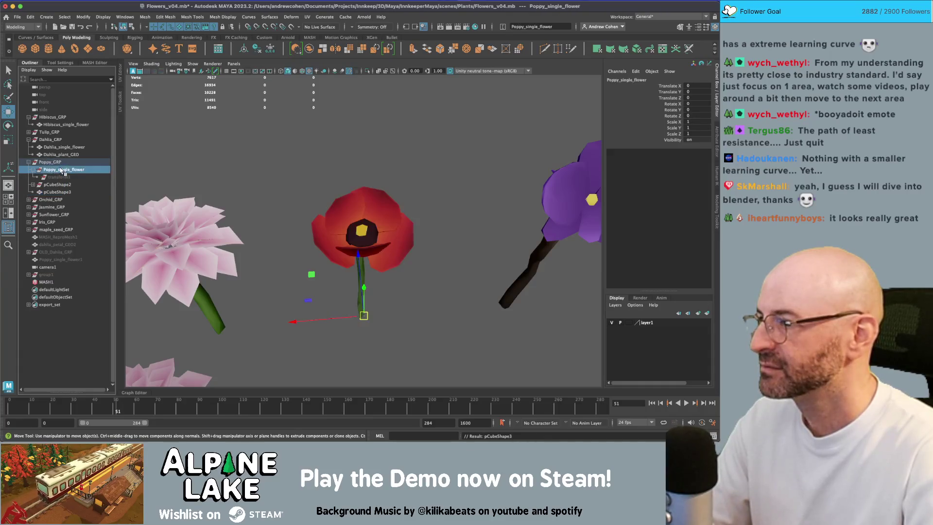
{"action": "left_click", "coordinate": [58, 191], "text": "shift"}
{"action": "key", "text": "g"}
{"action": "double_click", "coordinate": [60, 170]}
{"action": "type", "text": "Poppy_single_flower"}
{"action": "key", "text": "Return"}
Deselect everything and switch from Maya to another application
{"action": "left_click", "coordinate": [273, 185]}
{"action": "scroll", "coordinate": [292, 194], "scroll_direction": "down", "scroll_amount": 5}
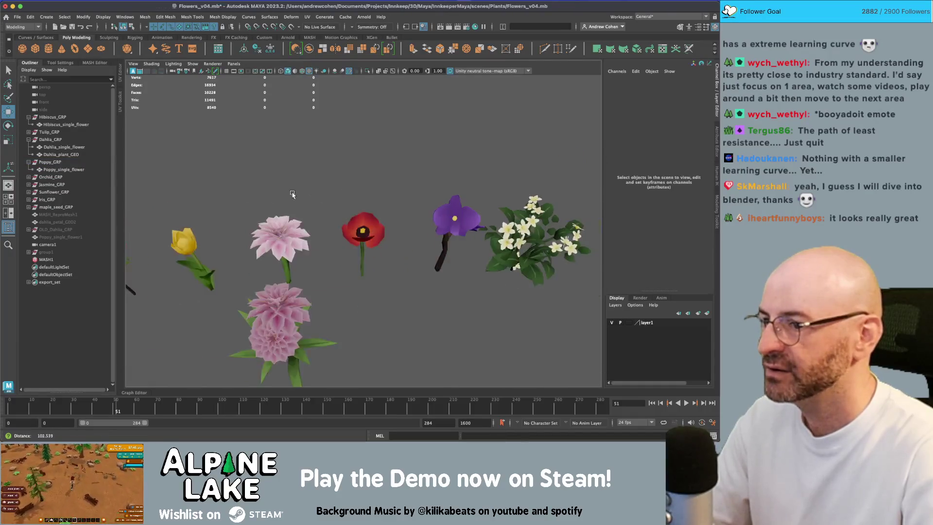
{"action": "scroll", "coordinate": [292, 194], "scroll_direction": "down", "scroll_amount": 3}
{"action": "key", "text": "super+Tab"}
{"action": "key", "text": "super+Tab"}
{"action": "key", "text": "super+Tab"}
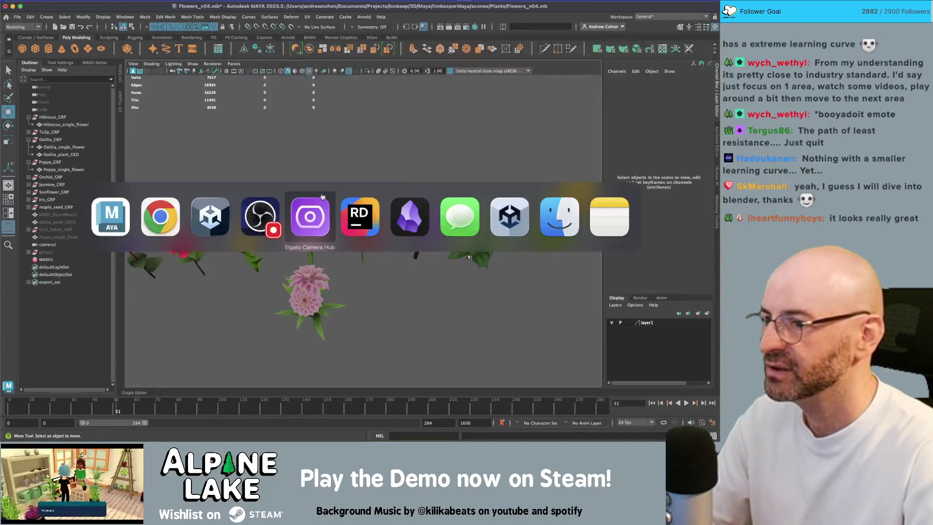
In Unity, select the Gerbera_02 prefab and ping its mesh in the Models folder
{"action": "left_click", "coordinate": [260, 217]}
{"action": "key", "text": "super+Tab"}
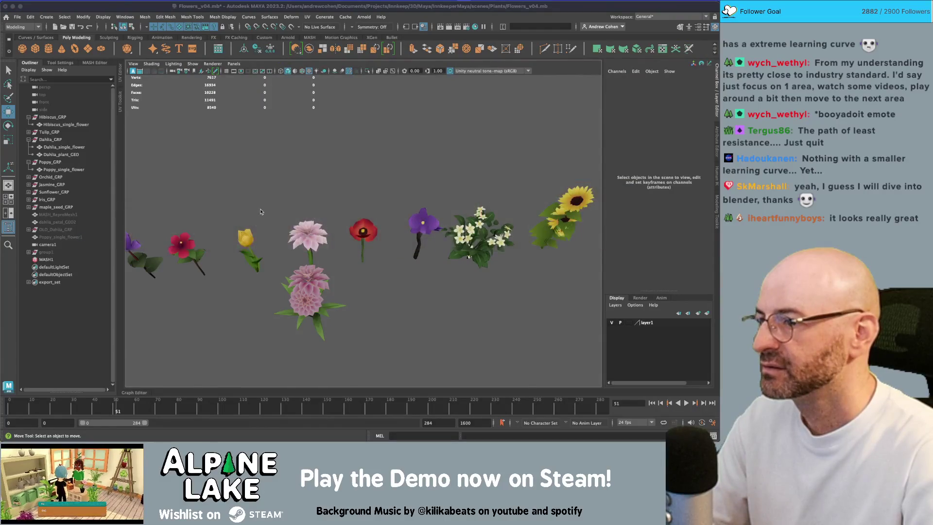
{"action": "key", "text": "super+Tab"}
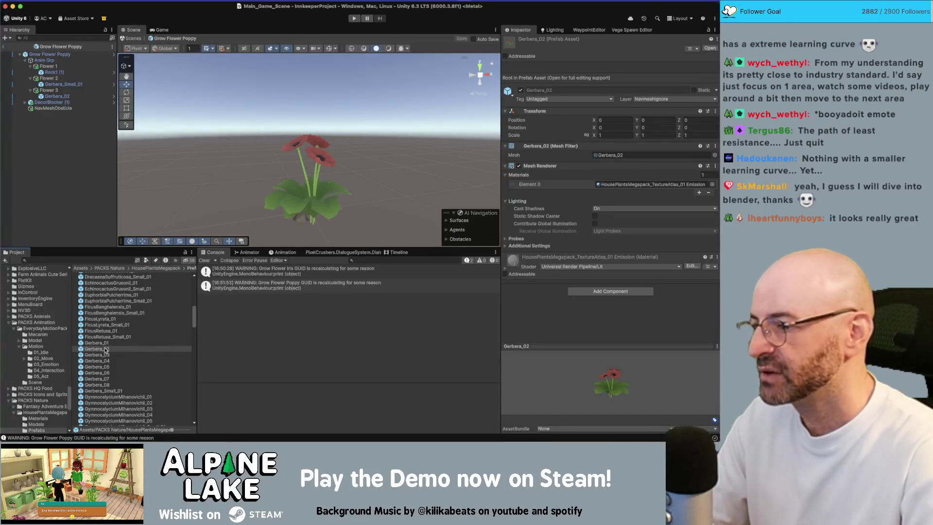
{"action": "left_click", "coordinate": [105, 349]}
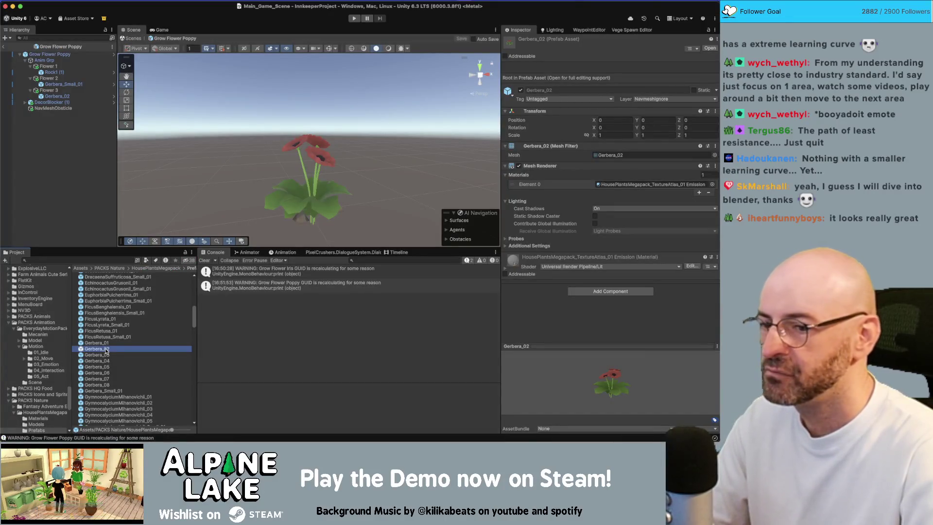
{"action": "left_click", "coordinate": [611, 155]}
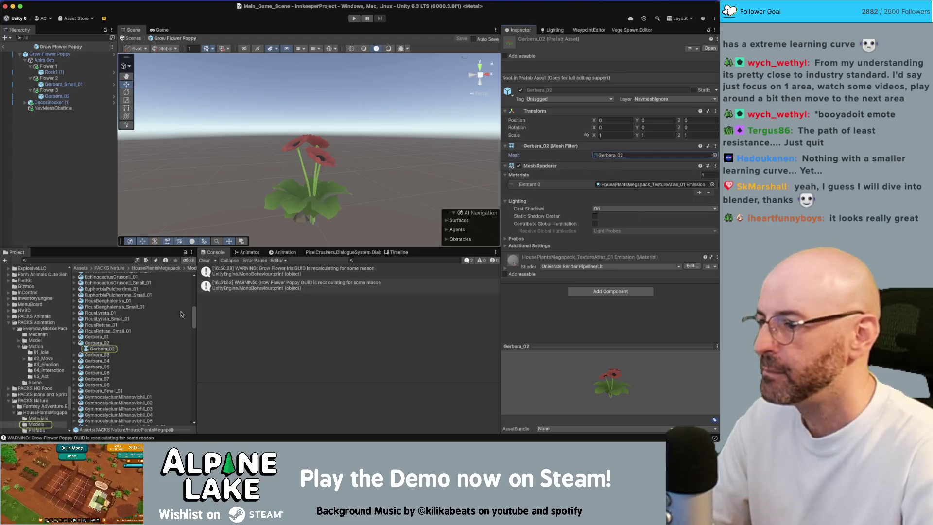
Drag the Gerbera_02 mesh from Unity's Project window over to Maya
{"action": "key", "text": "super+Tab"}
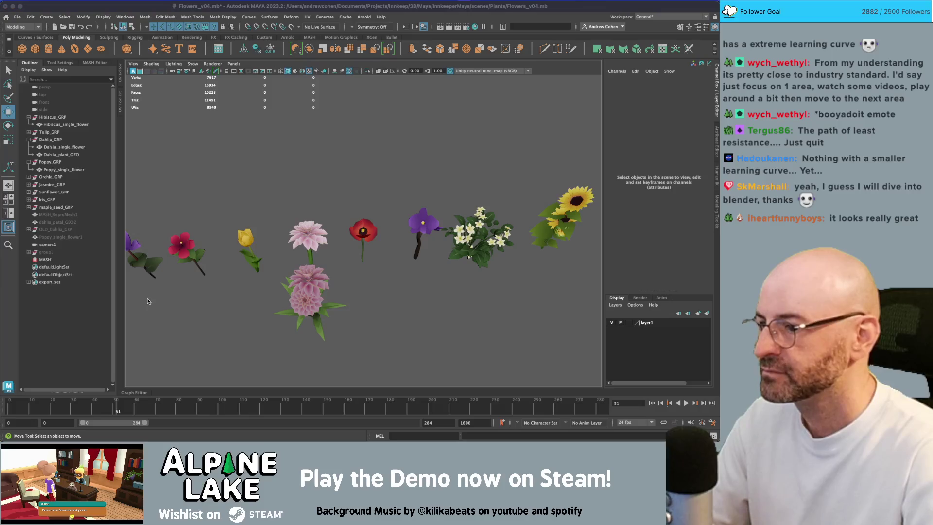
{"action": "left_click", "coordinate": [224, 328]}
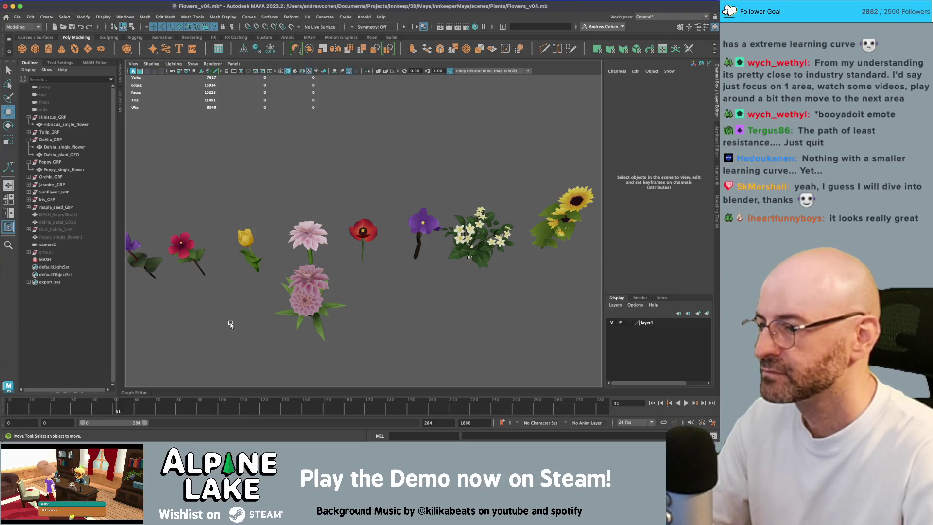
{"action": "key", "text": "super+Tab"}
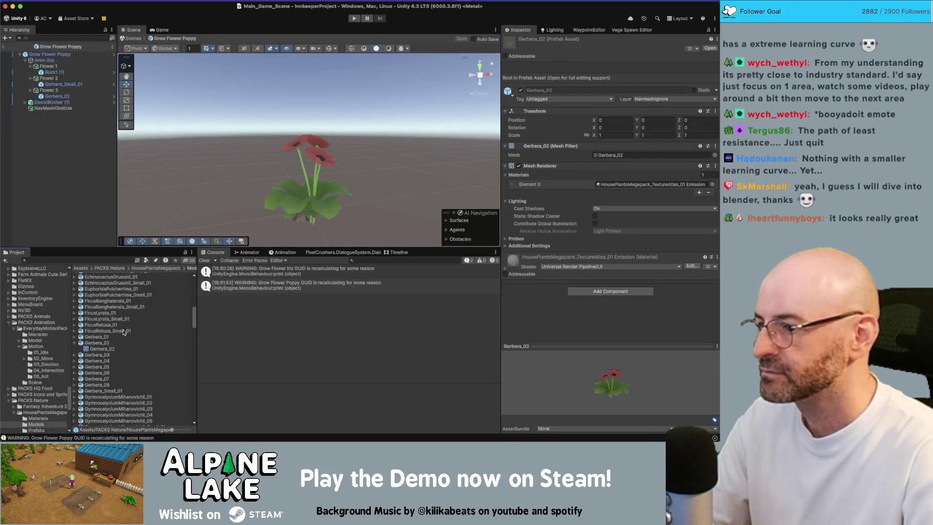
{"action": "mouse_move", "coordinate": [100, 345]}
{"action": "left_mouse_down"}
{"action": "mouse_move", "coordinate": [174, 346]}
{"action": "mouse_move", "coordinate": [365, 271]}
{"action": "mouse_move", "coordinate": [338, 268]}
{"action": "left_mouse_up"}
{"action": "key", "text": "super+Tab"}
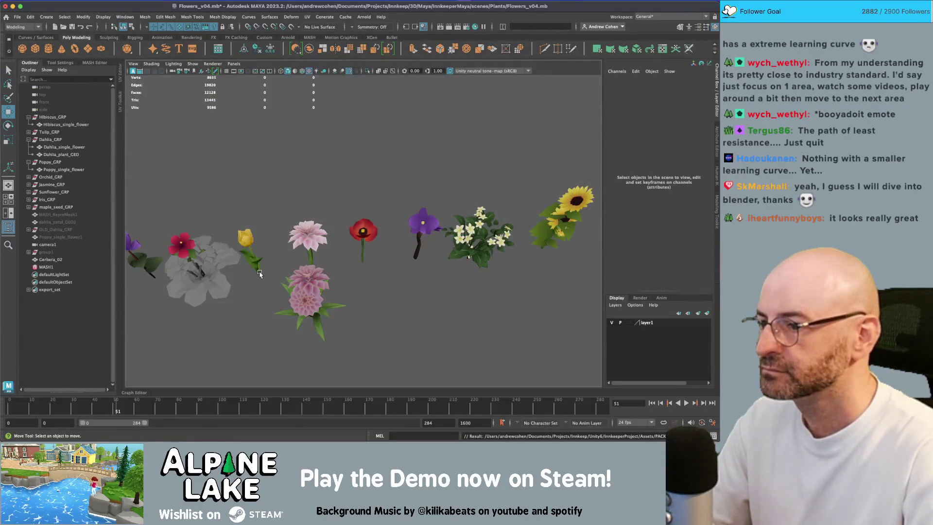
Freeze Gerbera_02's transforms and move it to the middle of the flower lineup
{"action": "left_click", "coordinate": [214, 279]}
{"action": "left_click_drag", "start_coordinate": [162, 238], "coordinate": [368, 301]}
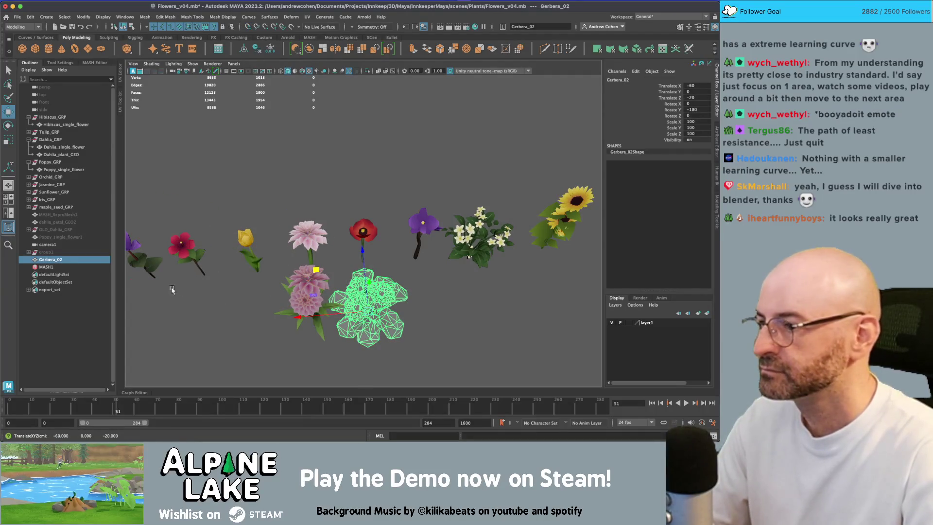
{"action": "key", "text": "ctrl+z"}
{"action": "key", "text": "ctrl+shift+f"}
{"action": "key", "text": "w"}
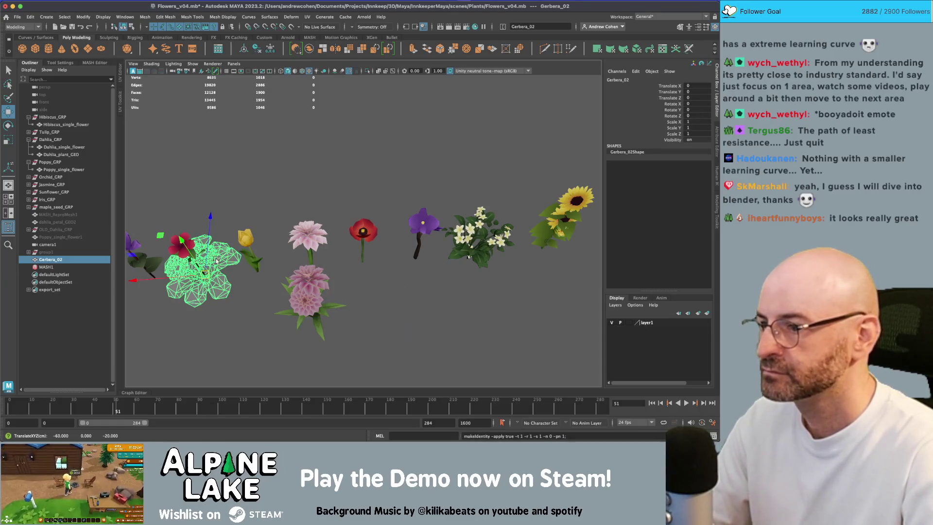
{"action": "mouse_move", "coordinate": [156, 237]}
{"action": "left_mouse_down"}
{"action": "mouse_move", "coordinate": [288, 259]}
{"action": "mouse_move", "coordinate": [319, 276]}
{"action": "left_mouse_up"}
{"action": "key", "text": "q"}
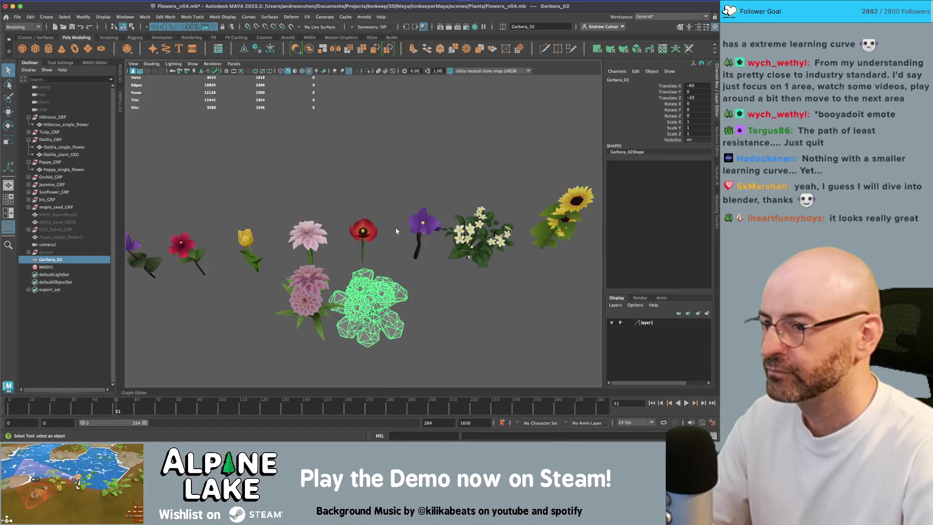
{"action": "left_click", "coordinate": [395, 228]}
{"action": "key", "text": "4"}
{"action": "key", "text": "5"}
{"action": "key", "text": "6"}
{"action": "left_click_drag", "start_coordinate": [380, 251], "coordinate": [348, 258]}
Harden the edges of the Gerbera_02 mesh with Mesh Display > Harden Edge
{"action": "left_click", "coordinate": [370, 250]}
{"action": "left_click", "coordinate": [363, 233]}
{"action": "scroll", "coordinate": [362, 246], "scroll_direction": "up", "scroll_amount": 3}
{"action": "left_click", "coordinate": [347, 260]}
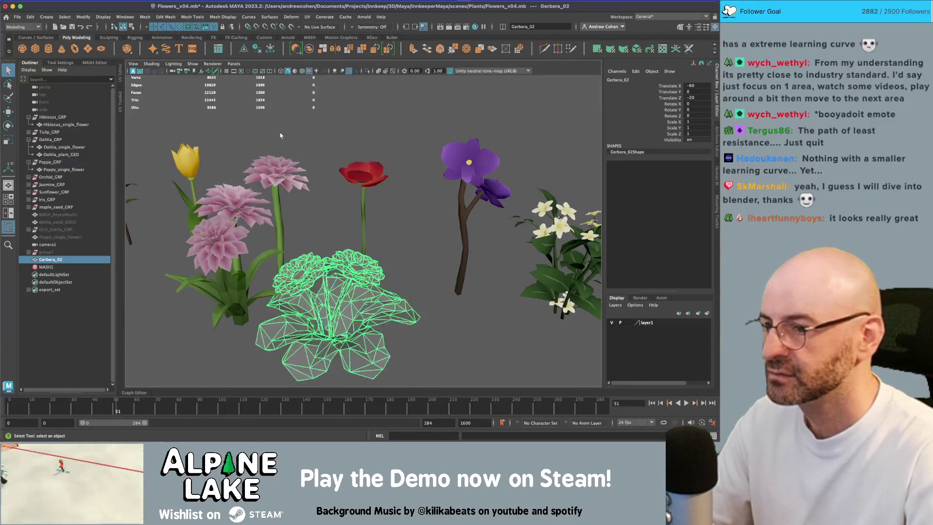
{"action": "left_click", "coordinate": [229, 17]}
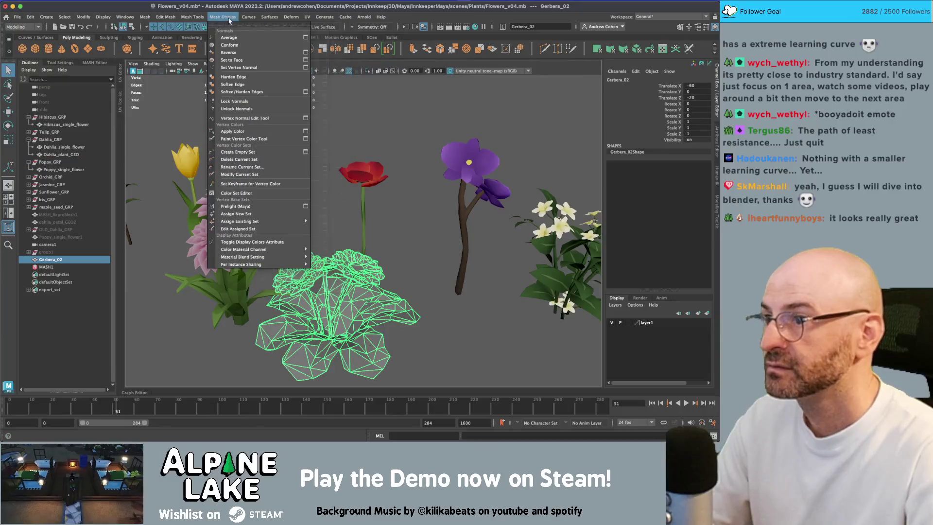
{"action": "left_click", "coordinate": [233, 77]}
{"action": "left_click", "coordinate": [386, 129]}
{"action": "left_click", "coordinate": [369, 272]}
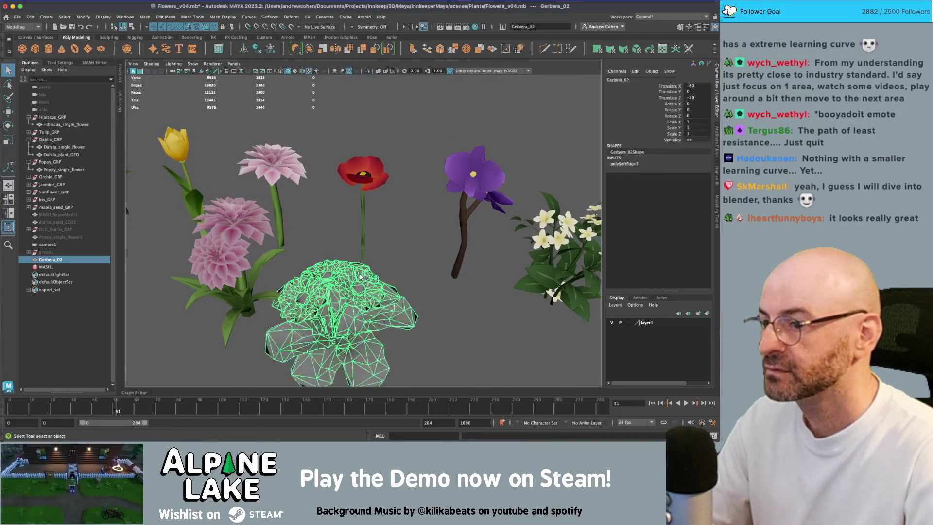
{"action": "left_click", "coordinate": [398, 258]}
Switch the Gerbera to face mode and box-select a group of its faces
{"action": "mouse_move", "coordinate": [398, 258]}
{"action": "left_mouse_down"}
{"action": "mouse_move", "coordinate": [392, 237]}
{"action": "mouse_move", "coordinate": [404, 228]}
{"action": "left_mouse_up"}
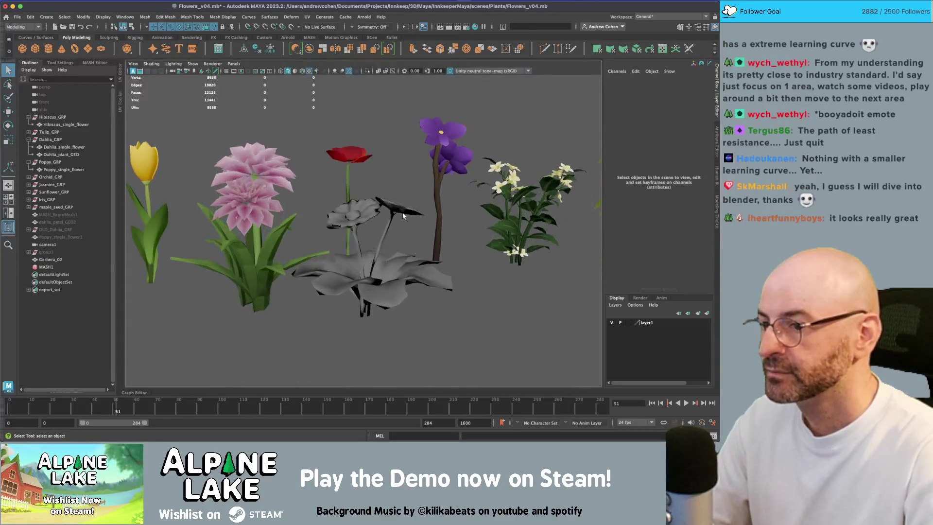
{"action": "right_click", "coordinate": [403, 224]}
{"action": "left_click_drag", "start_coordinate": [319, 191], "coordinate": [426, 240]}
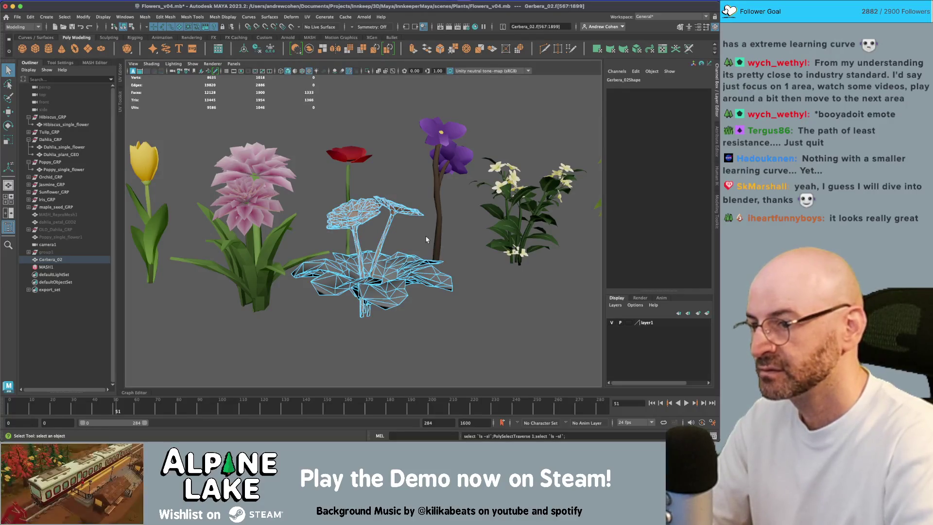
Select the poppy and move it next to the Gerbera
{"action": "left_click_drag", "start_coordinate": [426, 239], "coordinate": [422, 287]}
{"action": "left_click", "coordinate": [123, 27]}
{"action": "left_click", "coordinate": [315, 155]}
{"action": "left_click_drag", "start_coordinate": [315, 155], "coordinate": [344, 141]}
{"action": "mouse_move", "coordinate": [282, 185]}
{"action": "left_mouse_down"}
{"action": "mouse_move", "coordinate": [382, 241]}
{"action": "mouse_move", "coordinate": [324, 198]}
{"action": "mouse_move", "coordinate": [268, 56]}
{"action": "left_mouse_up"}
Add a Nonlinear Bend deformer to the poppy, scale its handle and raise Curvature to curve the stem
{"action": "left_click", "coordinate": [256, 19]}
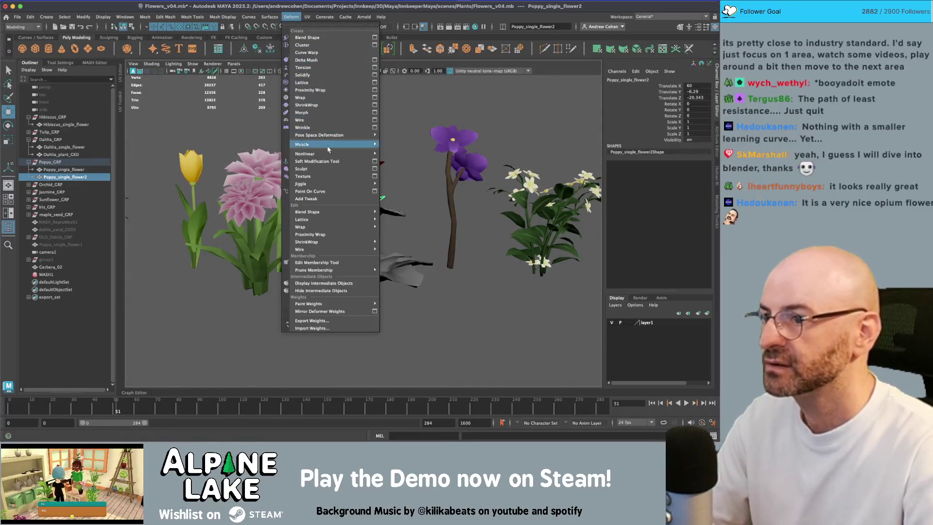
{"action": "mouse_move", "coordinate": [330, 153]}
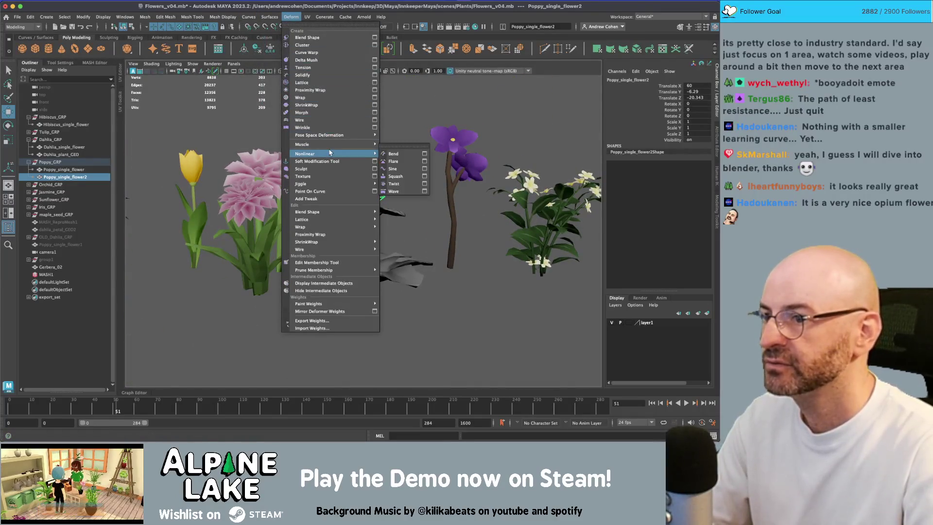
{"action": "left_click", "coordinate": [395, 155]}
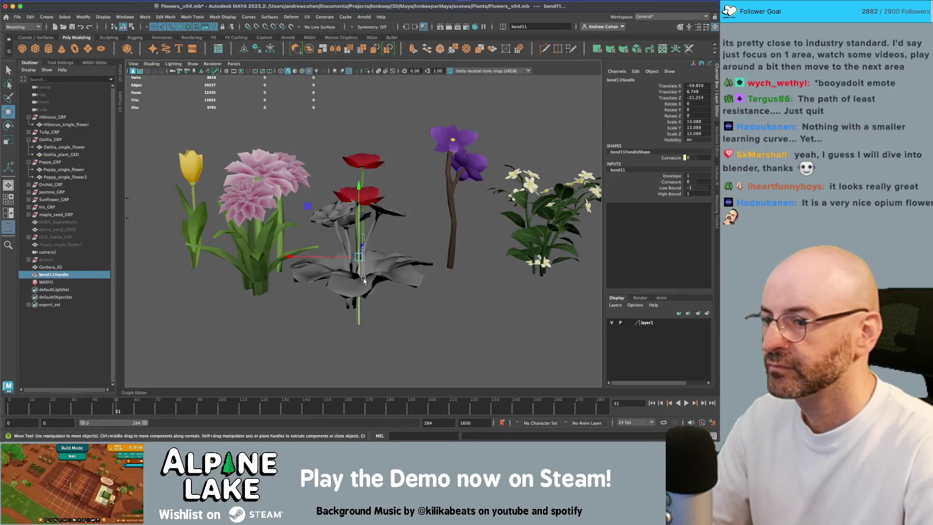
{"action": "left_click", "coordinate": [361, 246]}
{"action": "mouse_move", "coordinate": [359, 300]}
{"action": "left_mouse_down"}
{"action": "mouse_move", "coordinate": [359, 316]}
{"action": "mouse_move", "coordinate": [410, 297]}
{"action": "left_mouse_up"}
{"action": "key", "text": "r"}
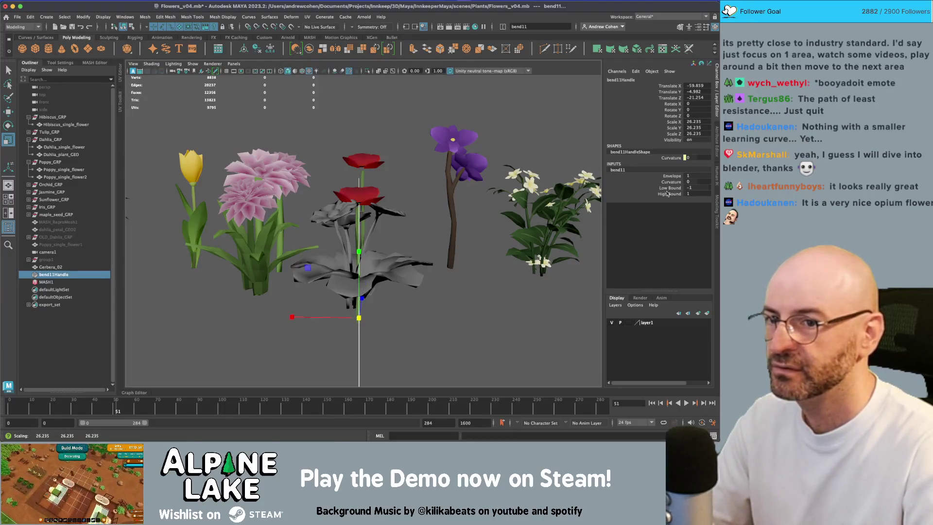
{"action": "left_click", "coordinate": [671, 181]}
{"action": "mouse_move", "coordinate": [437, 193]}
{"action": "left_mouse_down"}
{"action": "mouse_move", "coordinate": [480, 193]}
{"action": "mouse_move", "coordinate": [431, 192]}
{"action": "mouse_move", "coordinate": [438, 185]}
{"action": "mouse_move", "coordinate": [432, 195]}
{"action": "left_mouse_up"}
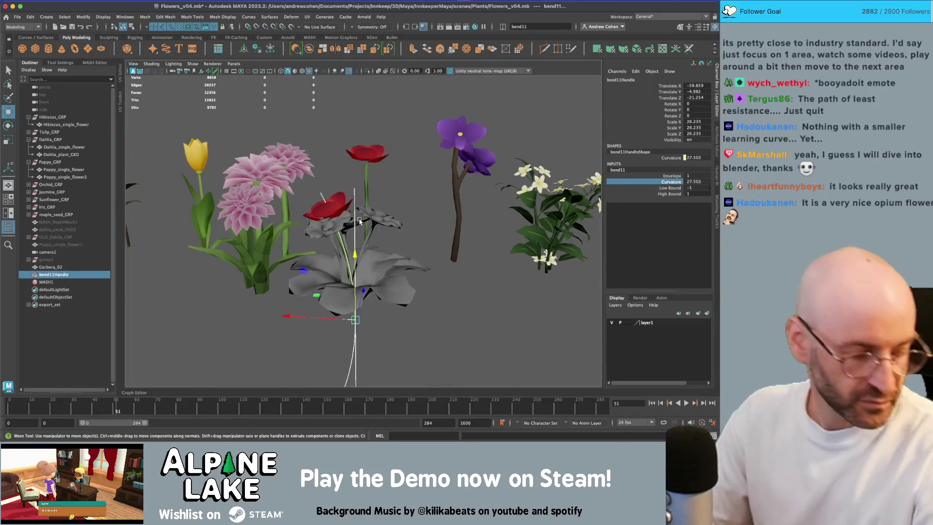
{"action": "key", "text": "w"}
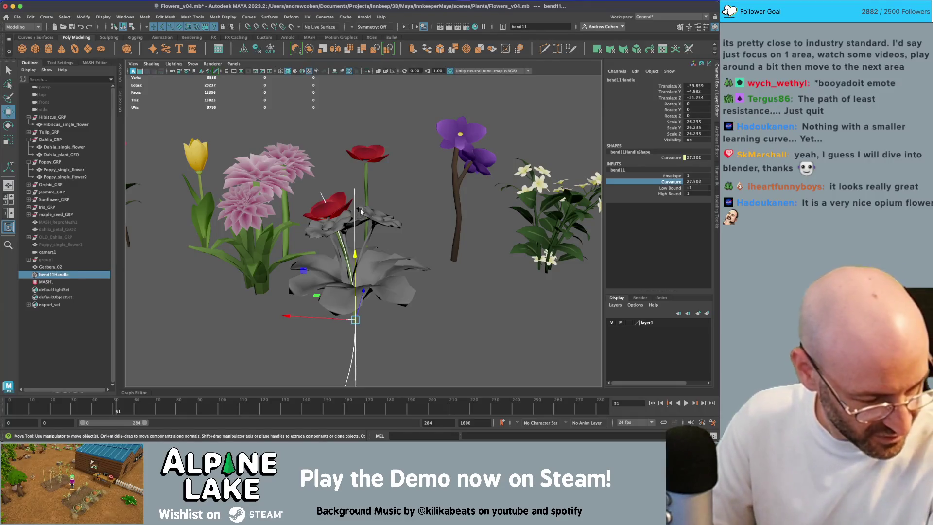
Select Poppy_single_flower2 and rotate it around its vertical axis
{"action": "left_click", "coordinate": [50, 267]}
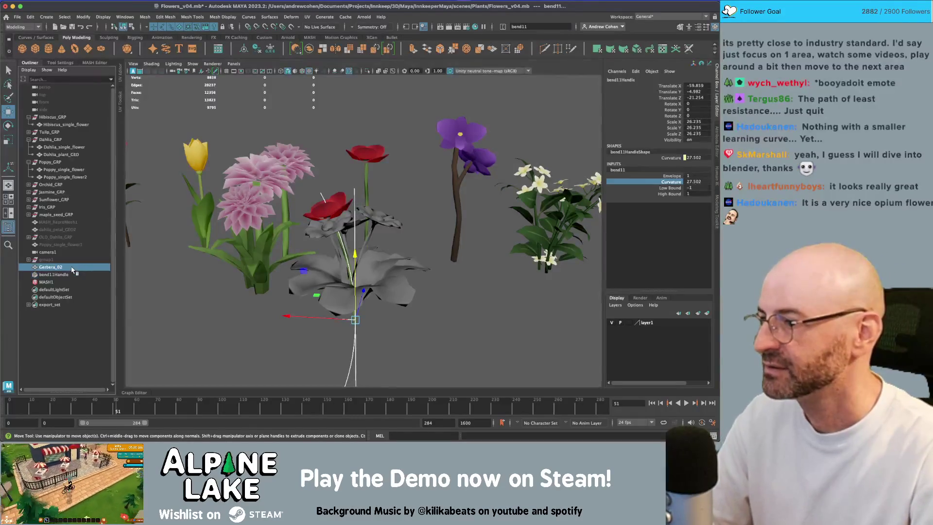
{"action": "left_click", "coordinate": [336, 210]}
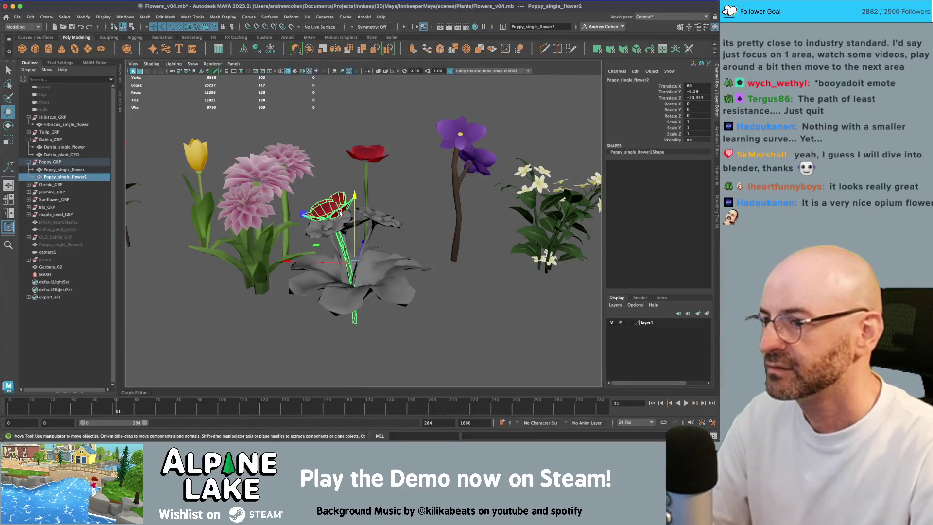
{"action": "key", "text": "q"}
{"action": "left_click", "coordinate": [370, 232]}
{"action": "left_click", "coordinate": [335, 213]}
{"action": "key", "text": "w"}
{"action": "left_click_drag", "start_coordinate": [335, 212], "coordinate": [391, 284]}
{"action": "key", "text": "e"}
{"action": "mouse_move", "coordinate": [410, 342]}
{"action": "left_mouse_down"}
{"action": "mouse_move", "coordinate": [451, 342]}
{"action": "mouse_move", "coordinate": [418, 346]}
{"action": "mouse_move", "coordinate": [352, 330]}
{"action": "mouse_move", "coordinate": [348, 242]}
{"action": "mouse_move", "coordinate": [329, 231]}
{"action": "mouse_move", "coordinate": [349, 273]}
{"action": "mouse_move", "coordinate": [347, 301]}
{"action": "mouse_move", "coordinate": [389, 262]}
{"action": "left_mouse_up"}
Duplicate the poppy twice, then rotate and raise the fourth copy among the gerbera leaves
{"action": "key", "text": "ctrl+d"}
{"action": "key", "text": "w"}
{"action": "key", "text": "ctrl+d"}
{"action": "key", "text": "e"}
{"action": "left_click_drag", "start_coordinate": [369, 301], "coordinate": [335, 306]}
{"action": "key", "text": "w"}
{"action": "left_click_drag", "start_coordinate": [334, 253], "coordinate": [334, 225]}
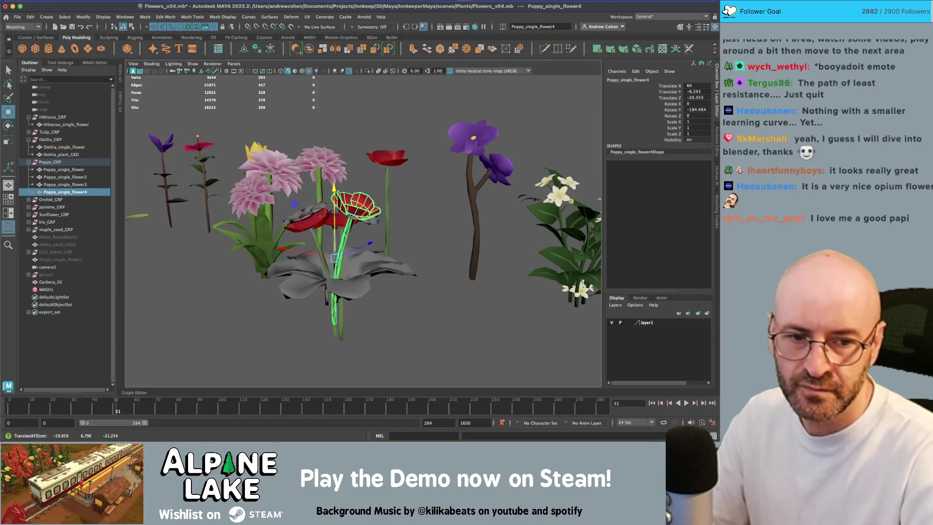
Box-select the Gerbera's faces, shrink the selection one ring, and scale those leaves to under half
{"action": "left_click", "coordinate": [350, 252]}
{"action": "mouse_move", "coordinate": [350, 253]}
{"action": "left_mouse_down", "text": "alt"}
{"action": "mouse_move", "coordinate": [379, 267]}
{"action": "mouse_move", "coordinate": [413, 252]}
{"action": "left_mouse_up", "text": "alt"}
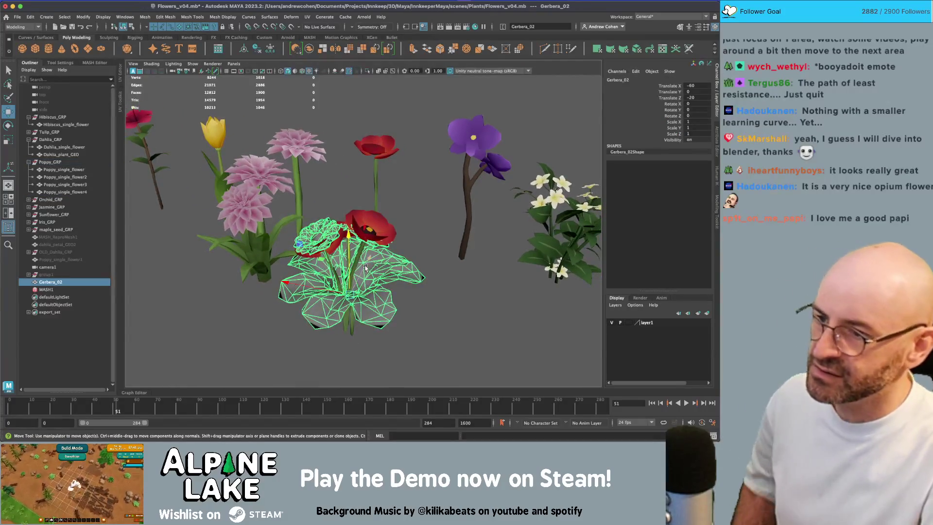
{"action": "left_click", "coordinate": [430, 261]}
{"action": "left_click", "coordinate": [379, 263]}
{"action": "left_click_drag", "start_coordinate": [379, 263], "coordinate": [391, 241], "text": "alt"}
{"action": "right_click", "coordinate": [391, 240]}
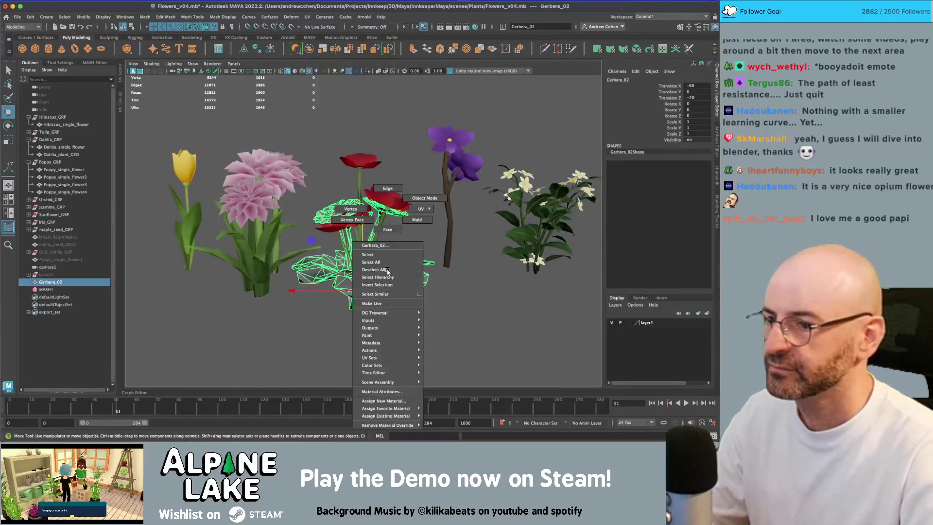
{"action": "key", "text": "q"}
{"action": "left_click_drag", "start_coordinate": [277, 247], "coordinate": [396, 306]}
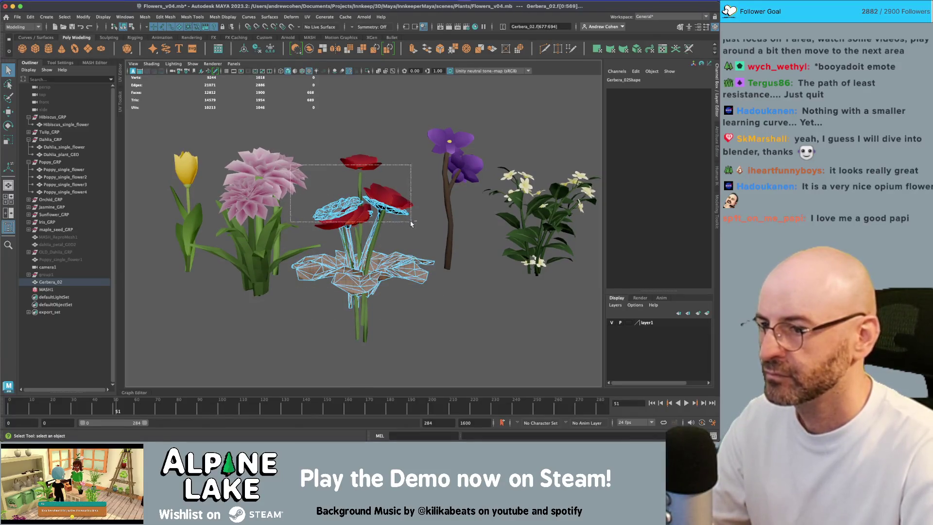
{"action": "key", "text": "ctrl+less"}
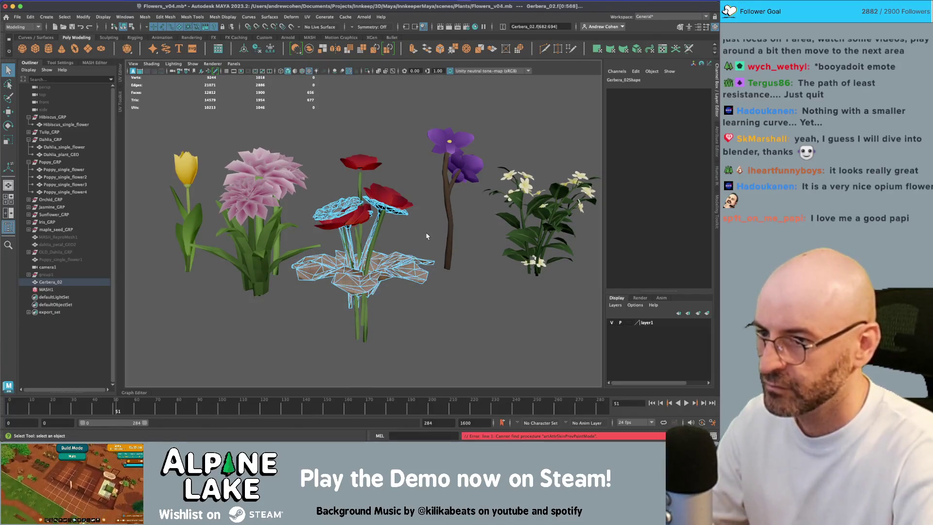
{"action": "key", "text": "r"}
{"action": "left_click_drag", "start_coordinate": [360, 282], "coordinate": [302, 304]}
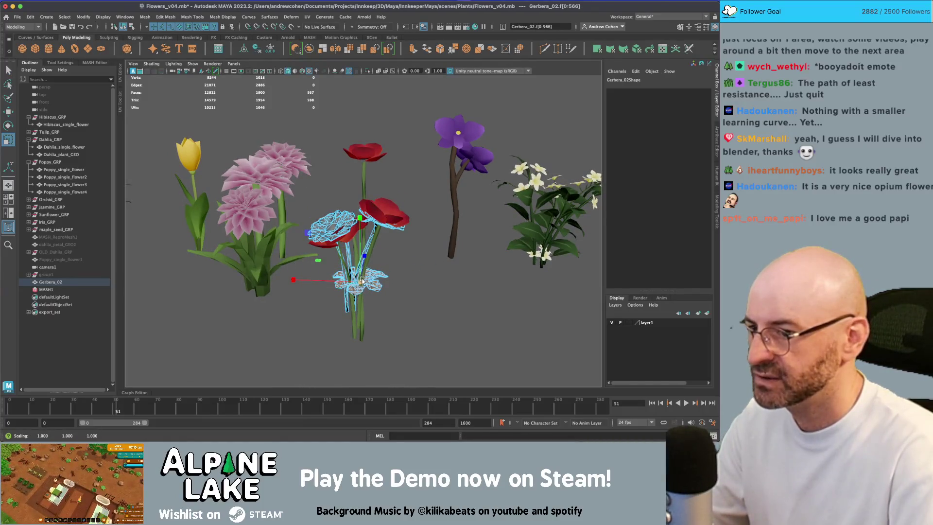
Grow the Gerbera face selection and delete those faces
{"action": "key", "text": "w"}
{"action": "left_click_drag", "start_coordinate": [359, 221], "coordinate": [349, 221]}
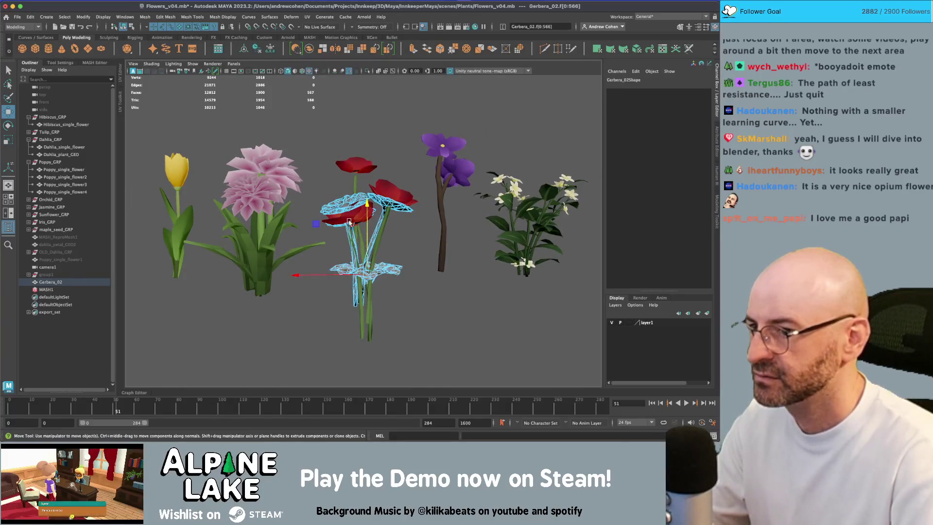
{"action": "key", "text": "q"}
{"action": "key", "text": "F8"}
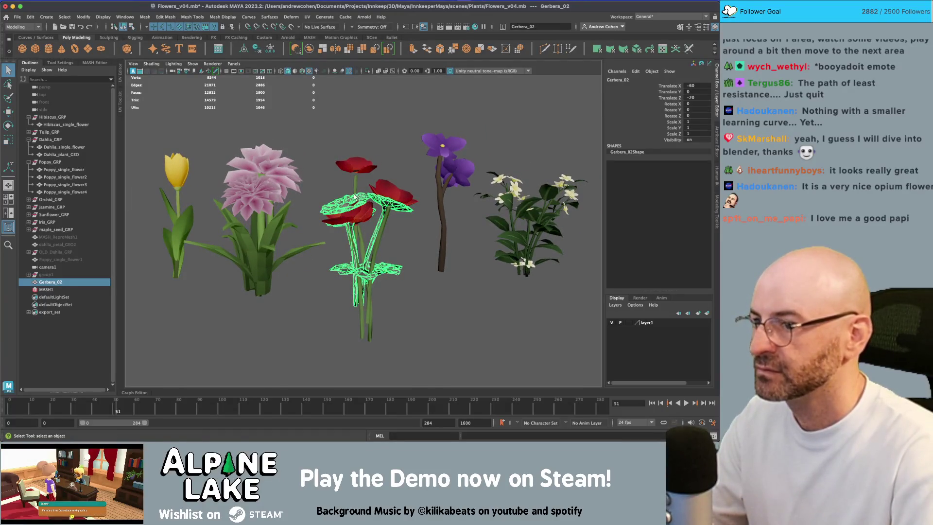
{"action": "right_click", "coordinate": [353, 199]}
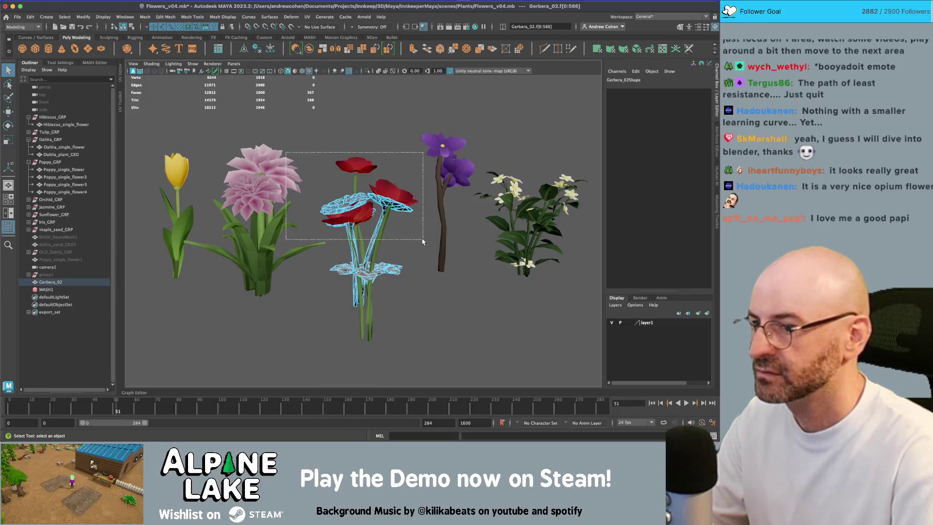
{"action": "key", "text": "greater"}
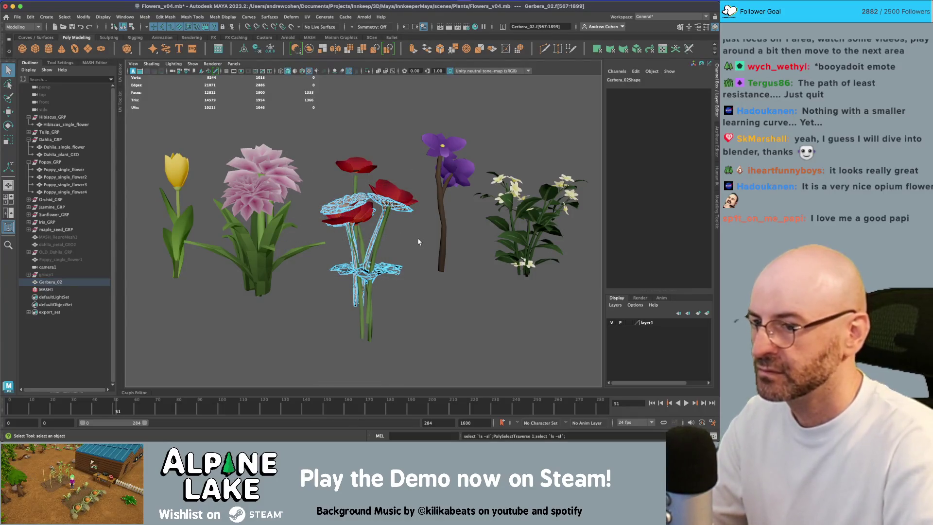
{"action": "key", "text": "Delete"}
Select the remaining Gerbera leaf shells one by one and reposition them with Move
{"action": "mouse_move", "coordinate": [419, 242]}
{"action": "left_mouse_down"}
{"action": "mouse_move", "coordinate": [377, 287]}
{"action": "mouse_move", "coordinate": [358, 292]}
{"action": "left_mouse_up"}
{"action": "left_click", "coordinate": [377, 286]}
{"action": "key", "text": "w"}
{"action": "left_click", "coordinate": [354, 293]}
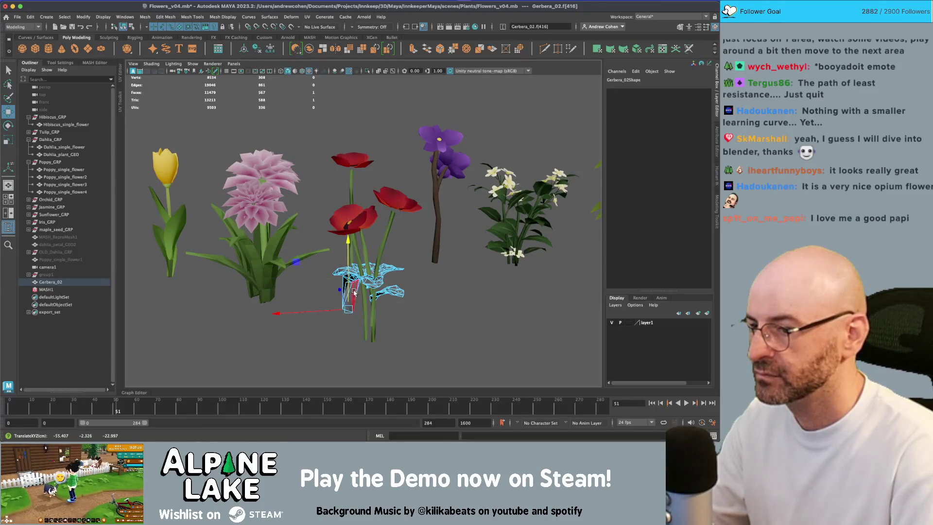
{"action": "double_click", "coordinate": [353, 281]}
{"action": "key", "text": "w"}
{"action": "key", "text": "q"}
{"action": "double_click", "coordinate": [354, 290]}
{"action": "key", "text": "w"}
{"action": "mouse_move", "coordinate": [392, 263]}
{"action": "left_mouse_down"}
{"action": "mouse_move", "coordinate": [354, 266]}
{"action": "mouse_move", "coordinate": [360, 293]}
{"action": "mouse_move", "coordinate": [372, 259]}
{"action": "mouse_move", "coordinate": [370, 271]}
{"action": "mouse_move", "coordinate": [386, 281]}
{"action": "left_mouse_up"}
{"action": "key", "text": "q"}
{"action": "double_click", "coordinate": [353, 266]}
{"action": "key", "text": "w"}
{"action": "key", "text": "w"}
{"action": "double_click", "coordinate": [372, 259]}
Return the Gerbera to object mode and select the three poppies for moving
{"action": "key", "text": "q"}
{"action": "left_click_drag", "start_coordinate": [344, 308], "coordinate": [419, 232]}
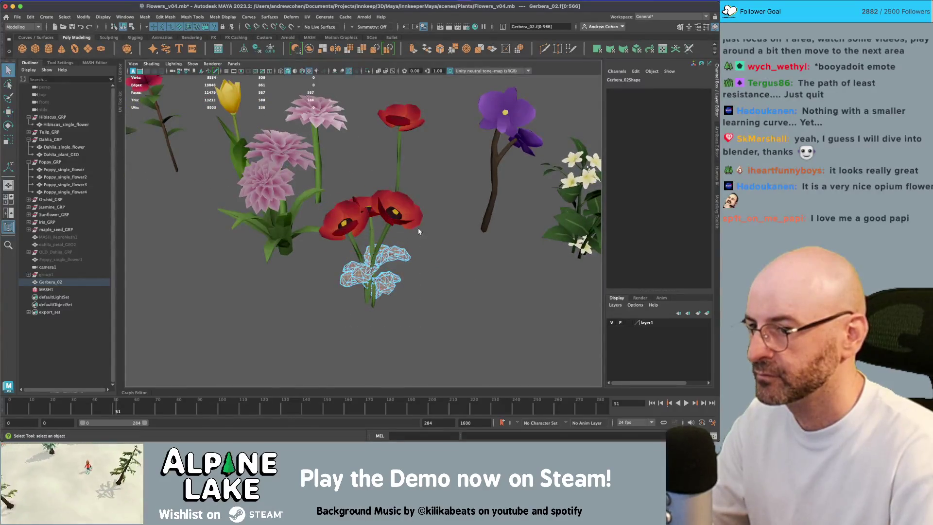
{"action": "left_click", "coordinate": [132, 26]}
{"action": "mouse_move", "coordinate": [374, 202]}
{"action": "left_mouse_down"}
{"action": "mouse_move", "coordinate": [347, 215]}
{"action": "mouse_move", "coordinate": [383, 186]}
{"action": "mouse_move", "coordinate": [352, 234]}
{"action": "mouse_move", "coordinate": [384, 214]}
{"action": "mouse_move", "coordinate": [368, 216]}
{"action": "mouse_move", "coordinate": [389, 214]}
{"action": "left_mouse_up"}
{"action": "key", "text": "w"}
Scale Poppy_single_flower4 up to 1.088 and check the poppy copies' selection
{"action": "left_click", "coordinate": [377, 214]}
{"action": "key", "text": "r"}
{"action": "key", "text": "w"}
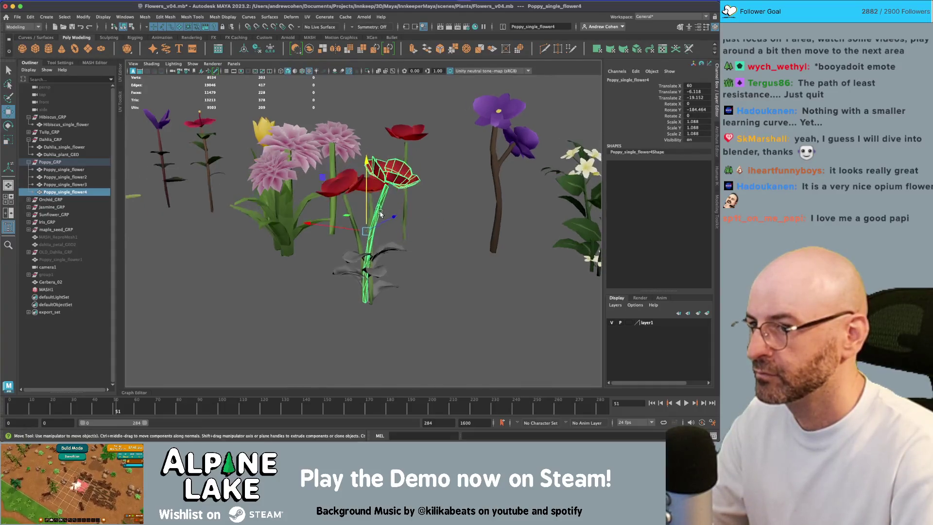
{"action": "left_click", "coordinate": [406, 207]}
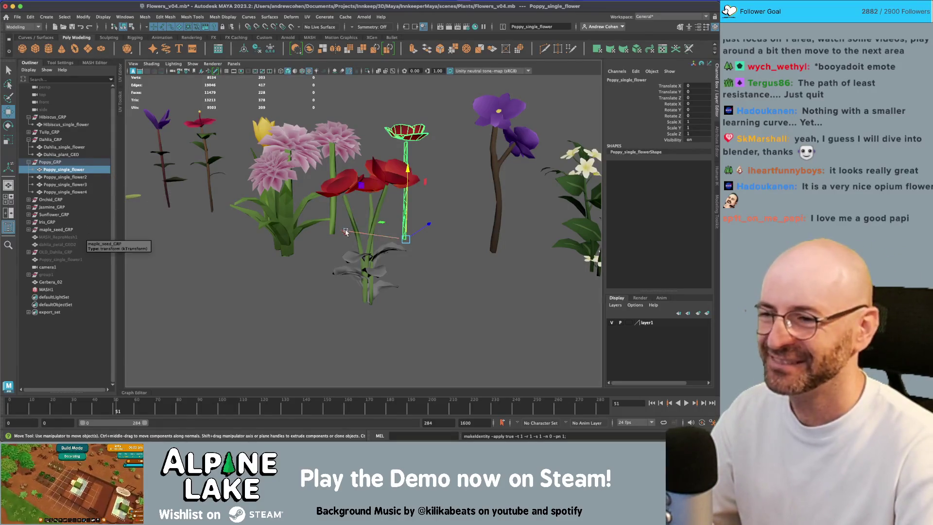
{"action": "key", "text": "q"}
{"action": "left_click", "coordinate": [428, 258]}
{"action": "mouse_move", "coordinate": [380, 224]}
{"action": "left_mouse_down"}
{"action": "mouse_move", "coordinate": [363, 229]}
{"action": "mouse_move", "coordinate": [394, 262]}
{"action": "left_mouse_up"}
{"action": "left_click", "coordinate": [454, 260]}
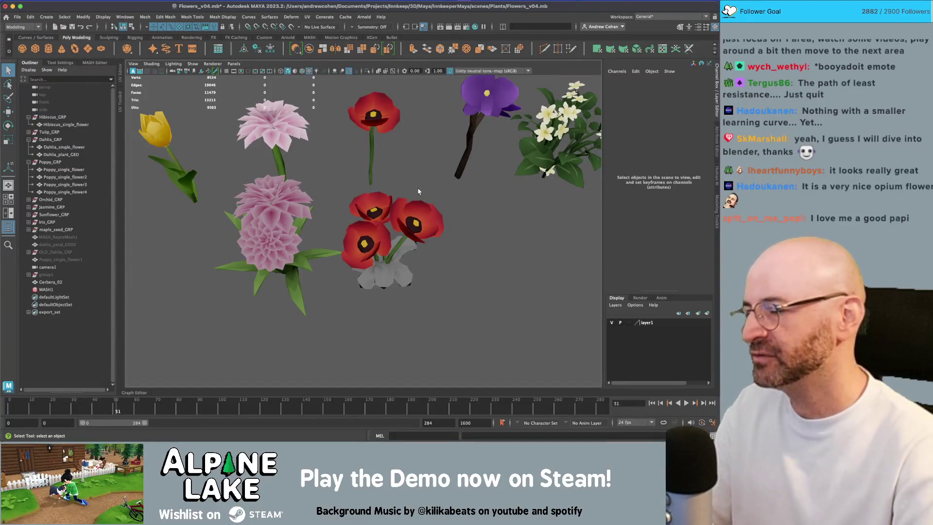
Turn Poppy_single_flower4 around its vertical axis and nudge it slightly sideways
{"action": "key", "text": "f"}
{"action": "left_click", "coordinate": [413, 209]}
{"action": "key", "text": "f"}
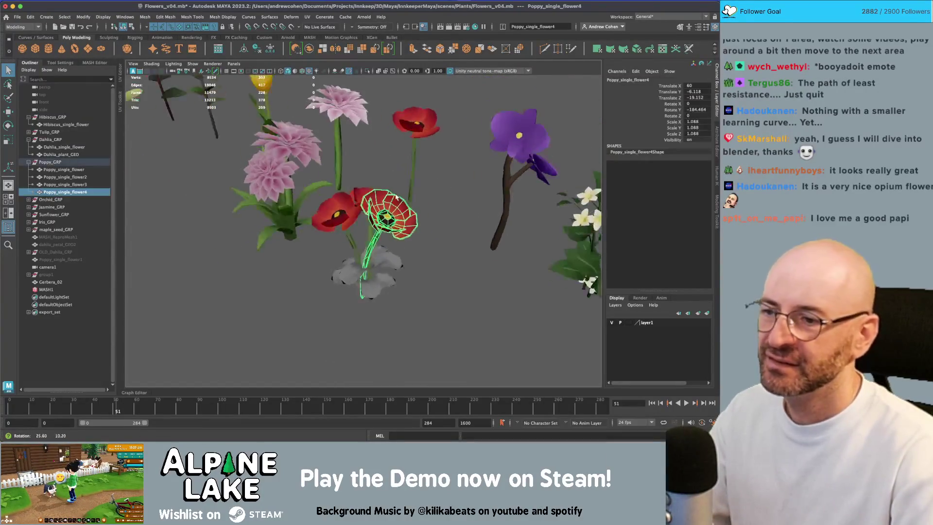
{"action": "key", "text": "e"}
{"action": "left_click_drag", "start_coordinate": [381, 306], "coordinate": [367, 276]}
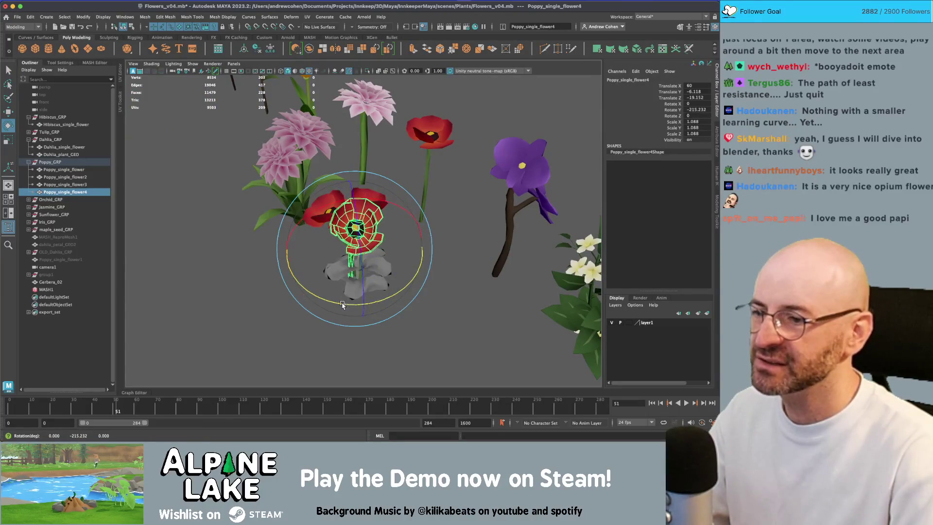
{"action": "key", "text": "w"}
{"action": "left_click_drag", "start_coordinate": [355, 197], "coordinate": [412, 179]}
Raise the poppies and drag Gerbera_02 into Poppy_GRP in the Outliner
{"action": "mouse_move", "coordinate": [424, 222]}
{"action": "left_mouse_down", "text": "alt"}
{"action": "mouse_move", "coordinate": [394, 231]}
{"action": "mouse_move", "coordinate": [424, 273]}
{"action": "left_mouse_up", "text": "alt"}
{"action": "key", "text": "w"}
{"action": "left_click_drag", "start_coordinate": [391, 219], "coordinate": [396, 192]}
{"action": "mouse_move", "coordinate": [341, 209]}
{"action": "left_mouse_down", "text": "alt"}
{"action": "mouse_move", "coordinate": [350, 197]}
{"action": "mouse_move", "coordinate": [358, 203]}
{"action": "mouse_move", "coordinate": [280, 190]}
{"action": "mouse_move", "coordinate": [339, 229]}
{"action": "mouse_move", "coordinate": [384, 231]}
{"action": "left_mouse_up", "text": "alt"}
{"action": "key", "text": "q"}
{"action": "left_click", "coordinate": [476, 248]}
Test-move Poppy_single_flower3 and Poppy_single_flower2, then undo the moves
{"action": "mouse_move", "coordinate": [475, 249]}
{"action": "left_mouse_down", "text": "alt"}
{"action": "mouse_move", "coordinate": [402, 228]}
{"action": "mouse_move", "coordinate": [389, 246]}
{"action": "left_mouse_up", "text": "alt"}
{"action": "key", "text": "w"}
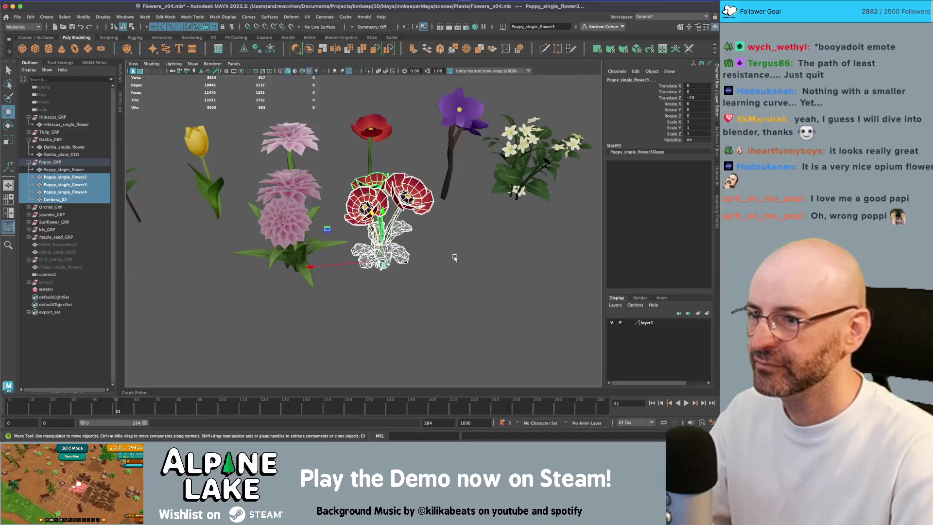
{"action": "left_click_drag", "start_coordinate": [452, 258], "coordinate": [427, 271], "text": "alt"}
{"action": "left_click", "coordinate": [427, 271]}
{"action": "left_click", "coordinate": [366, 238]}
{"action": "mouse_move", "coordinate": [367, 239]}
{"action": "left_mouse_down"}
{"action": "mouse_move", "coordinate": [384, 278]}
{"action": "mouse_move", "coordinate": [397, 230]}
{"action": "left_mouse_up"}
{"action": "key", "text": "z"}
{"action": "left_click", "coordinate": [357, 253], "text": "shift"}
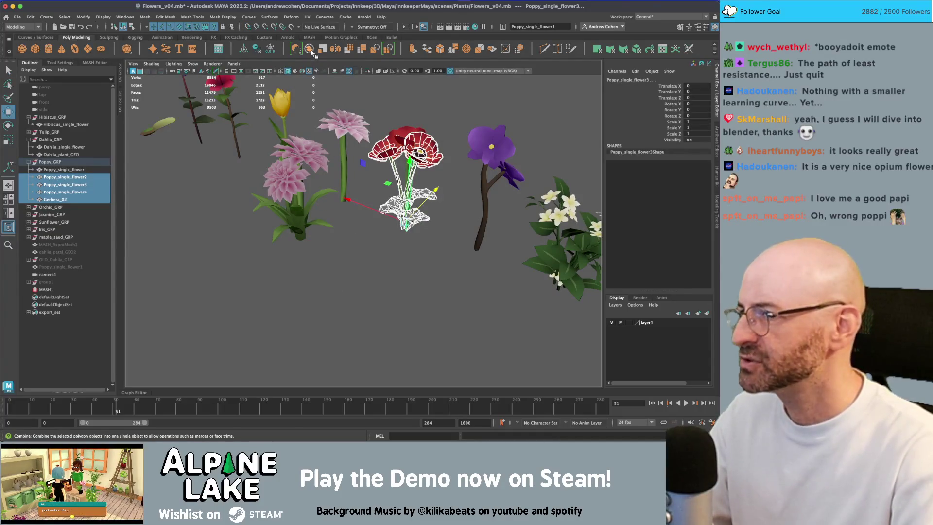
{"action": "key", "text": "z"}
{"action": "key", "text": "z"}
{"action": "key", "text": "z"}
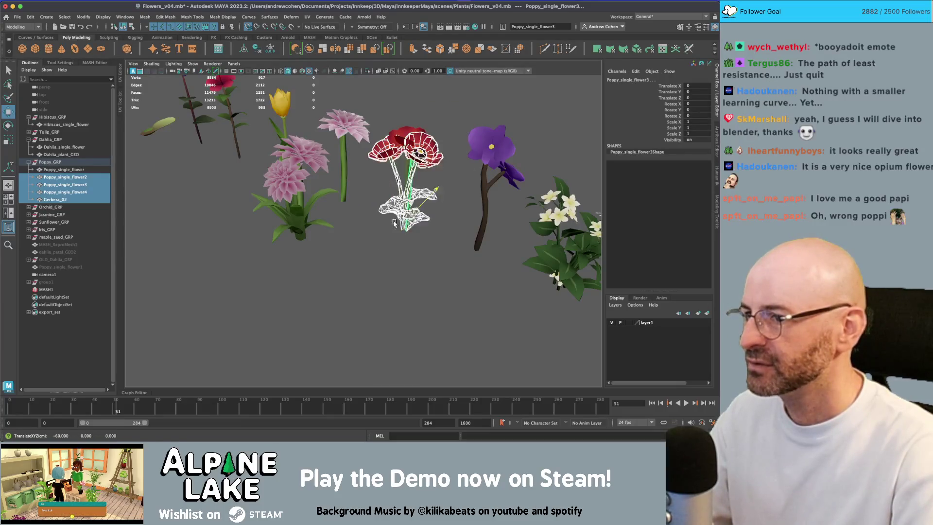
{"action": "key", "text": "q"}
{"action": "key", "text": "z"}
Assign HousePlantsMegapack_TextureAtlas to Gerbera_02 and rename its current UV set to map1
{"action": "left_click", "coordinate": [385, 236]}
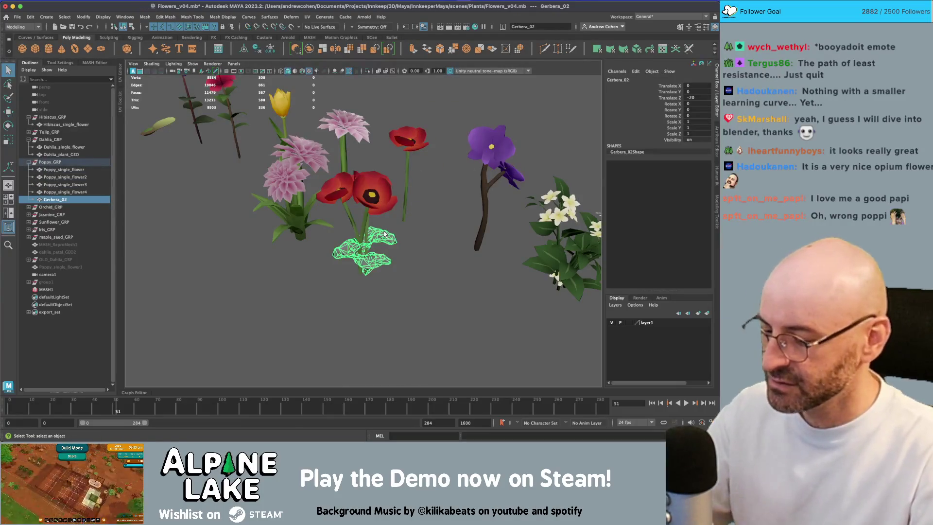
{"action": "right_click", "coordinate": [456, 209]}
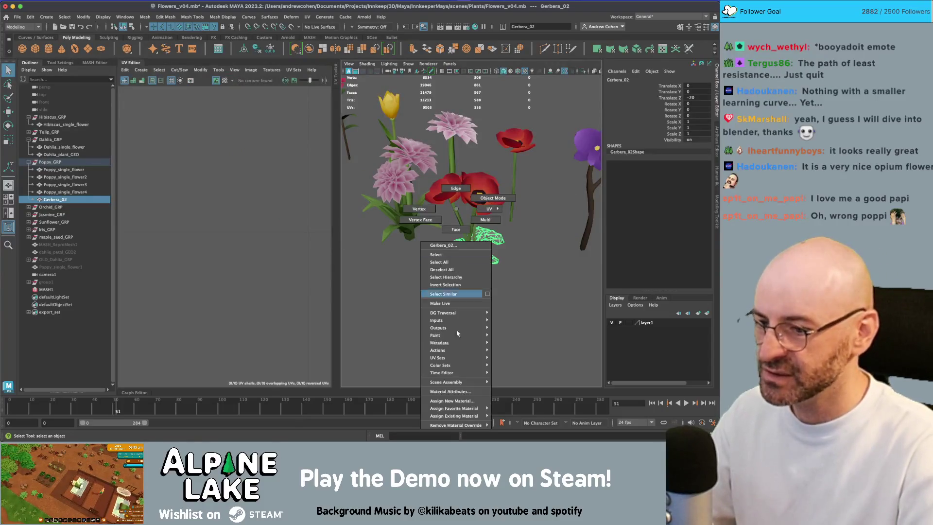
{"action": "mouse_move", "coordinate": [467, 416]}
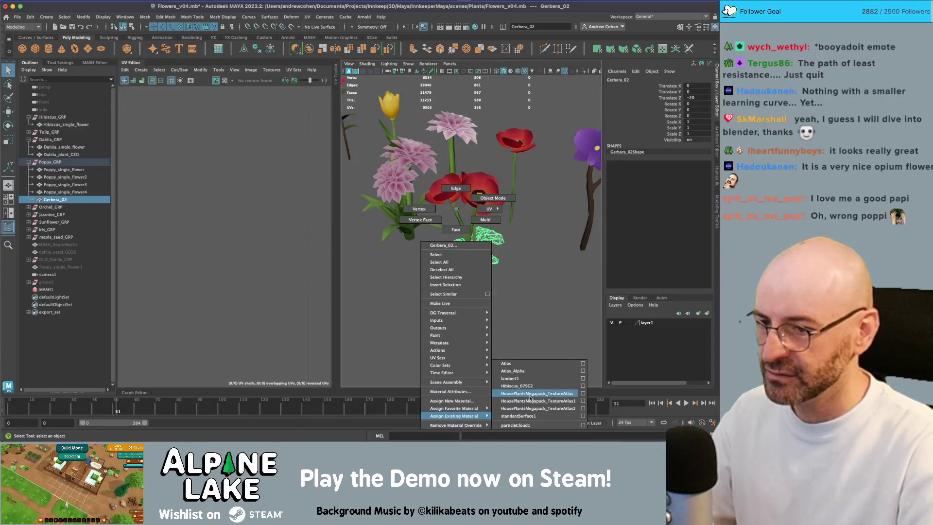
{"action": "left_click", "coordinate": [529, 396]}
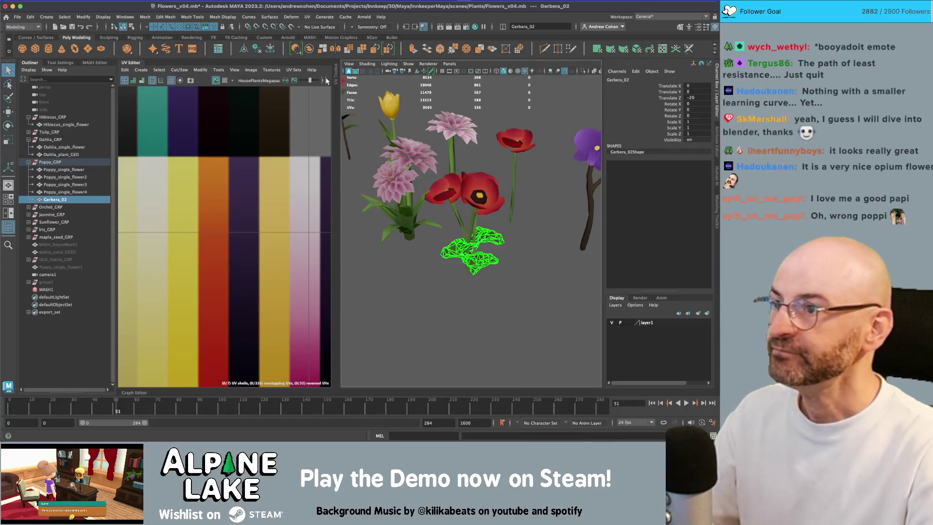
{"action": "left_click", "coordinate": [293, 70]}
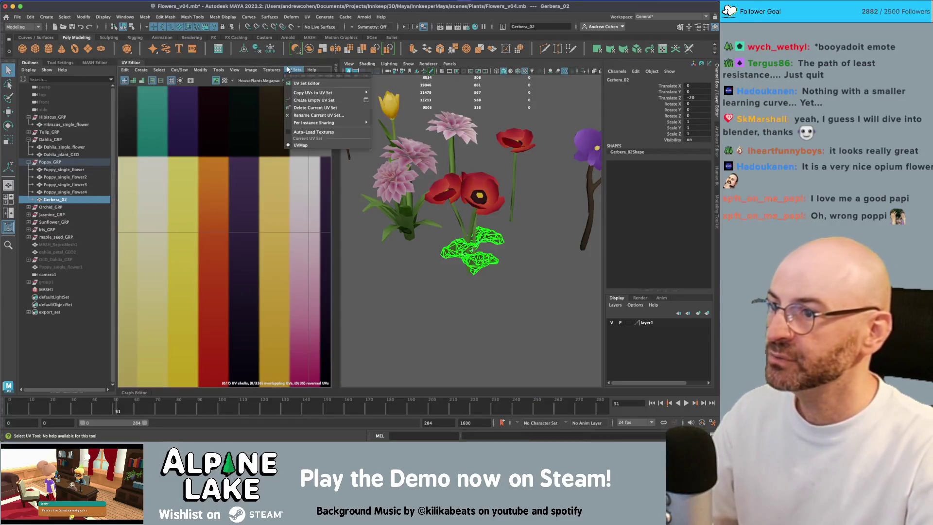
{"action": "left_click", "coordinate": [319, 114]}
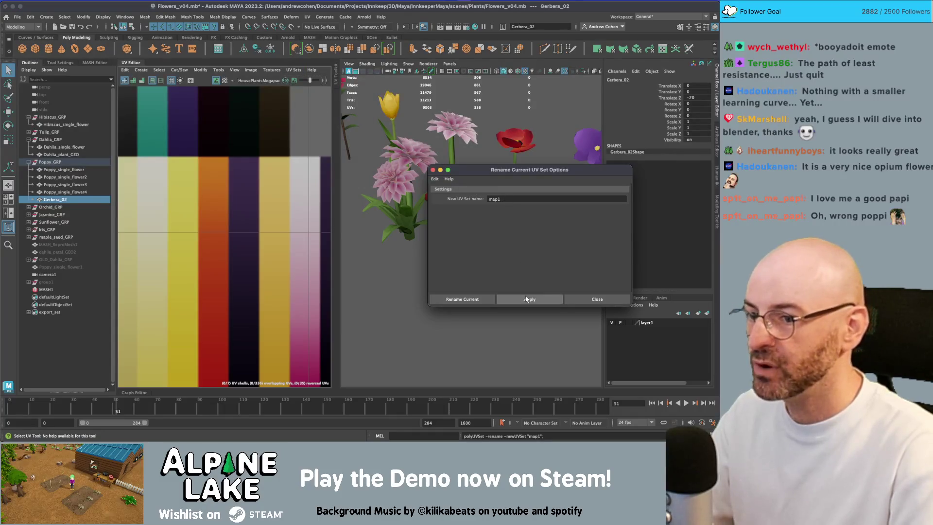
{"action": "left_click", "coordinate": [597, 299]}
Combine the Gerbera and poppy pieces into one mesh and delete its history
{"action": "left_click", "coordinate": [461, 271], "text": "shift"}
{"action": "key", "text": "w"}
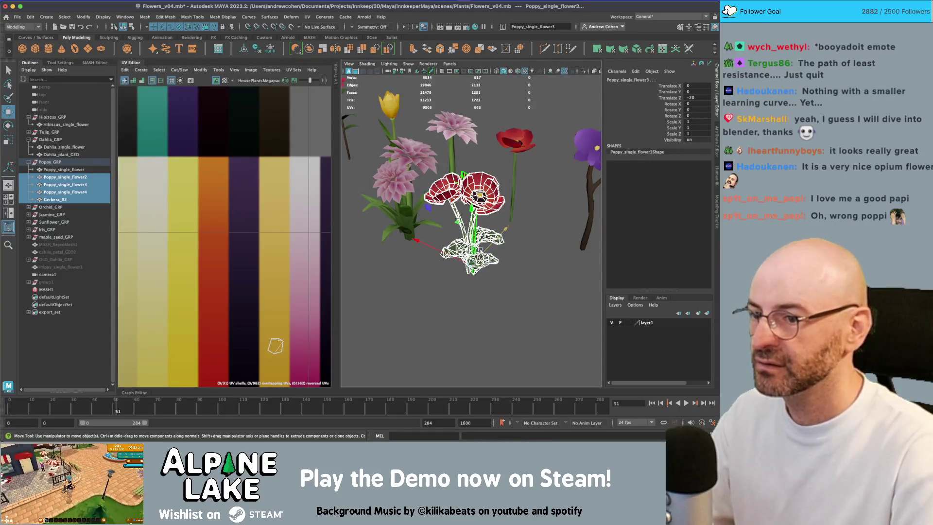
{"action": "left_click_drag", "start_coordinate": [472, 265], "coordinate": [504, 227]}
{"action": "left_click", "coordinate": [312, 50]}
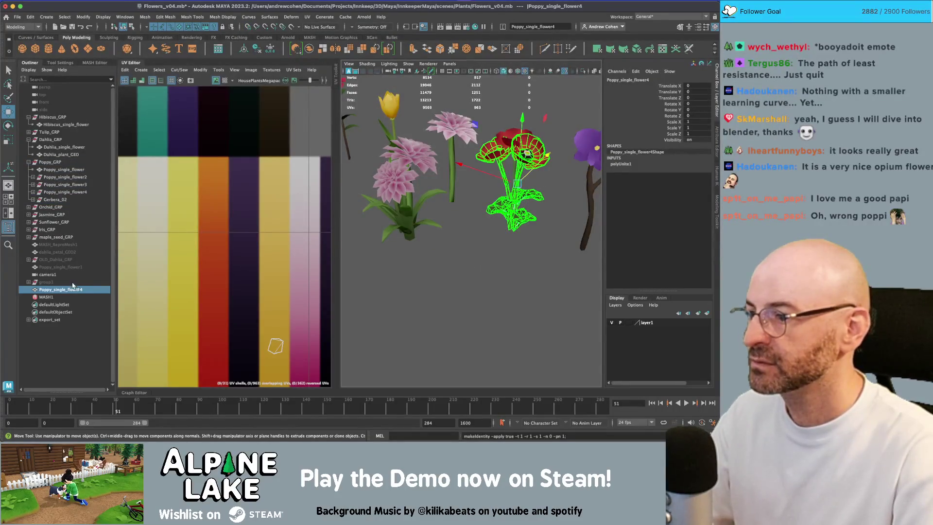
{"action": "key", "text": "alt+shift+d"}
Parent the combined mesh into Poppy_GRP and rename it Poppy_plant_GEO
{"action": "left_click_drag", "start_coordinate": [69, 261], "coordinate": [57, 166]}
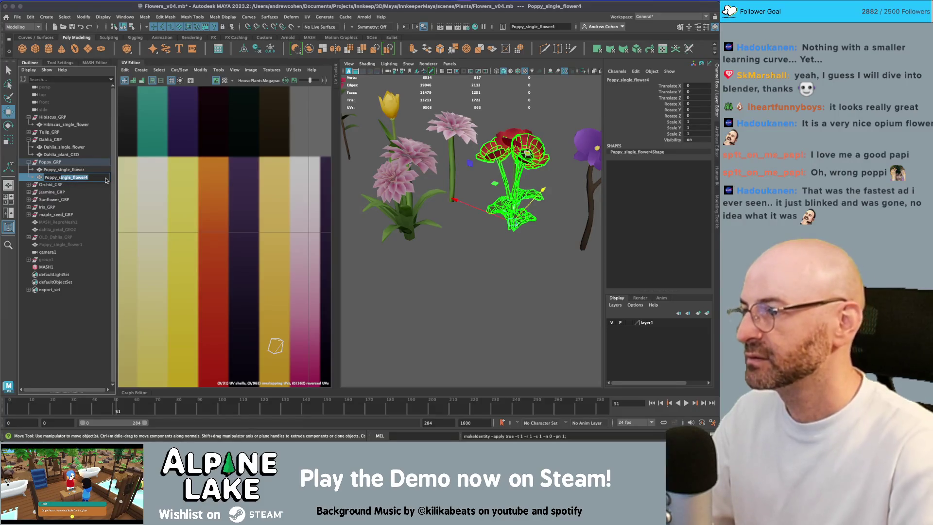
{"action": "key", "text": "BackSpace"}
{"action": "type", "text": "plant_GEO"}
{"action": "key", "text": "Return"}
Move Poppy_plant_GEO forward into the row beside the single poppy
{"action": "left_click", "coordinate": [88, 177]}
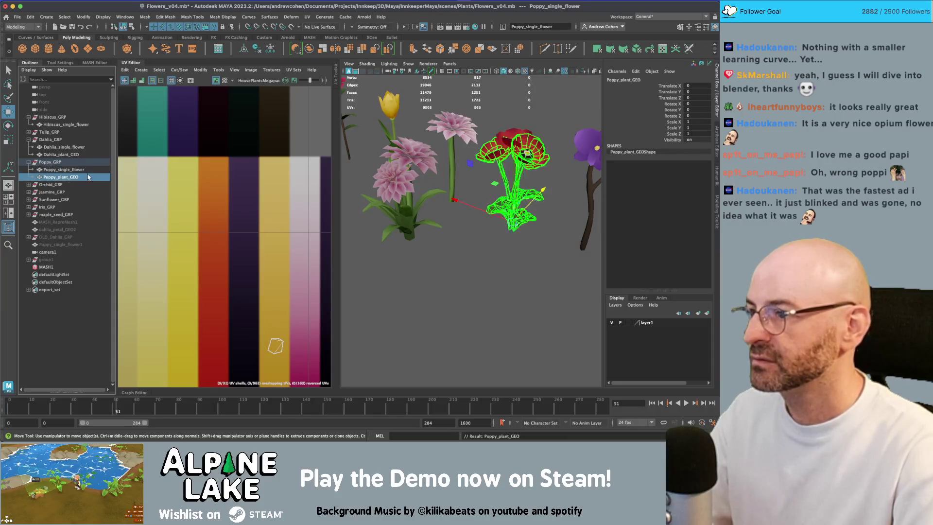
{"action": "left_click_drag", "start_coordinate": [511, 217], "coordinate": [474, 255]}
{"action": "left_click", "coordinate": [526, 278]}
{"action": "left_click_drag", "start_coordinate": [526, 278], "coordinate": [540, 262], "text": "alt"}
{"action": "left_click_drag", "start_coordinate": [540, 237], "coordinate": [341, 229]}
Close the UV editor and save the Maya scene with Ctrl+S
{"action": "left_click", "coordinate": [131, 64]}
{"action": "scroll", "coordinate": [340, 146], "scroll_direction": "up", "scroll_amount": 5}
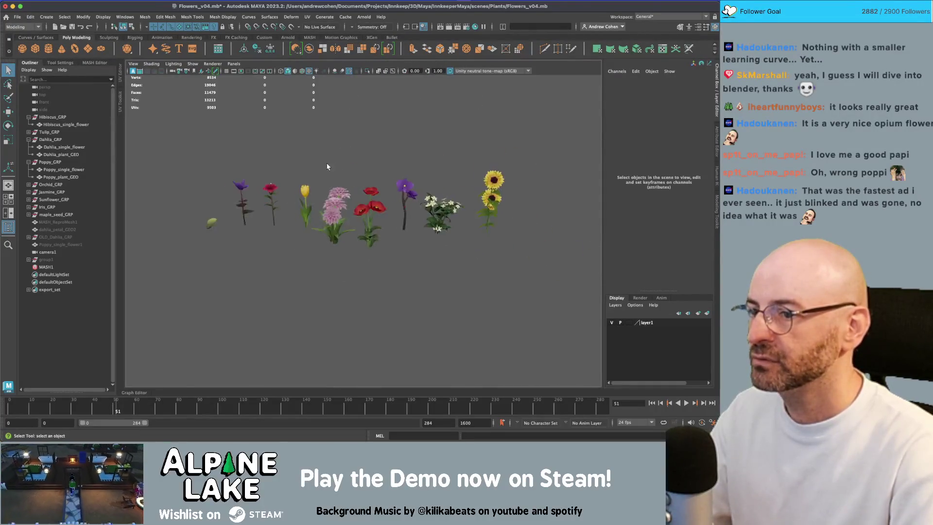
{"action": "left_click", "coordinate": [389, 243]}
{"action": "scroll", "coordinate": [388, 249], "scroll_direction": "up", "scroll_amount": 3}
{"action": "left_click_drag", "start_coordinate": [340, 243], "coordinate": [284, 239]}
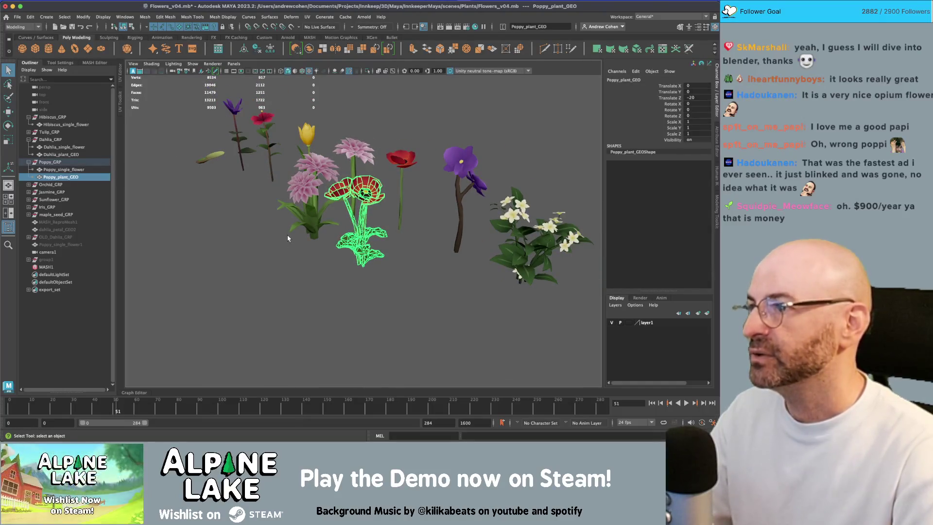
{"action": "key", "text": "ctrl+s"}
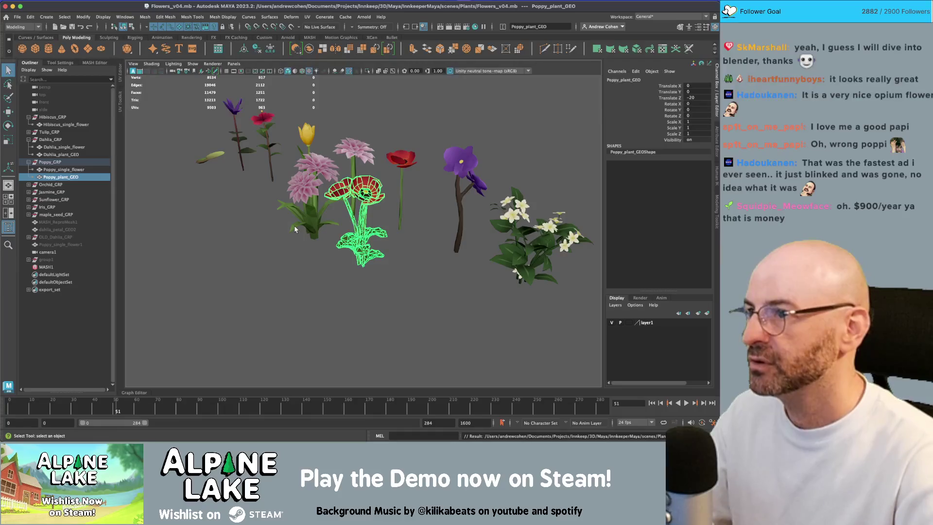
Send export_set to Unity, overwriting flowers.fbx in Assets/_Models/Foliage
{"action": "left_click", "coordinate": [54, 290]}
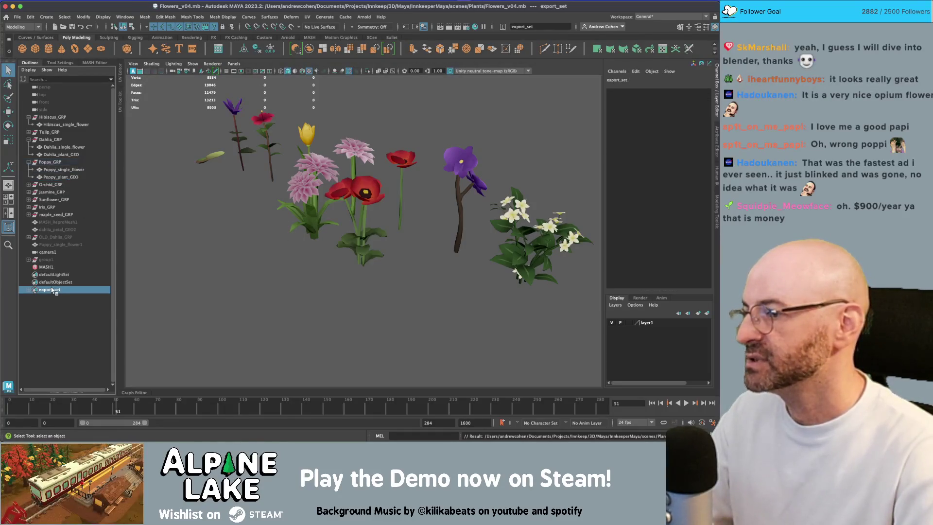
{"action": "left_click", "coordinate": [17, 16]}
{"action": "left_click", "coordinate": [43, 117]}
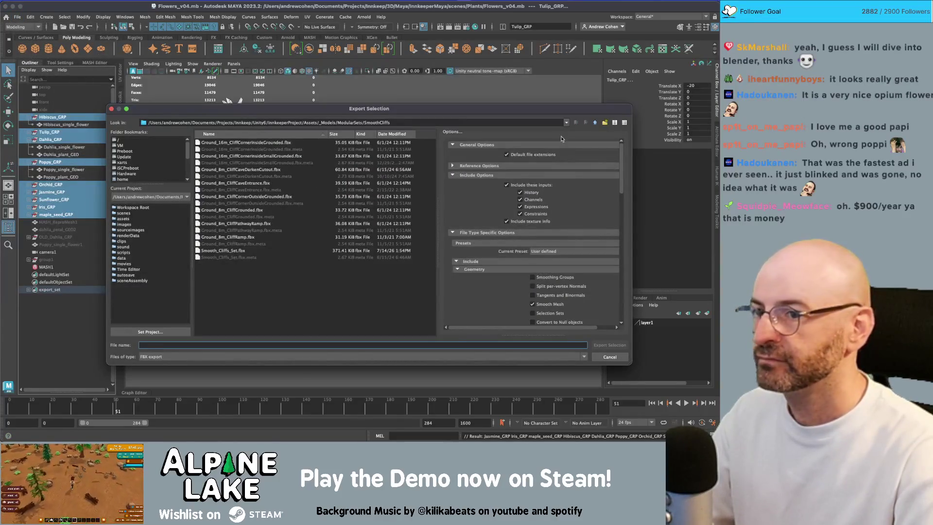
{"action": "left_click", "coordinate": [596, 123]}
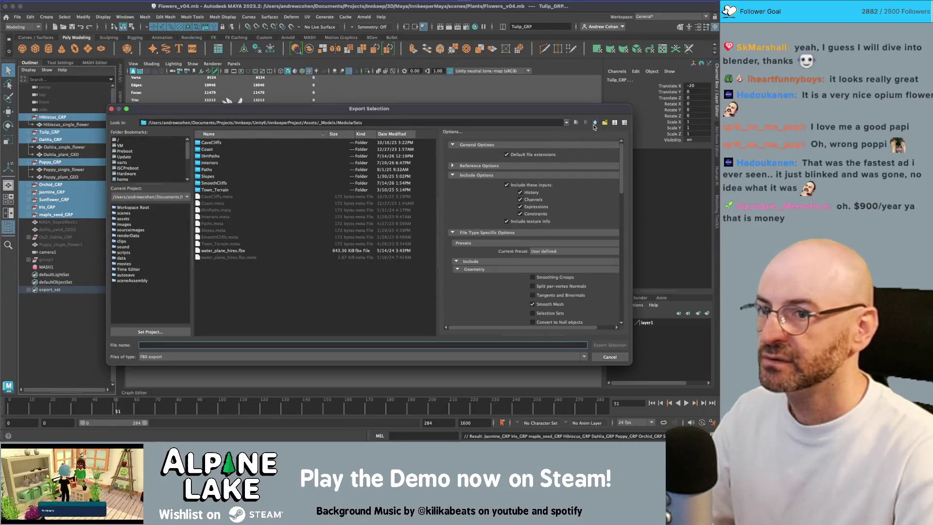
{"action": "left_click", "coordinate": [594, 123]}
{"action": "double_click", "coordinate": [216, 217]}
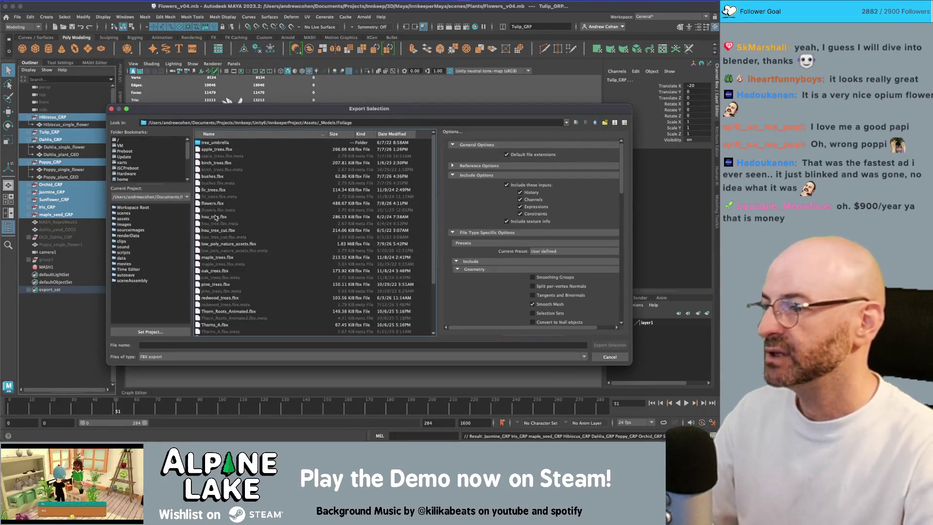
{"action": "double_click", "coordinate": [222, 204]}
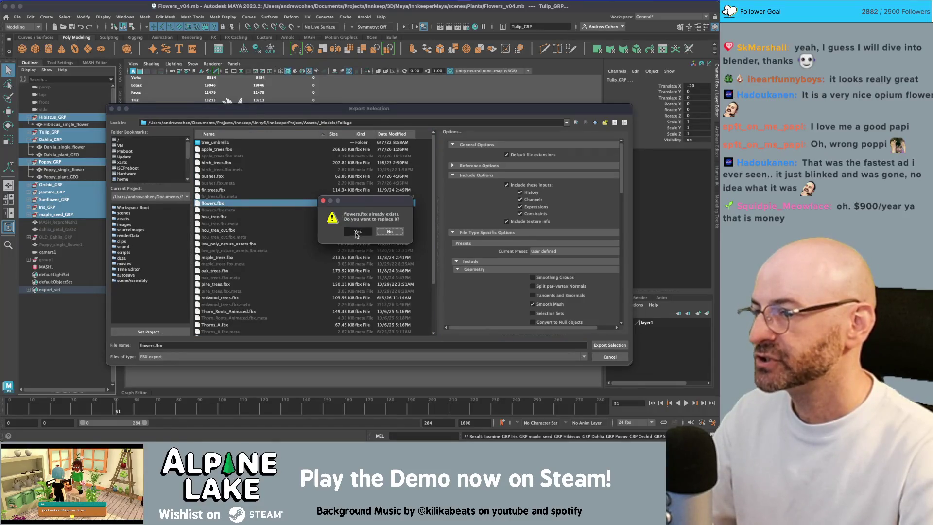
{"action": "left_click", "coordinate": [358, 232]}
{"action": "key", "text": "super+Tab"}
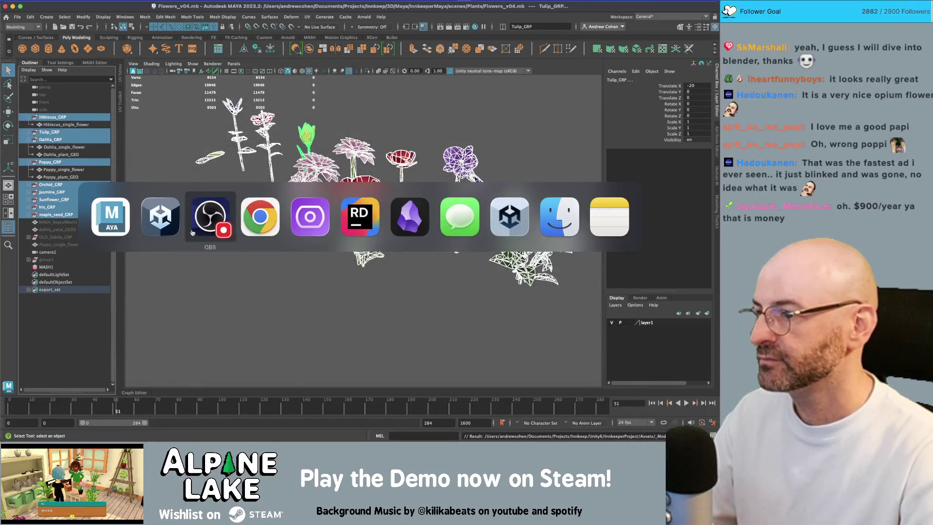
In Unity, search 'poppy plant' and place Poppy_plant_GEO under Flower 3 of Grow Flower Poppy
{"action": "left_click", "coordinate": [163, 221]}
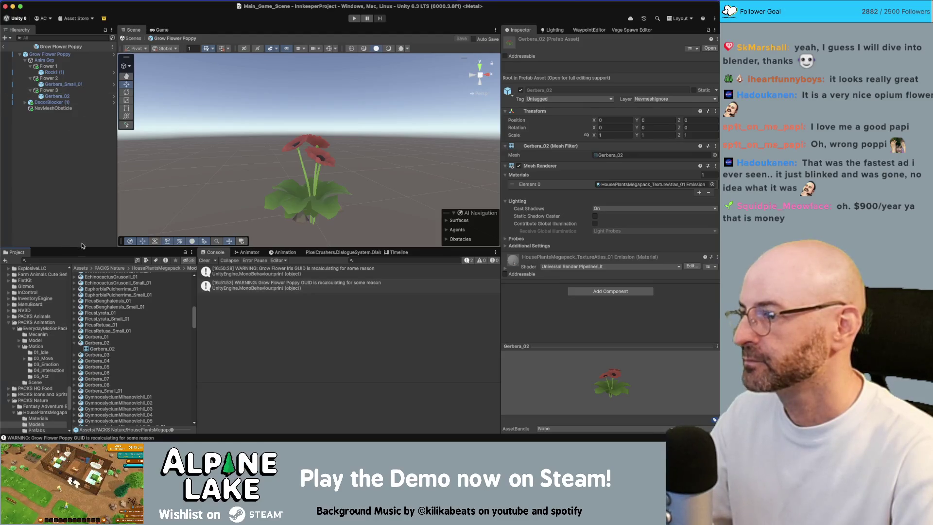
{"action": "left_click", "coordinate": [76, 260]}
{"action": "type", "text": "poppy plant"}
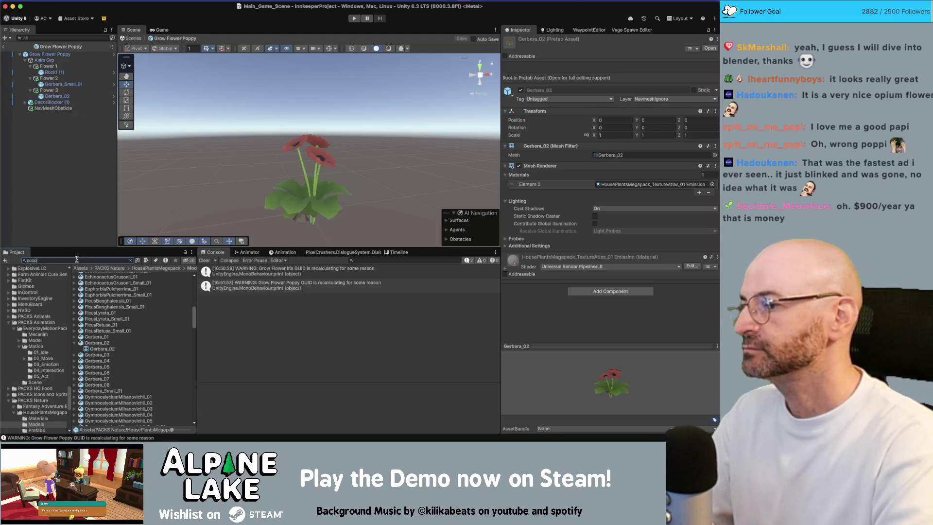
{"action": "left_click_drag", "start_coordinate": [90, 275], "coordinate": [77, 200]}
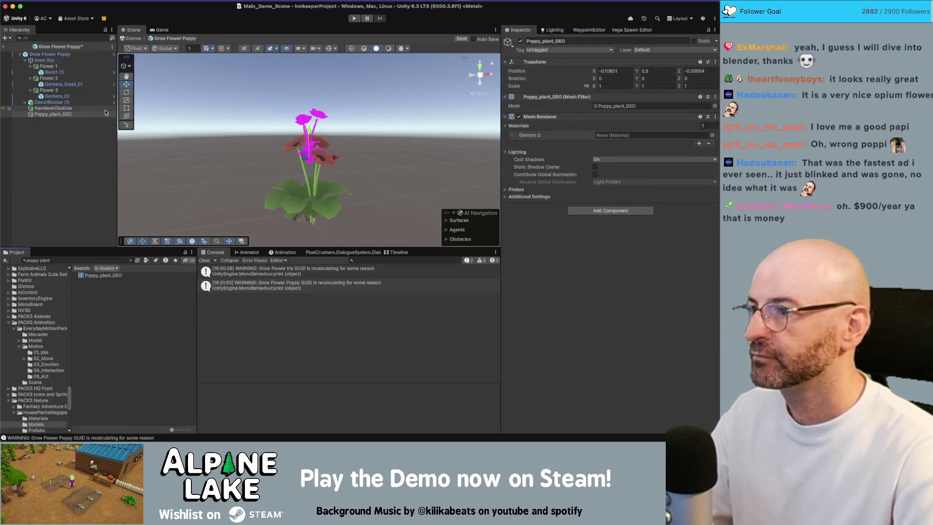
{"action": "left_click_drag", "start_coordinate": [56, 93], "coordinate": [58, 94]}
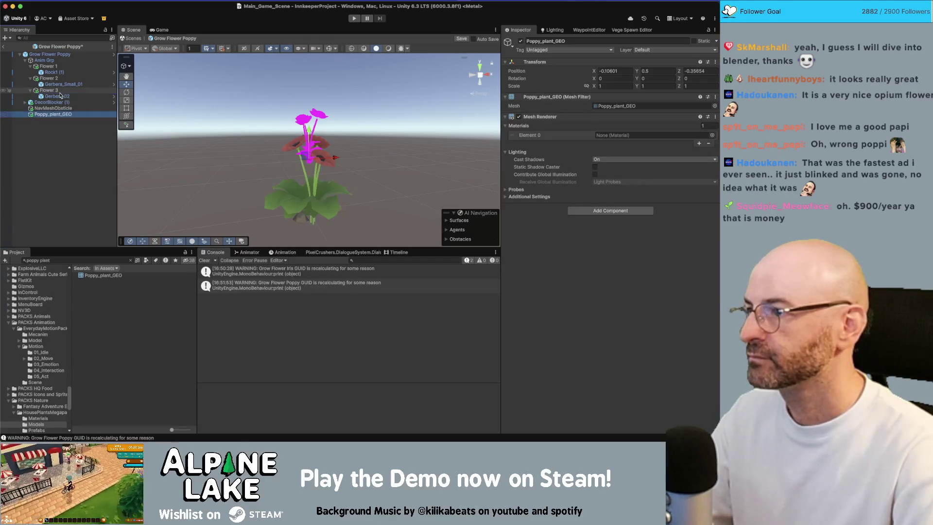
Set Poppy_plant_GEO's position to 0, 0, 0 and scale it up to about 2.56
{"action": "left_click", "coordinate": [614, 71]}
{"action": "type", "text": "0"}
{"action": "key", "text": "Tab"}
{"action": "type", "text": "0"}
{"action": "key", "text": "Tab"}
{"action": "type", "text": "0"}
{"action": "key", "text": "Return"}
{"action": "key", "text": "r"}
{"action": "mouse_move", "coordinate": [310, 212]}
{"action": "left_mouse_down"}
{"action": "mouse_move", "coordinate": [370, 203]}
{"action": "mouse_move", "coordinate": [303, 194]}
{"action": "mouse_move", "coordinate": [321, 213]}
{"action": "left_mouse_up"}
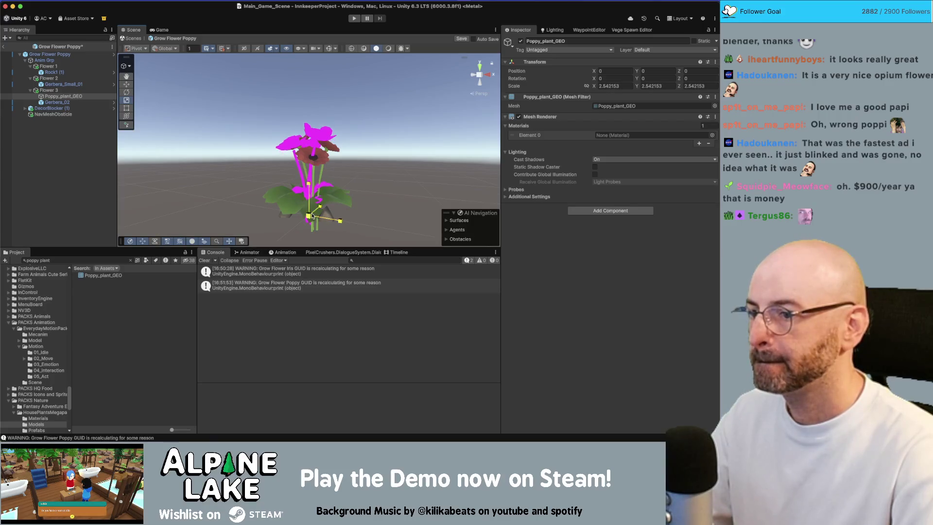
Assign HousePlantsMegapack_TextureAtlas to Poppy_plant_GEO and delete the old Gerbera_02
{"action": "left_click", "coordinate": [711, 136]}
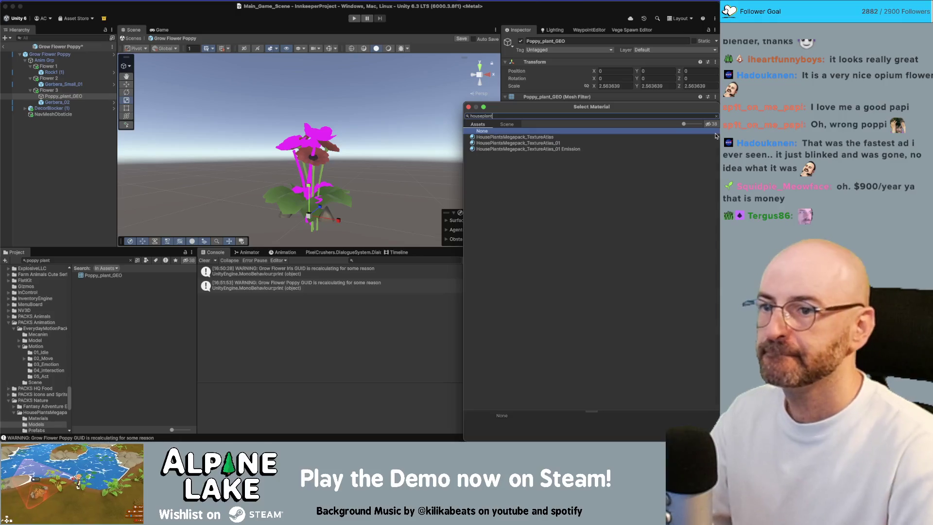
{"action": "left_click", "coordinate": [716, 137]}
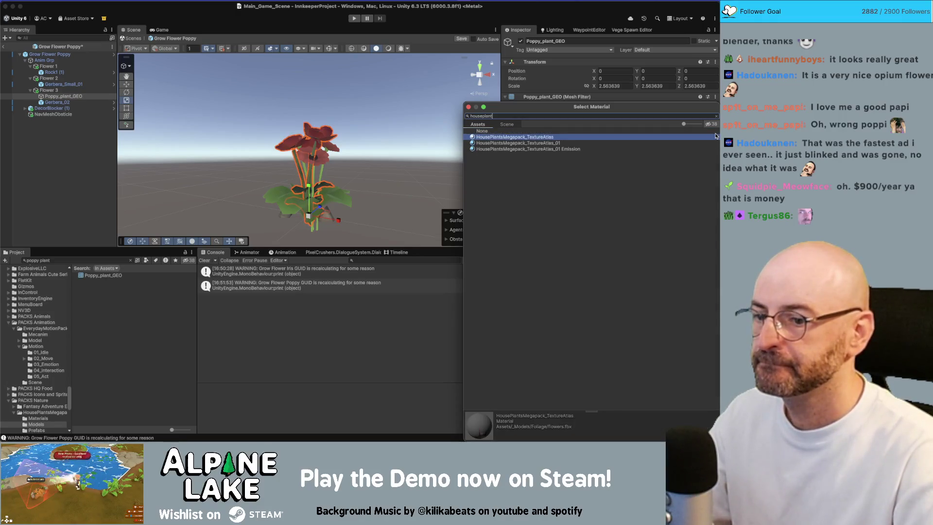
{"action": "double_click", "coordinate": [715, 137]}
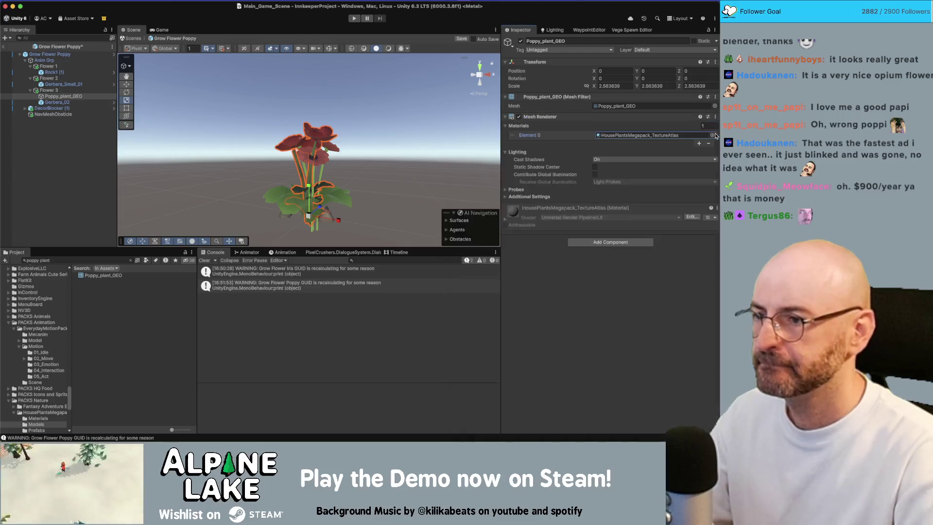
{"action": "left_click_drag", "start_coordinate": [469, 127], "coordinate": [472, 165]}
{"action": "left_click", "coordinate": [90, 103]}
{"action": "key", "text": "Delete"}
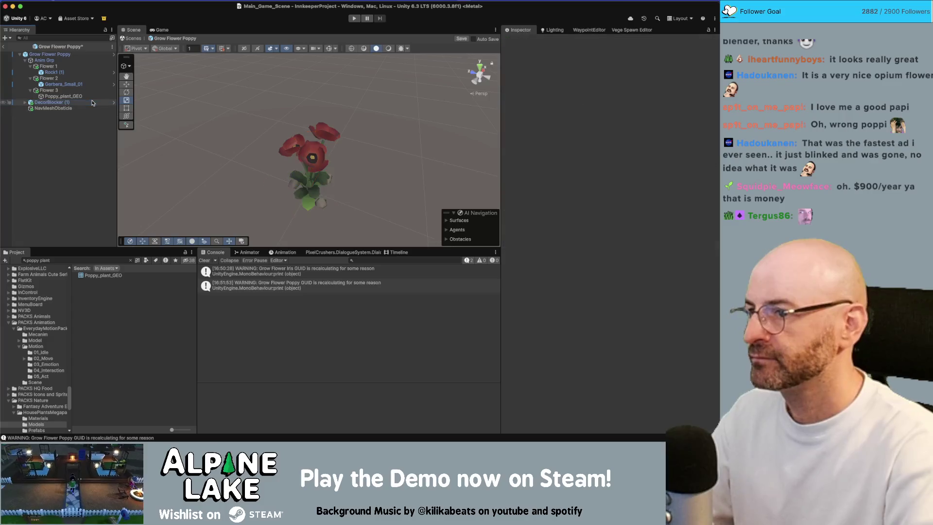
Frame the textured poppy cluster, save Grow Flower Poppy with Cmd+S, and select Poppy_plant_GEO
{"action": "left_click_drag", "start_coordinate": [373, 126], "coordinate": [373, 95]}
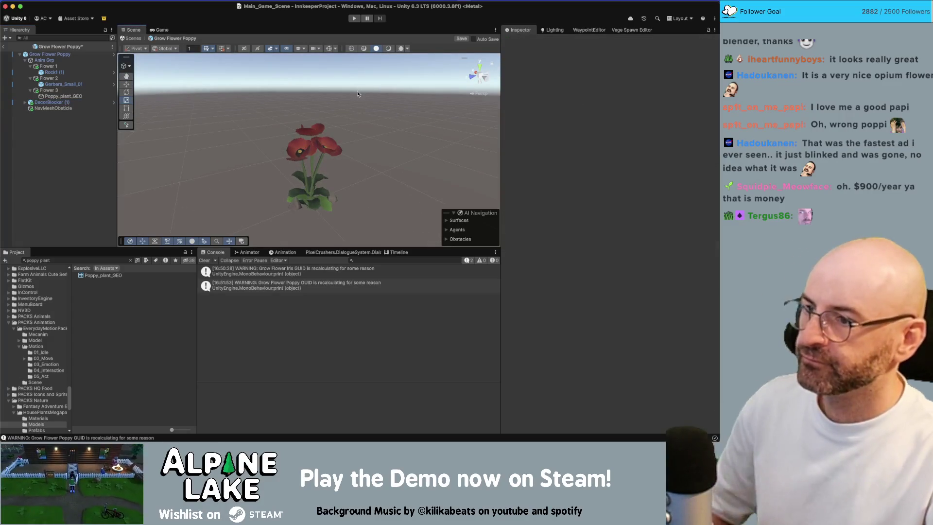
{"action": "left_click_drag", "start_coordinate": [351, 147], "coordinate": [340, 185]}
{"action": "scroll", "coordinate": [340, 185], "scroll_direction": "up", "scroll_amount": 3}
{"action": "scroll", "coordinate": [335, 199], "scroll_direction": "down", "scroll_amount": 8}
{"action": "key", "text": "f"}
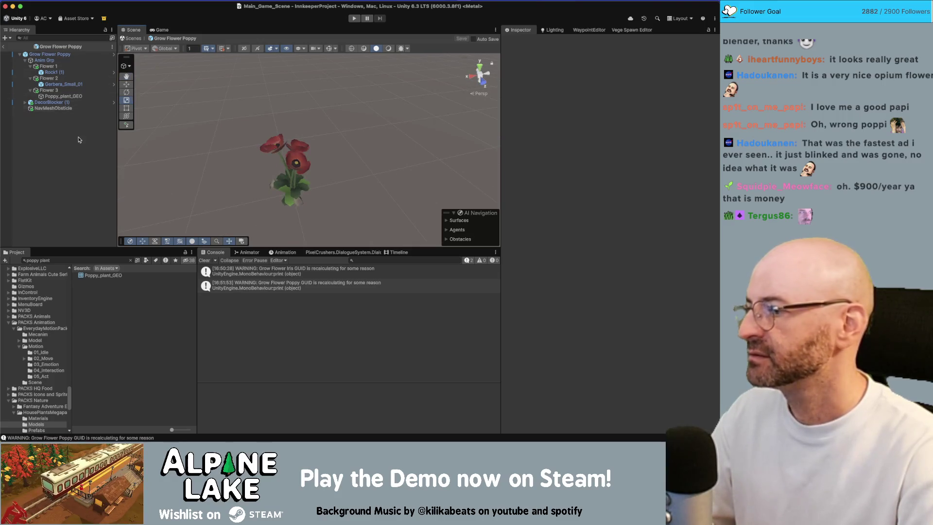
{"action": "key", "text": "super+s"}
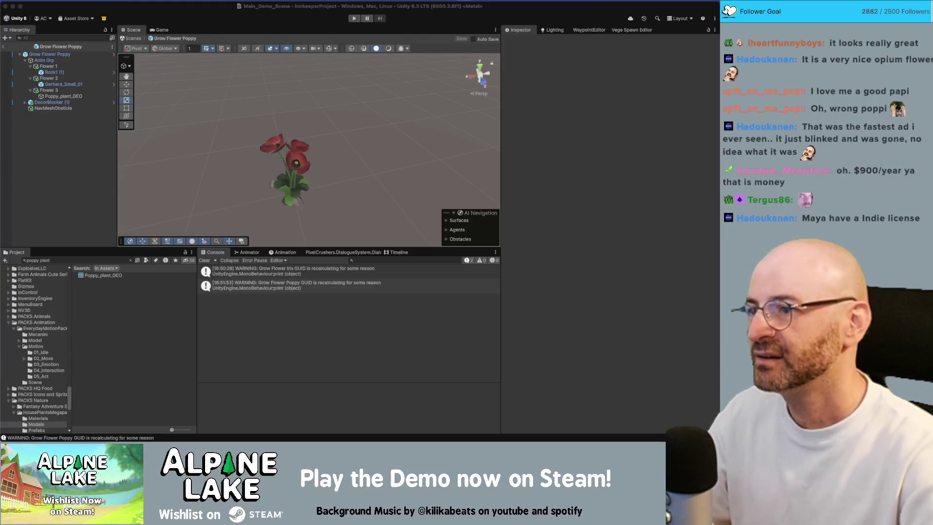
{"action": "mouse_move", "coordinate": [287, 163]}
{"action": "left_mouse_down"}
{"action": "mouse_move", "coordinate": [307, 173]}
{"action": "mouse_move", "coordinate": [315, 201]}
{"action": "left_mouse_up"}
{"action": "key", "text": "f"}
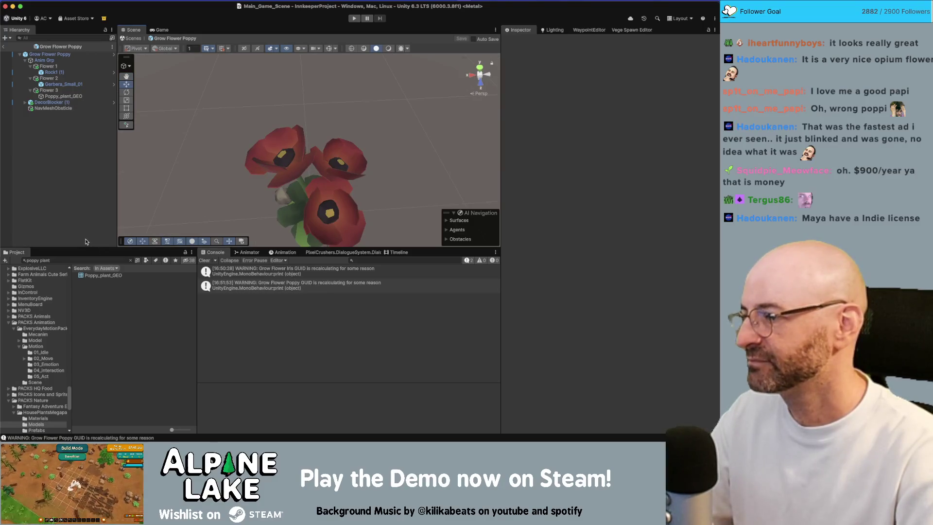
{"action": "key", "text": "Down"}
{"action": "key", "text": "Down"}
{"action": "key", "text": "Down"}
Search the project for 'poppy flower' and open the Grow Flower Poppy Wild prefab
{"action": "left_click", "coordinate": [68, 260]}
{"action": "key", "text": "BackSpace"}
{"action": "key", "text": "BackSpace"}
{"action": "key", "text": "BackSpace"}
{"action": "type", "text": "flowe"}
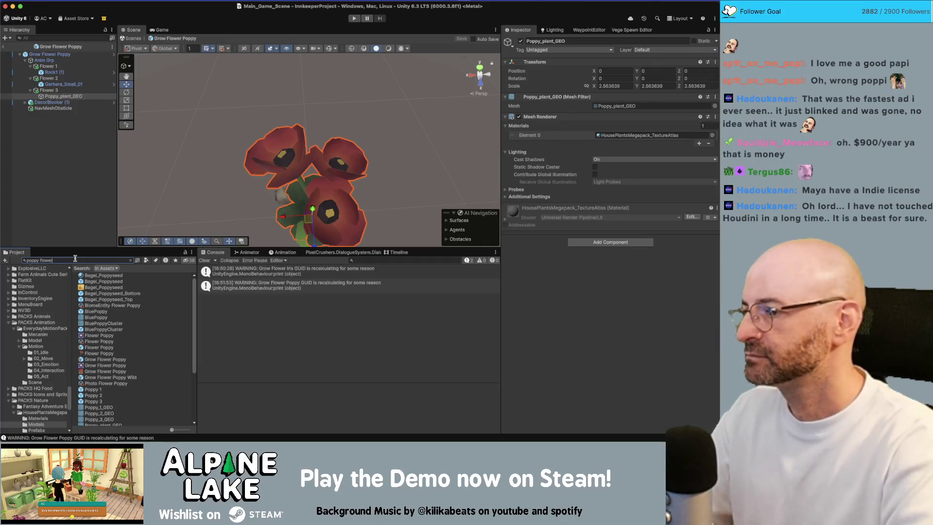
{"action": "type", "text": "r"}
{"action": "left_click", "coordinate": [105, 324]}
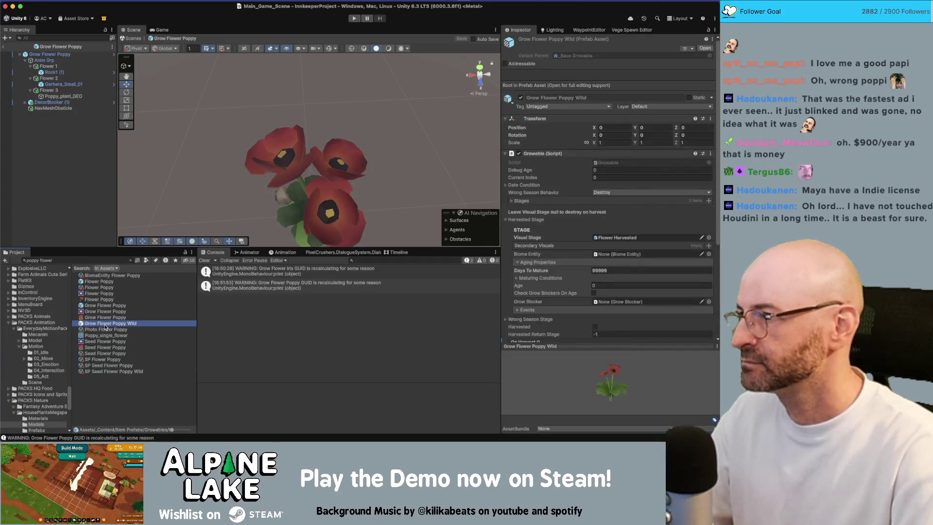
{"action": "left_click", "coordinate": [54, 60]}
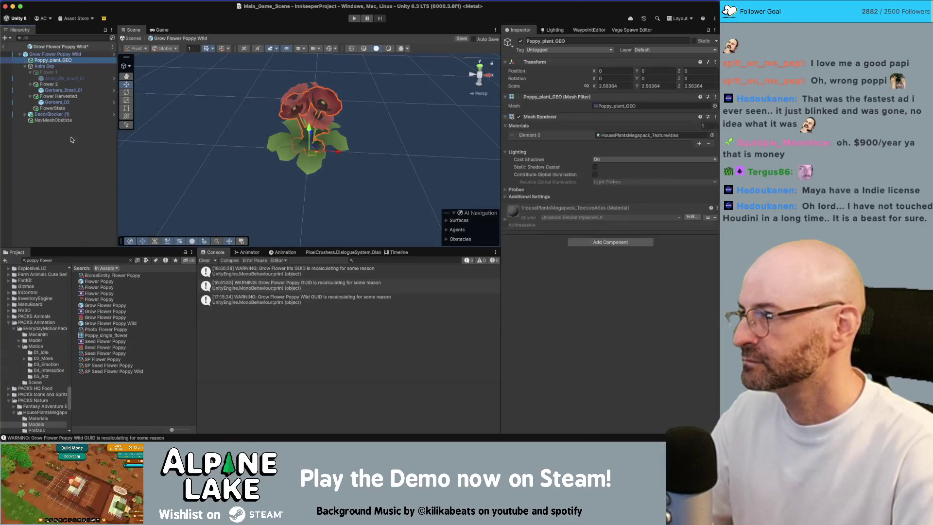
Move Poppy_plant_GEO under Flower Harvested and delete the Gerbera_02 flower
{"action": "left_click_drag", "start_coordinate": [62, 66], "coordinate": [59, 96]}
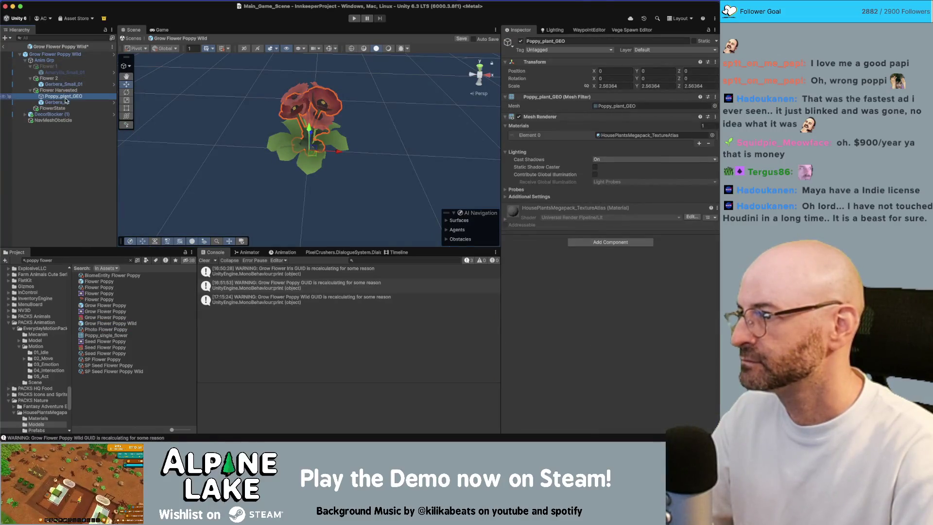
{"action": "left_click", "coordinate": [67, 102]}
{"action": "key", "text": "Delete"}
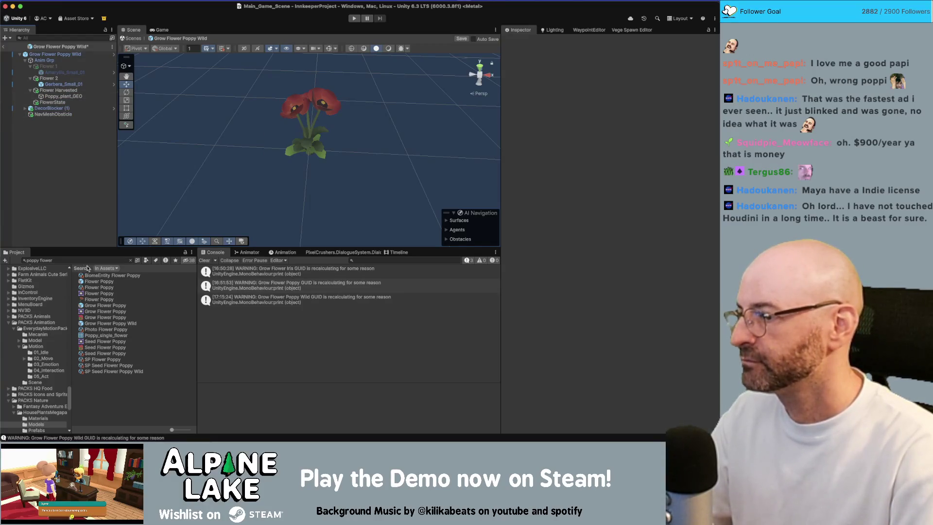
Save the wild poppy prefab and view the single poppy in the Flower Poppy prefab
{"action": "double_click", "coordinate": [98, 282]}
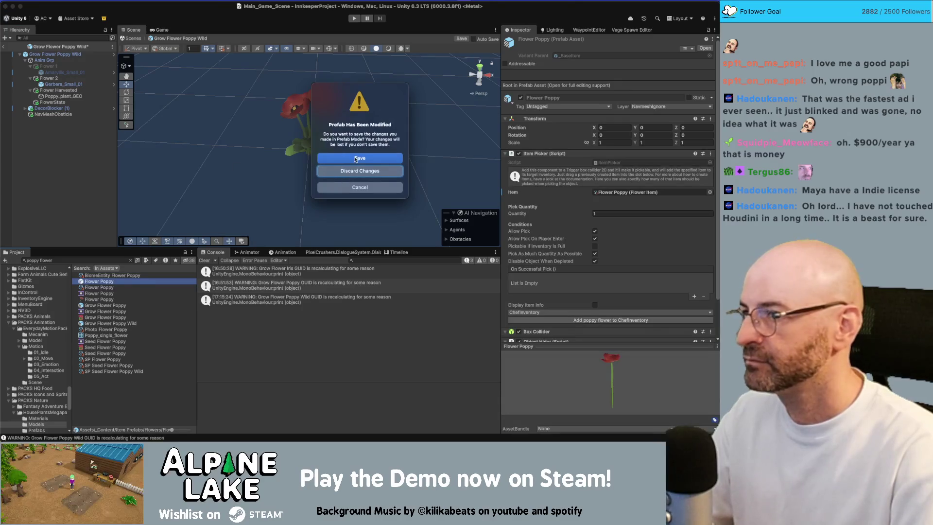
{"action": "left_click", "coordinate": [354, 158]}
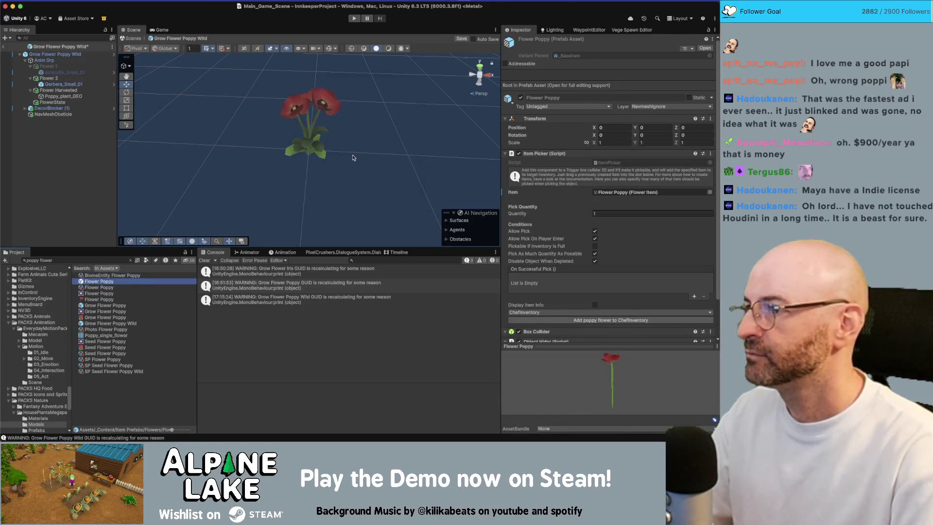
{"action": "left_click", "coordinate": [368, 145]}
{"action": "mouse_move", "coordinate": [368, 145]}
{"action": "left_mouse_down"}
{"action": "mouse_move", "coordinate": [237, 167]}
{"action": "mouse_move", "coordinate": [346, 152]}
{"action": "left_mouse_up"}
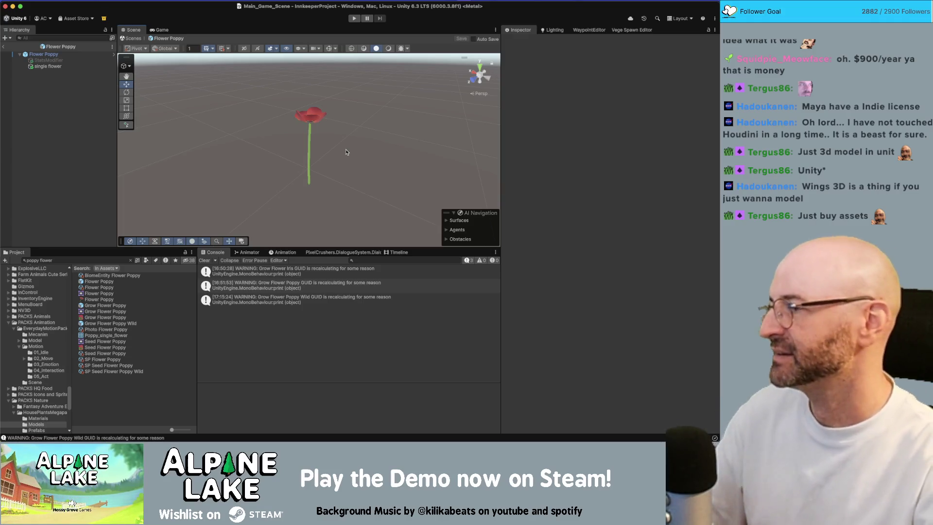
Exit Prefab Mode and return to the HikeLoop_A main scene
{"action": "left_click", "coordinate": [5, 47]}
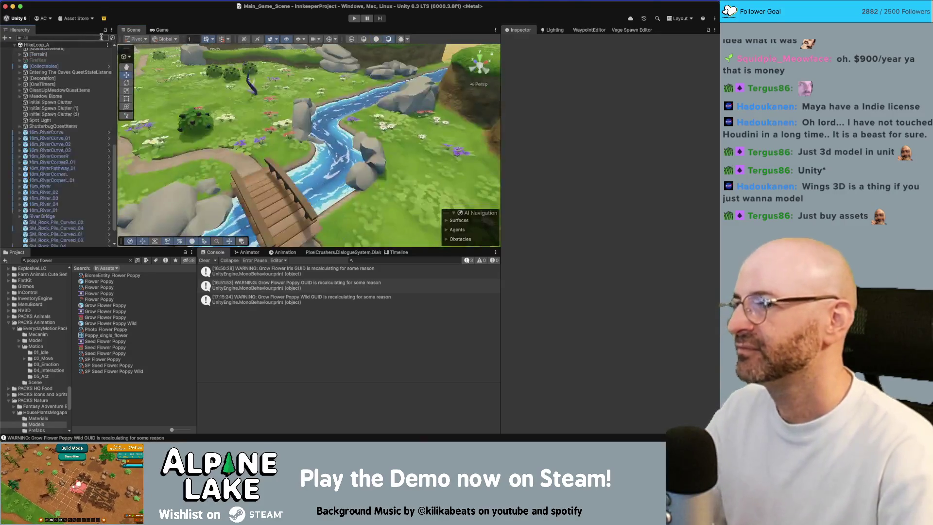
{"action": "mouse_move", "coordinate": [278, 125]}
{"action": "left_mouse_down"}
{"action": "mouse_move", "coordinate": [251, 132]}
{"action": "mouse_move", "coordinate": [252, 166]}
{"action": "mouse_move", "coordinate": [255, 133]}
{"action": "mouse_move", "coordinate": [248, 167]}
{"action": "mouse_move", "coordinate": [220, 151]}
{"action": "left_mouse_up"}
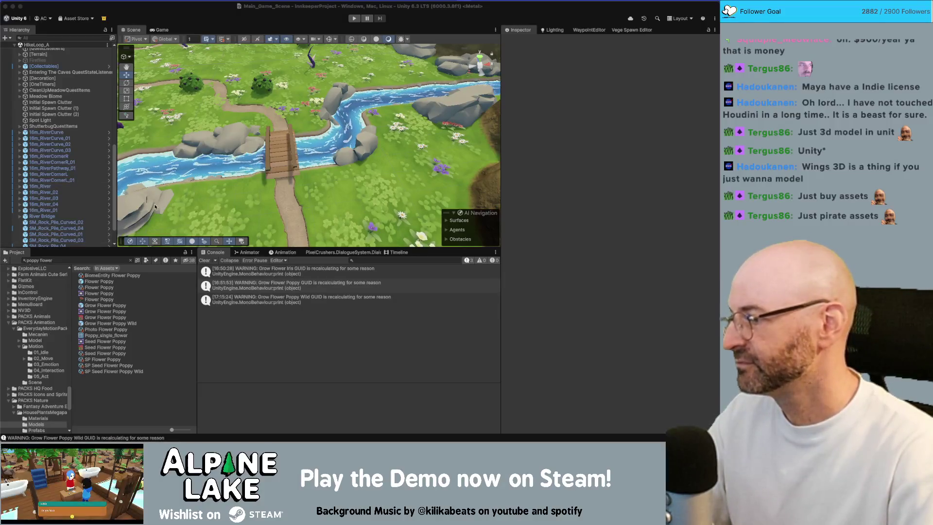
{"action": "left_click_drag", "start_coordinate": [194, 178], "coordinate": [268, 145]}
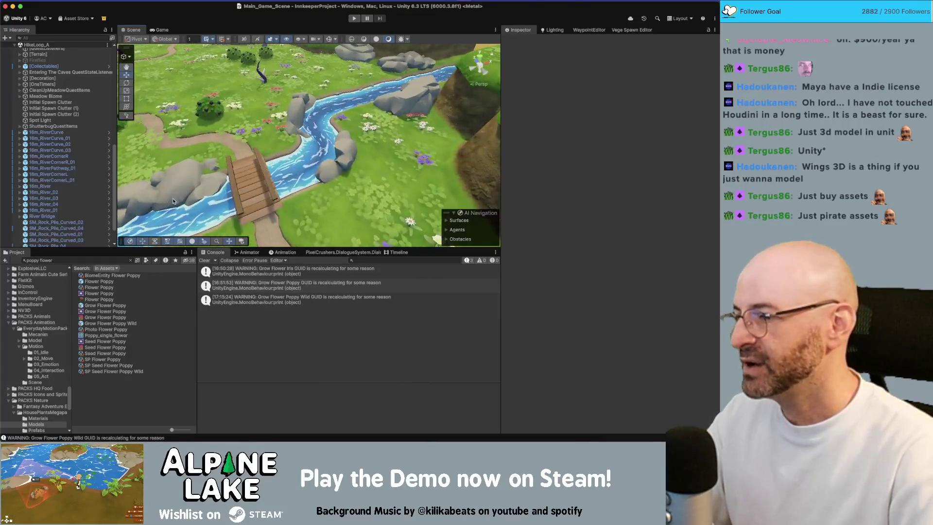
{"action": "left_click", "coordinate": [108, 282]}
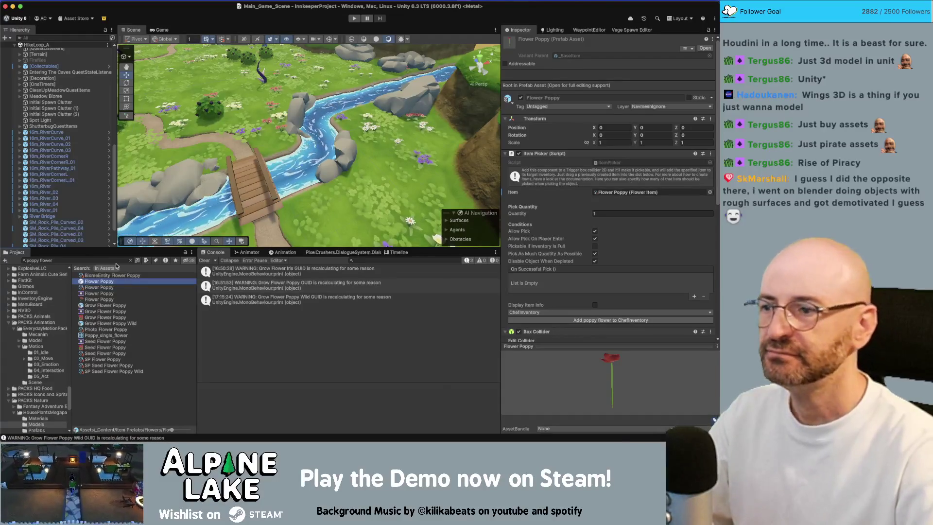
{"action": "key", "text": "super+Tab"}
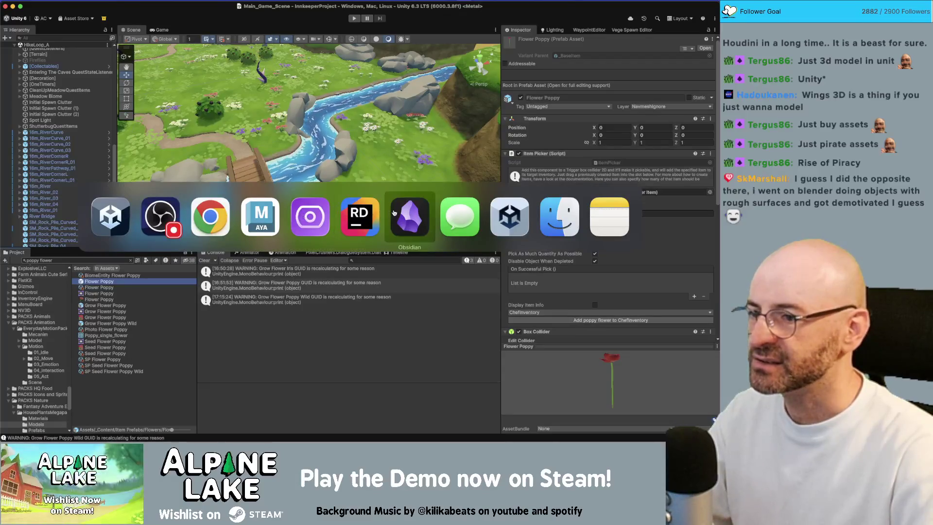
In Obsidian's Content Additions note, delete the stray letter in the Knights armor display entry
{"action": "left_click", "coordinate": [360, 217]}
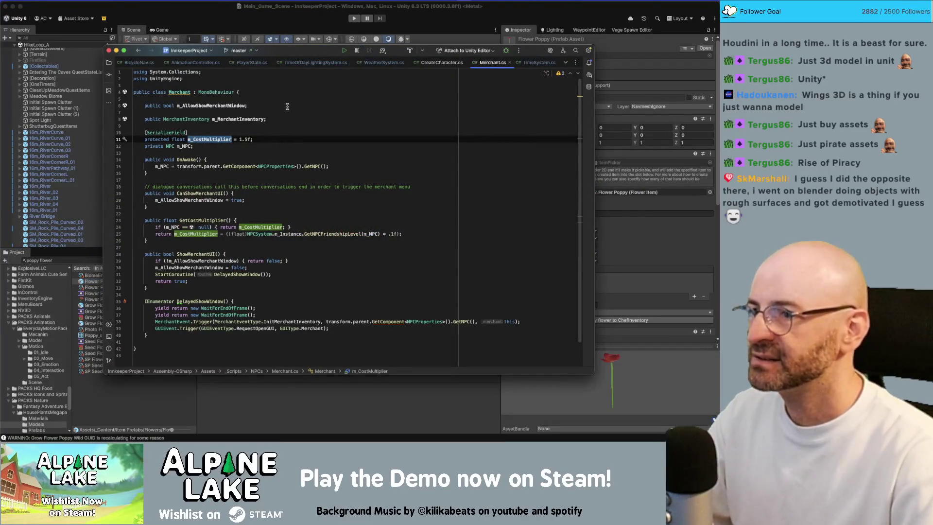
{"action": "key", "text": "super+Tab"}
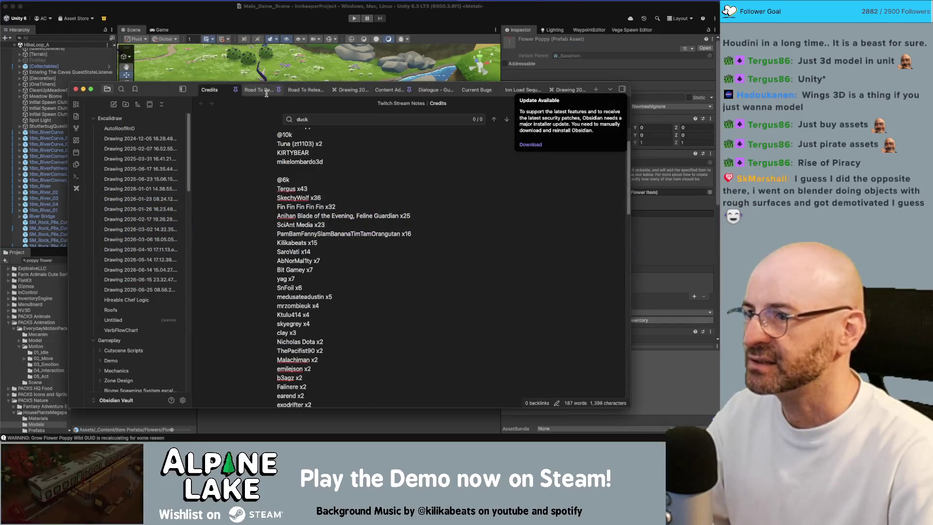
{"action": "key", "text": "ctrl+Tab"}
{"action": "key", "text": "ctrl+Tab"}
{"action": "key", "text": "ctrl+Tab"}
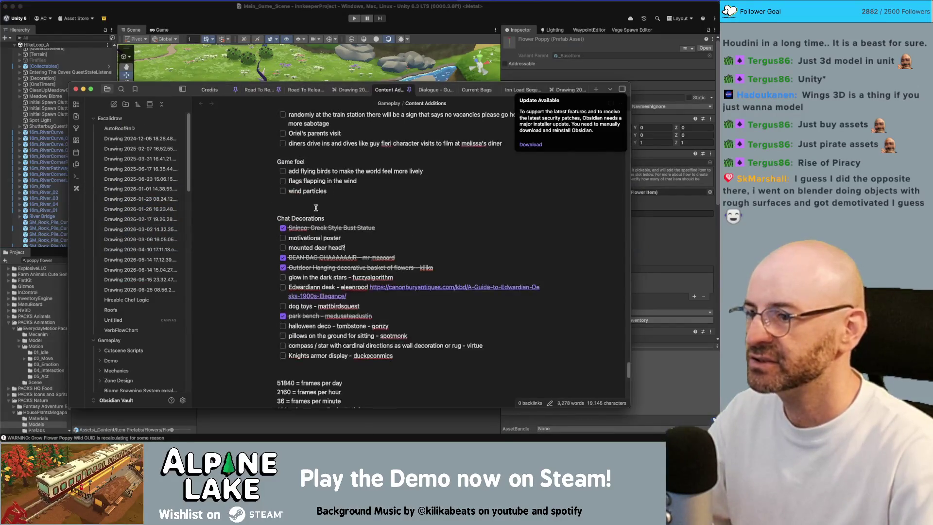
{"action": "scroll", "coordinate": [308, 223], "scroll_direction": "down", "scroll_amount": 15}
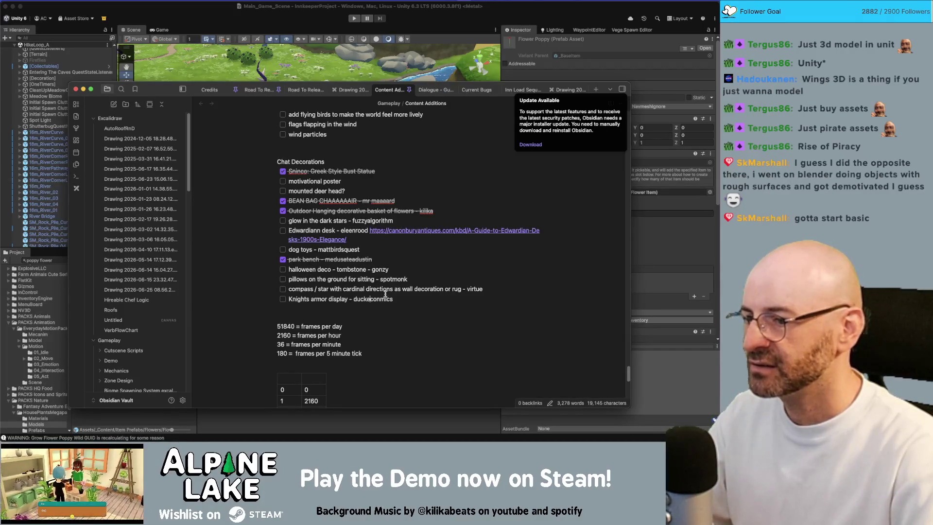
{"action": "key", "text": "BackSpace"}
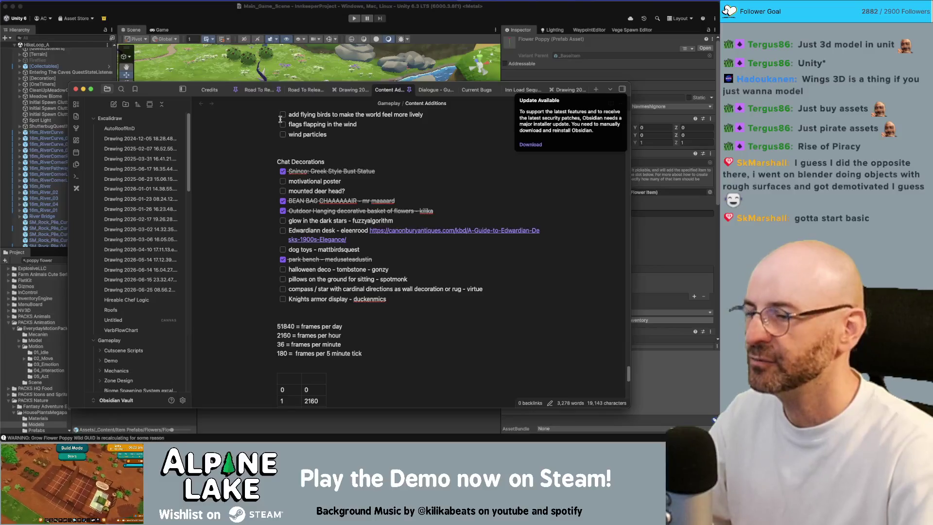
{"action": "key", "text": "super+Tab"}
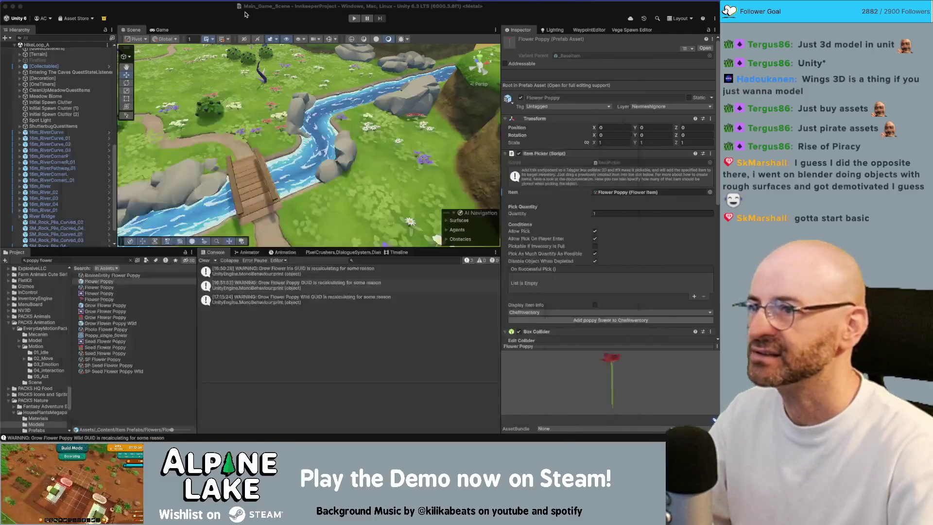
{"action": "key", "text": "super+Tab"}
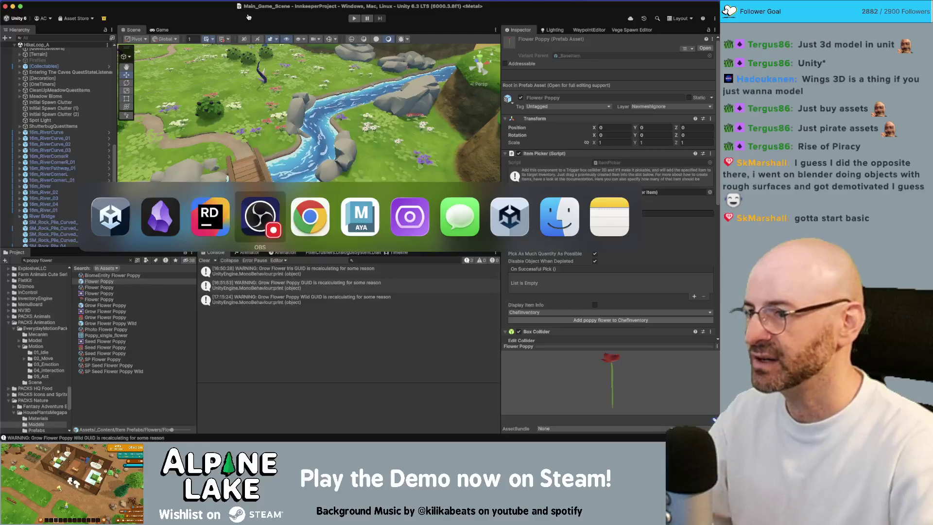
Search the web for 'knight armor unity asset store' and open the Unity Asset Store
{"action": "key", "text": "super+t"}
{"action": "type", "text": "knig"}
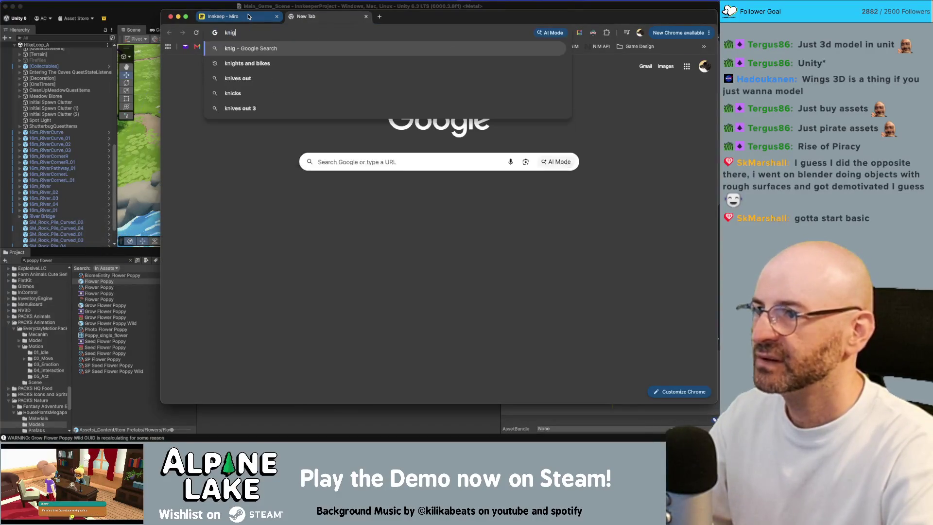
{"action": "type", "text": "ht armor"}
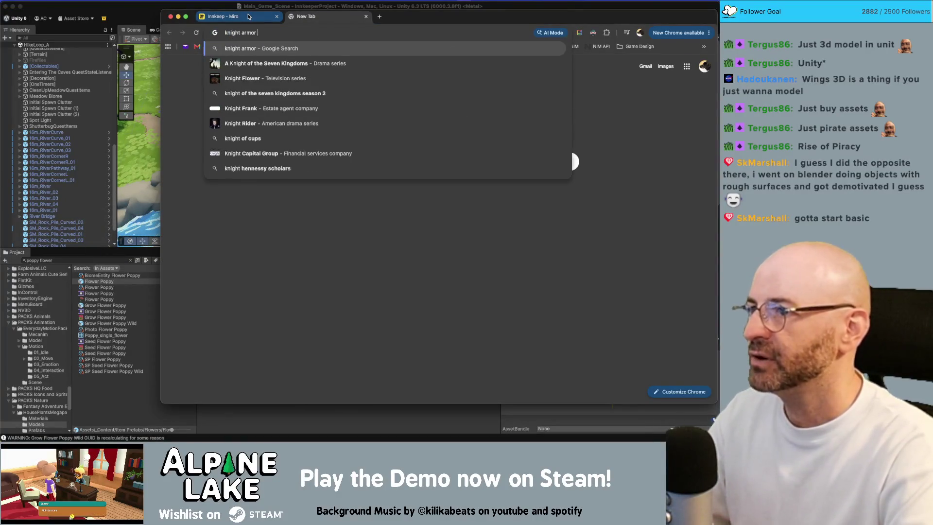
{"action": "type", "text": " unity as"}
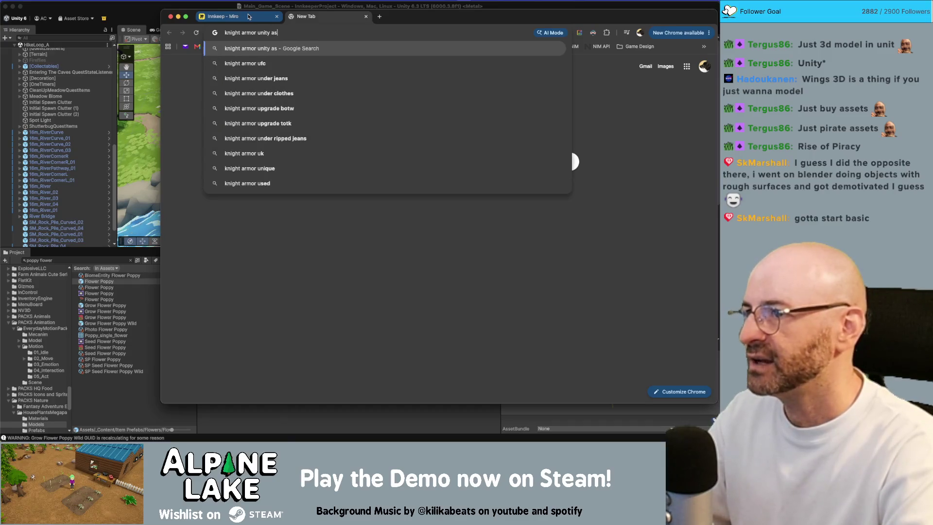
{"action": "type", "text": "set store"}
{"action": "key", "text": "Return"}
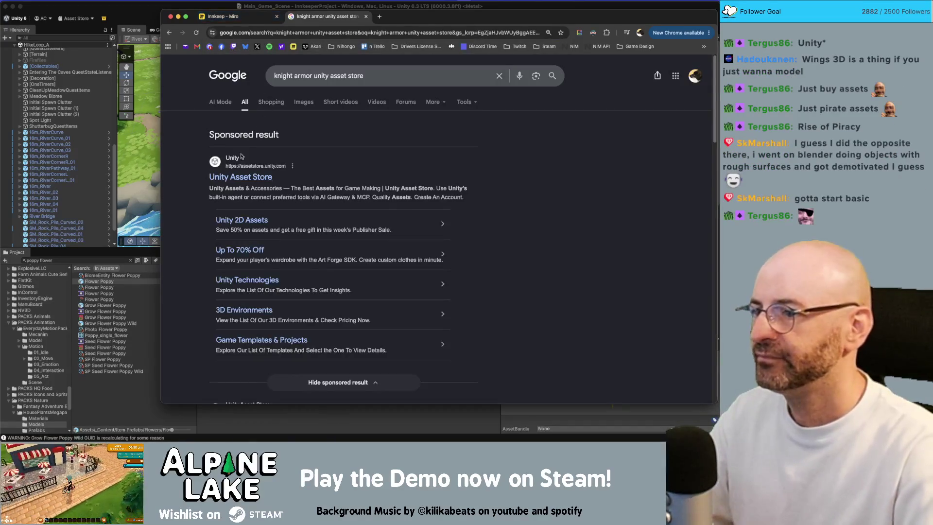
{"action": "left_click", "coordinate": [237, 166]}
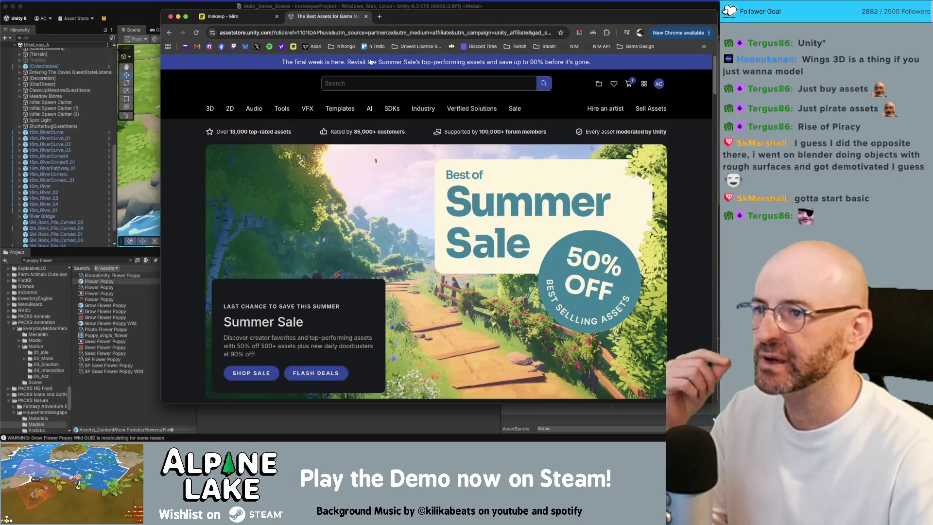
{"action": "left_click_drag", "start_coordinate": [401, 18], "coordinate": [322, 16]}
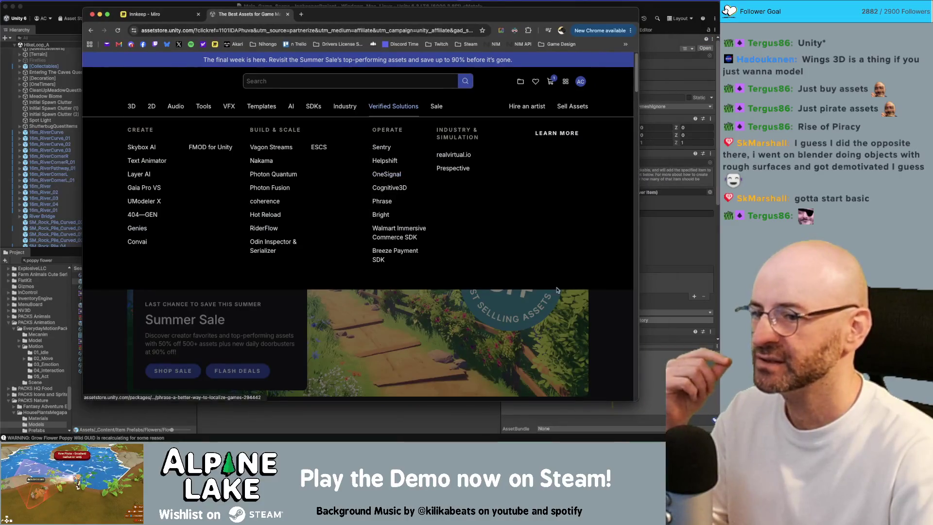
{"action": "scroll", "coordinate": [543, 260], "scroll_direction": "down", "scroll_amount": 3}
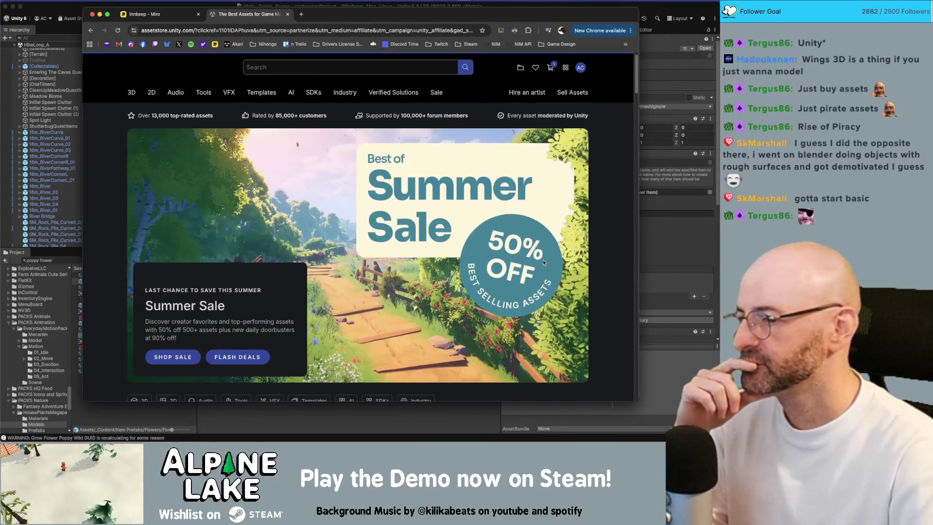
{"action": "scroll", "coordinate": [542, 259], "scroll_direction": "up", "scroll_amount": 3}
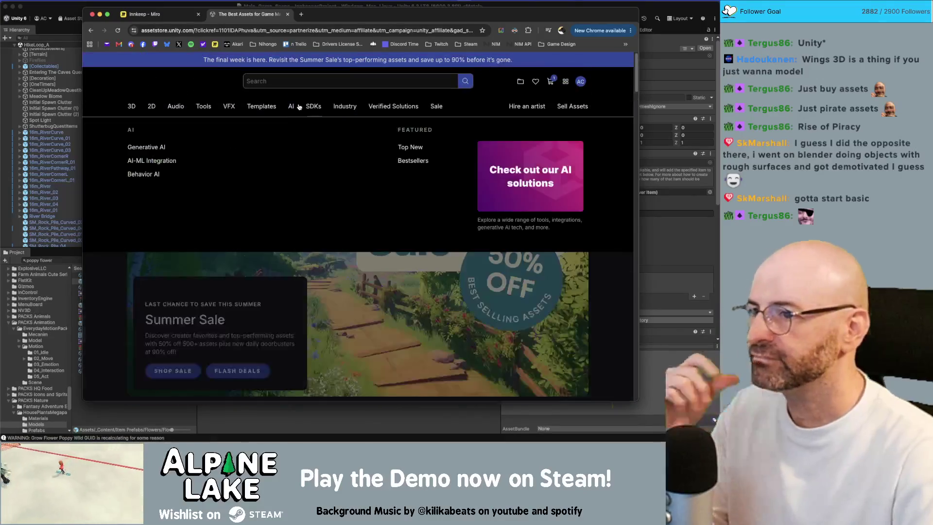
Search the Asset Store for 'knights armor'
{"action": "left_click", "coordinate": [297, 81]}
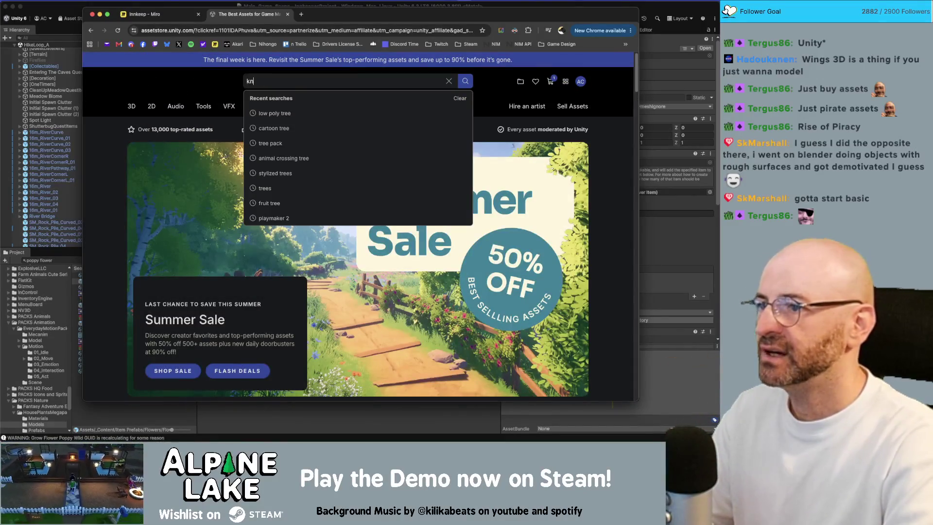
{"action": "type", "text": "ights armor"}
{"action": "key", "text": "Return"}
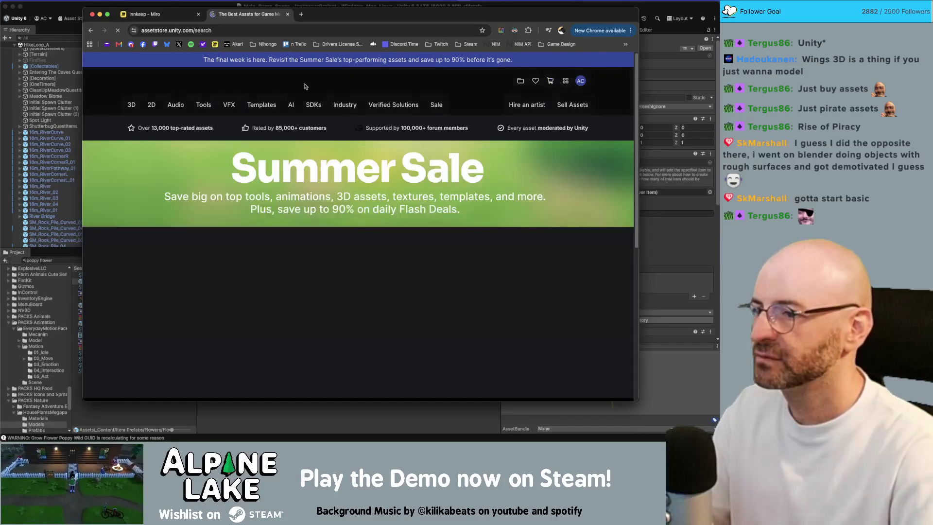
{"action": "scroll", "coordinate": [360, 224], "scroll_direction": "down", "scroll_amount": 3}
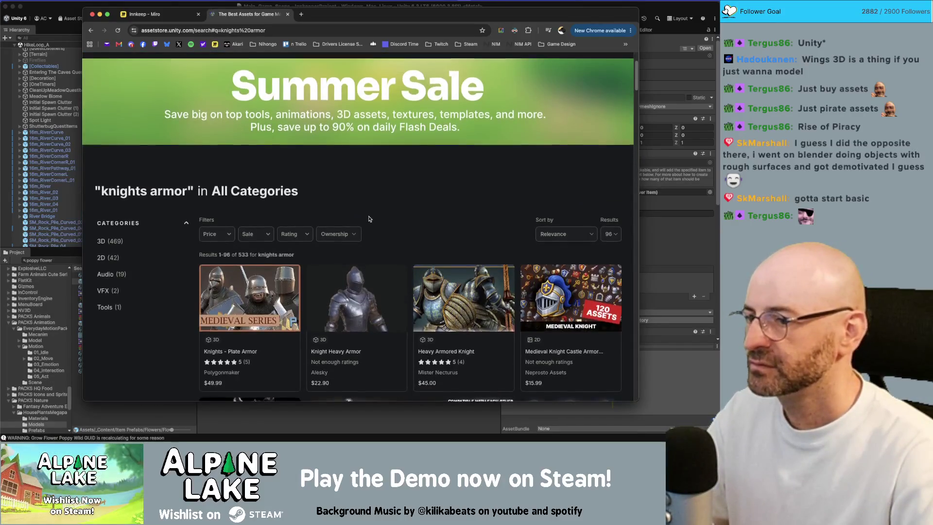
{"action": "scroll", "coordinate": [369, 216], "scroll_direction": "down", "scroll_amount": 5}
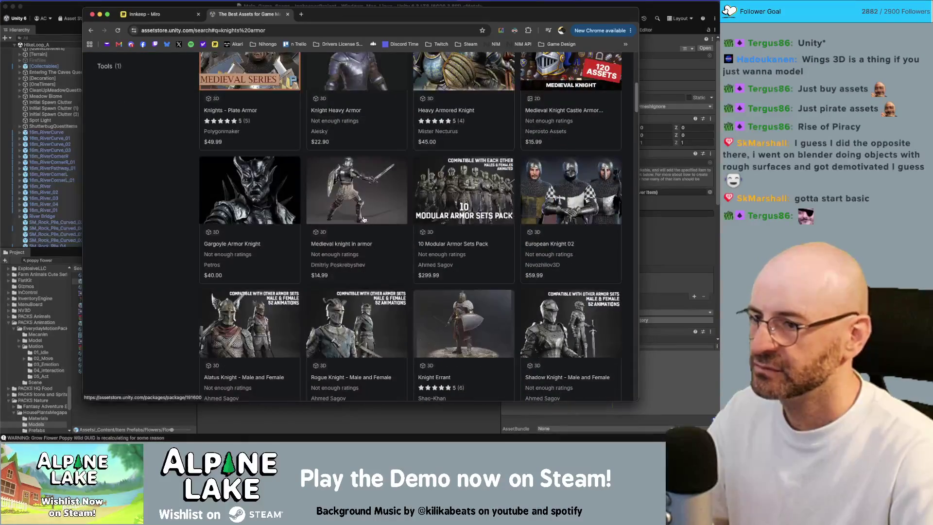
{"action": "scroll", "coordinate": [363, 219], "scroll_direction": "up", "scroll_amount": 10}
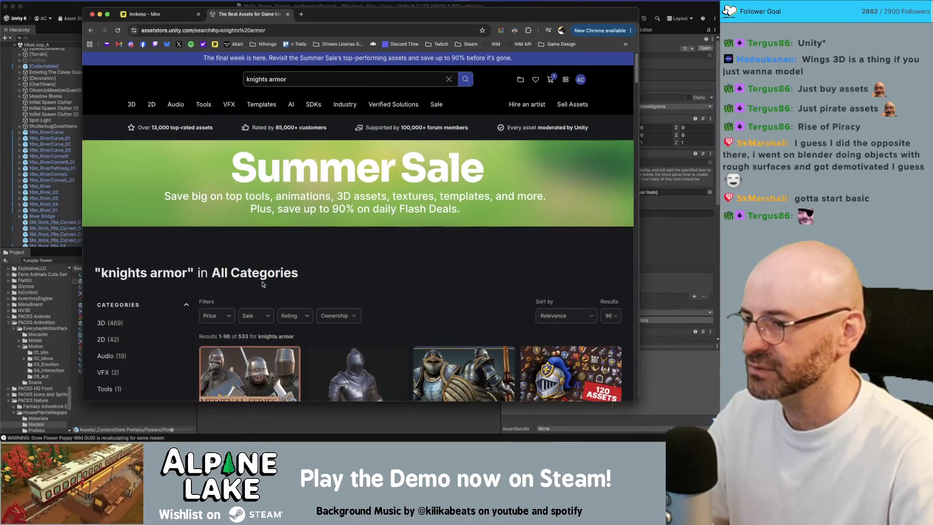
Filter the knights armor results to free assets only
{"action": "left_click", "coordinate": [225, 305]}
{"action": "left_click", "coordinate": [214, 324]}
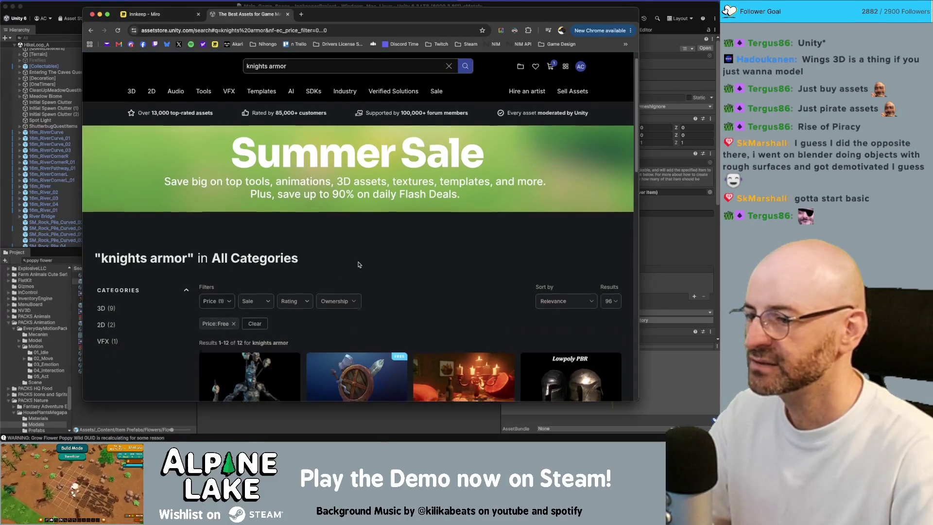
{"action": "scroll", "coordinate": [358, 265], "scroll_direction": "down", "scroll_amount": 3}
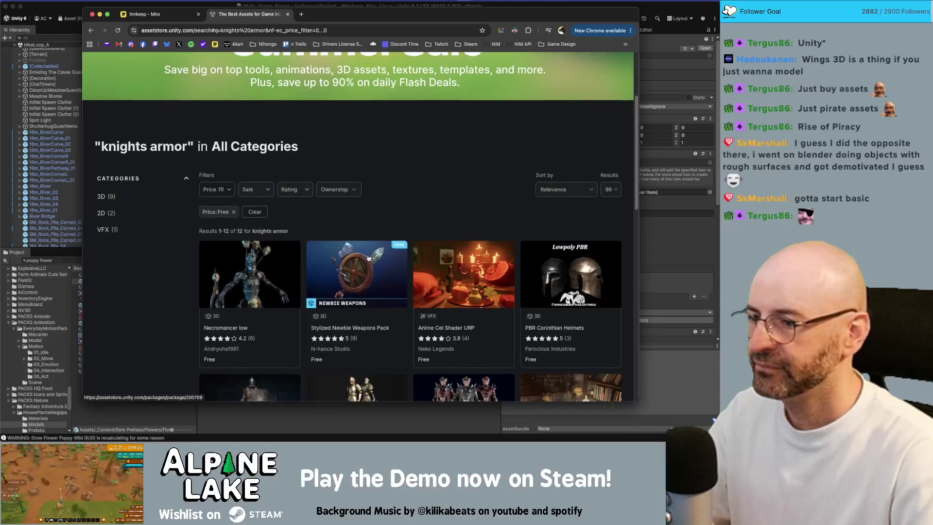
{"action": "scroll", "coordinate": [368, 258], "scroll_direction": "down", "scroll_amount": 2}
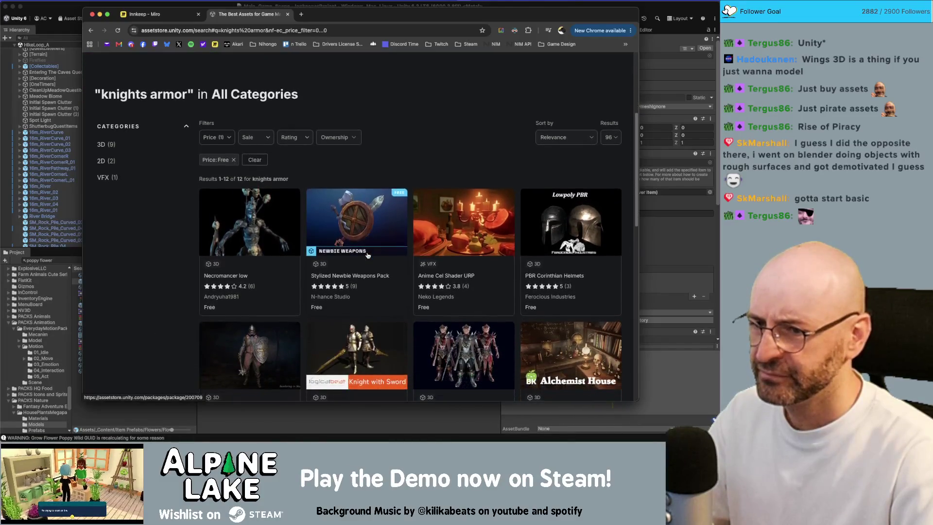
{"action": "scroll", "coordinate": [368, 256], "scroll_direction": "down", "scroll_amount": 2}
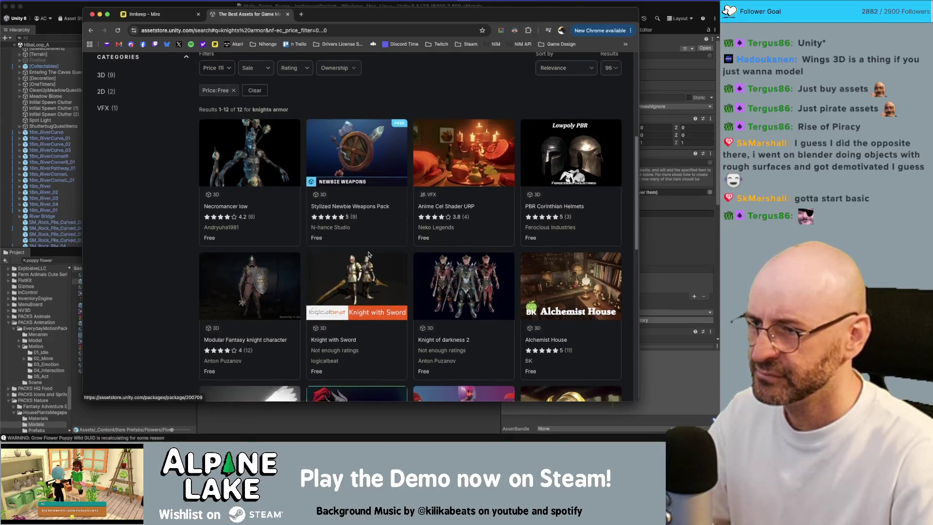
{"action": "scroll", "coordinate": [369, 254], "scroll_direction": "down", "scroll_amount": 4}
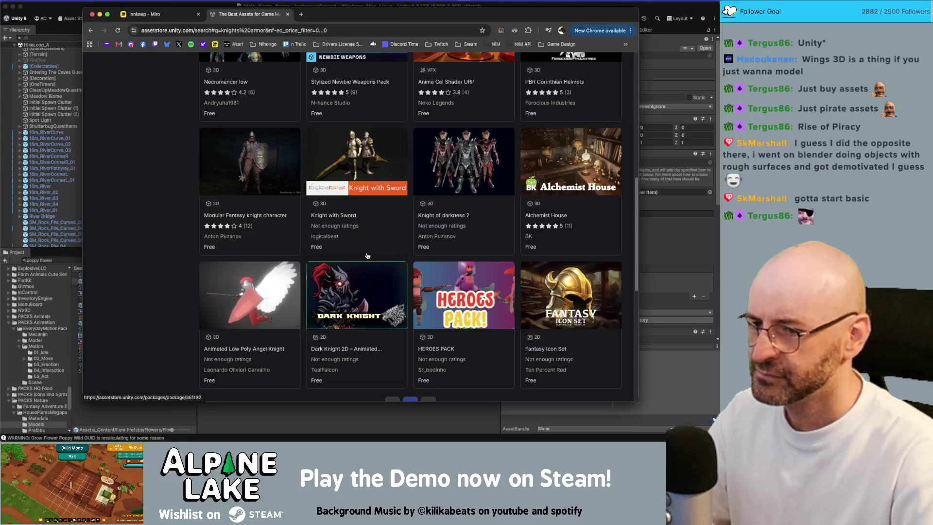
{"action": "scroll", "coordinate": [367, 255], "scroll_direction": "down", "scroll_amount": 1}
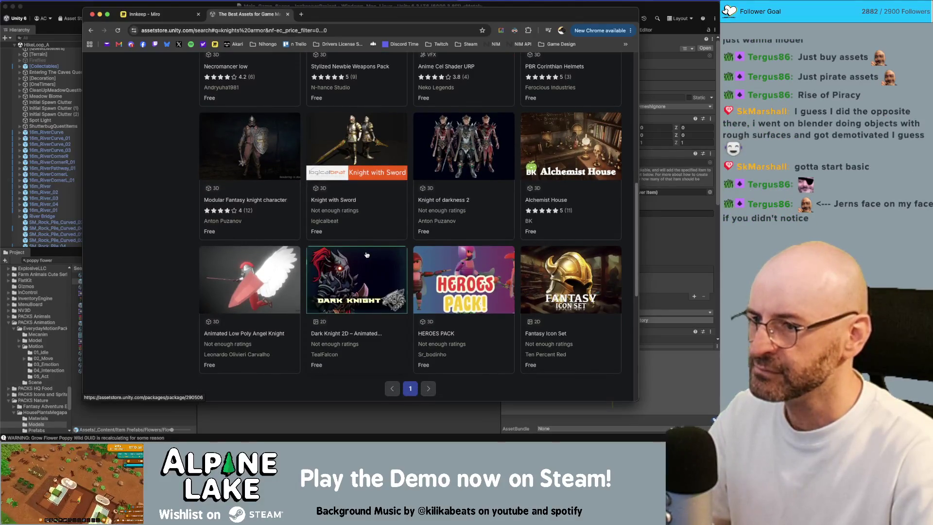
Open the Knight with Sword page and browse its preview images and description
{"action": "left_click", "coordinate": [348, 148]}
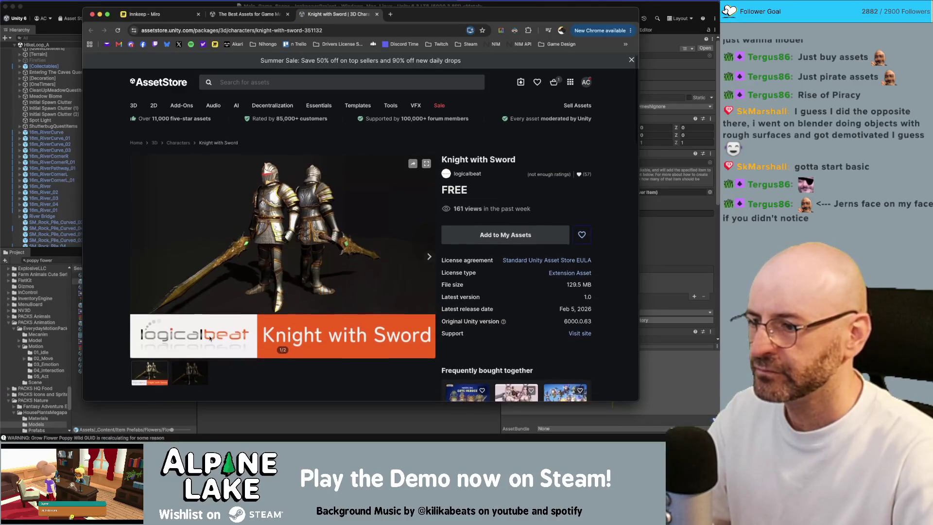
{"action": "left_click", "coordinate": [182, 372]}
{"action": "left_click", "coordinate": [155, 372]}
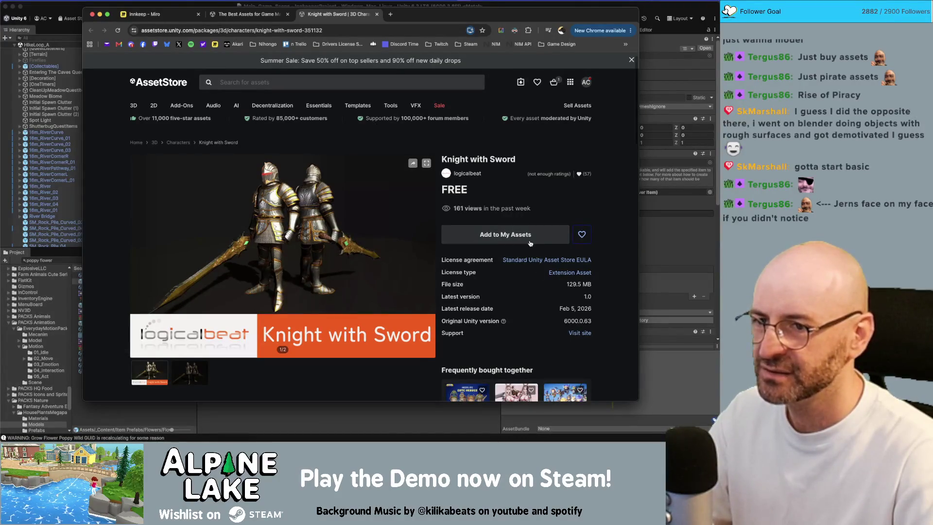
{"action": "scroll", "coordinate": [298, 226], "scroll_direction": "down", "scroll_amount": 3}
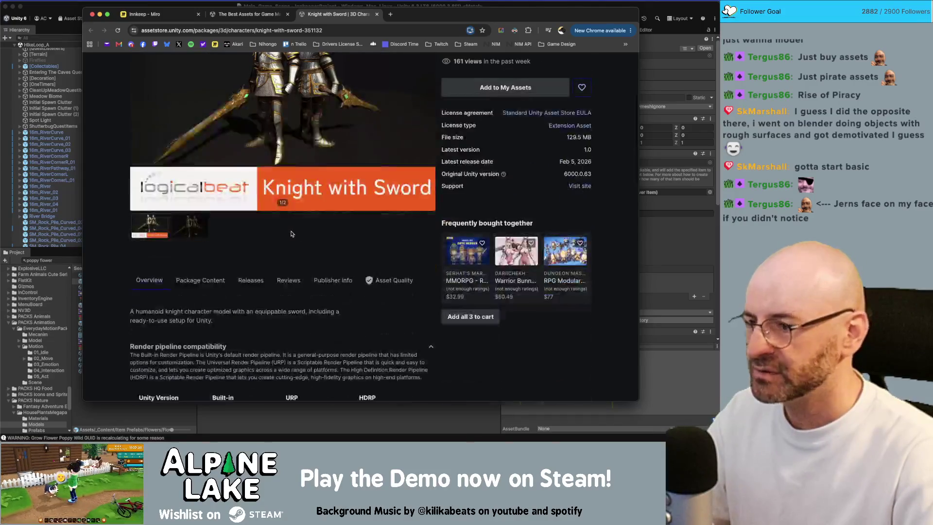
{"action": "scroll", "coordinate": [299, 216], "scroll_direction": "down", "scroll_amount": 1}
{"action": "scroll", "coordinate": [281, 223], "scroll_direction": "down", "scroll_amount": 5}
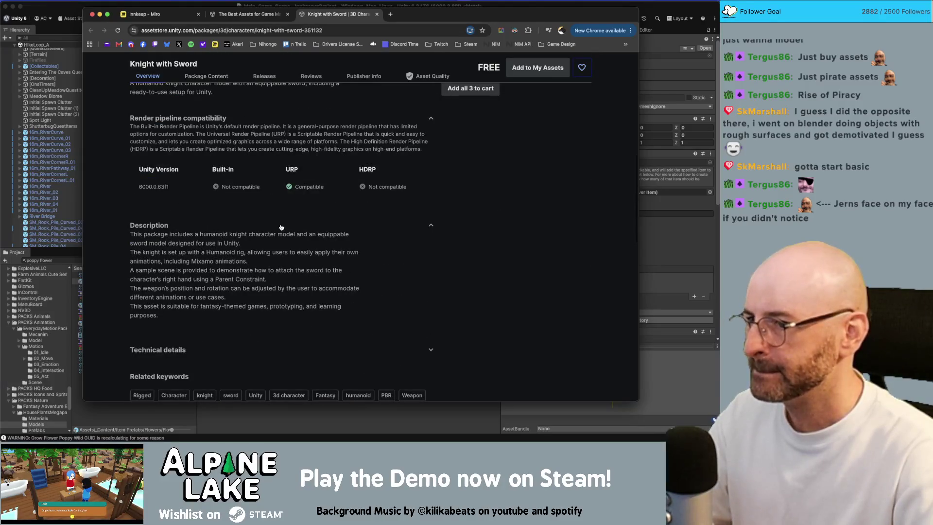
{"action": "scroll", "coordinate": [223, 135], "scroll_direction": "up", "scroll_amount": 8}
Go back to the free knights armor results and browse them
{"action": "left_click", "coordinate": [235, 16]}
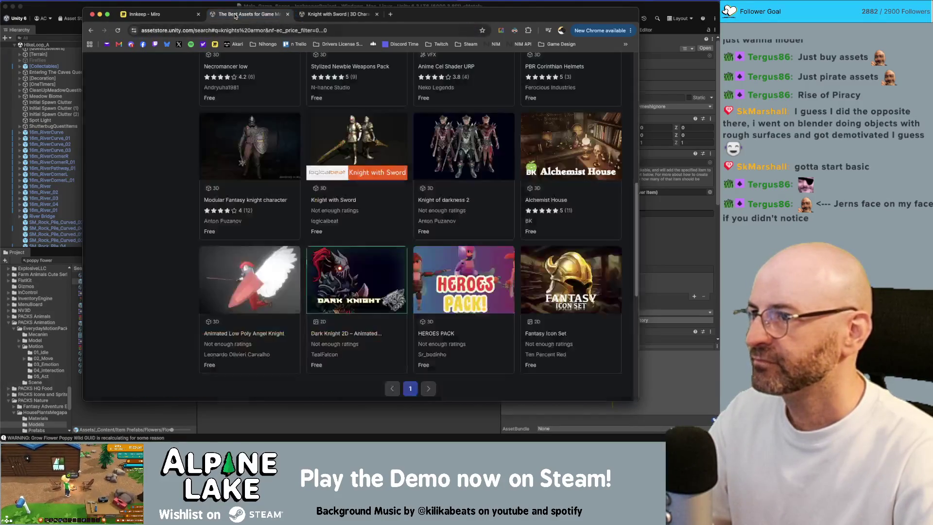
{"action": "scroll", "coordinate": [331, 117], "scroll_direction": "down", "scroll_amount": 5}
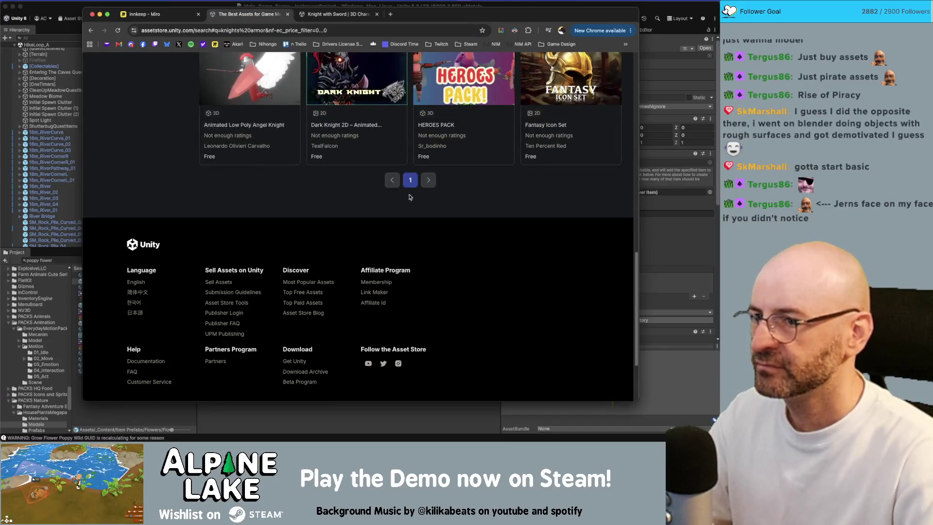
{"action": "scroll", "coordinate": [413, 199], "scroll_direction": "up", "scroll_amount": 4}
{"action": "scroll", "coordinate": [402, 204], "scroll_direction": "up", "scroll_amount": 5}
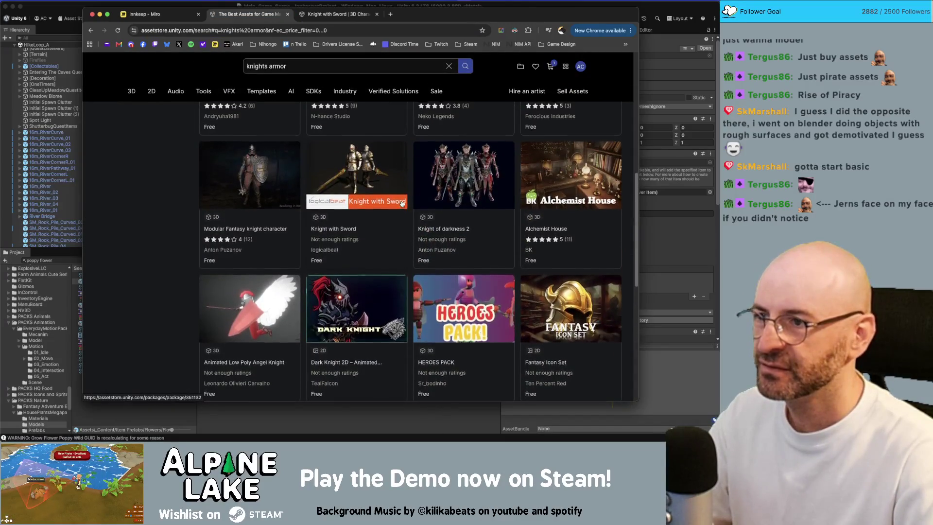
{"action": "scroll", "coordinate": [372, 190], "scroll_direction": "down", "scroll_amount": 5}
{"action": "scroll", "coordinate": [372, 189], "scroll_direction": "up", "scroll_amount": 5}
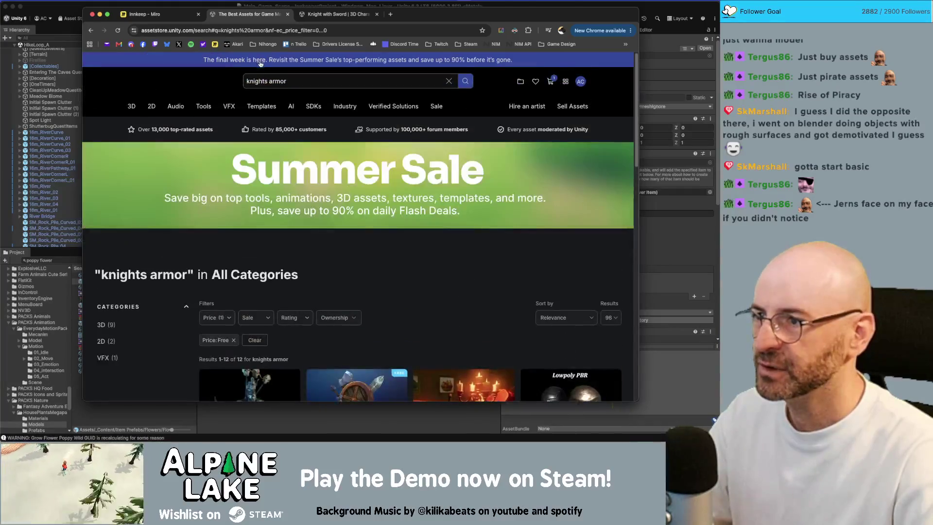
Change the store search to 'knight armor'
{"action": "left_click", "coordinate": [264, 81]}
{"action": "key", "text": "Delete"}
{"action": "key", "text": "Return"}
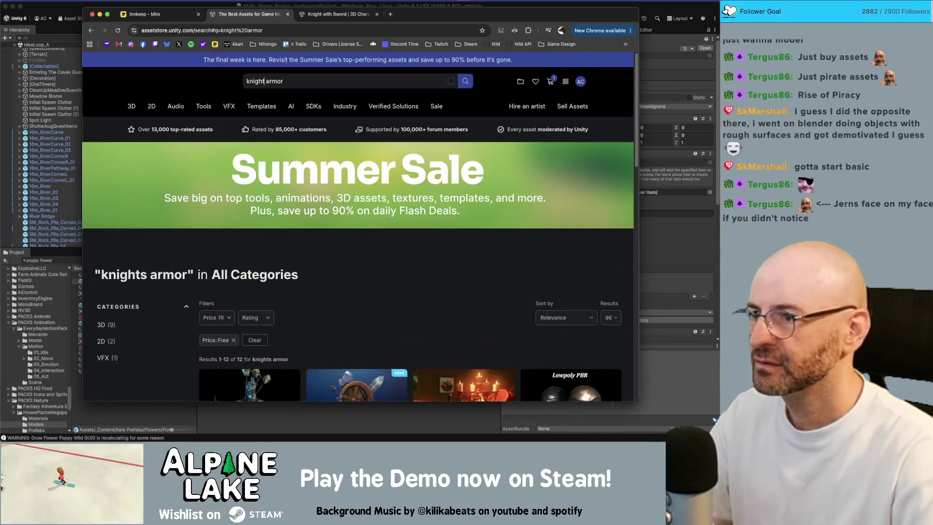
{"action": "scroll", "coordinate": [350, 154], "scroll_direction": "down", "scroll_amount": 4}
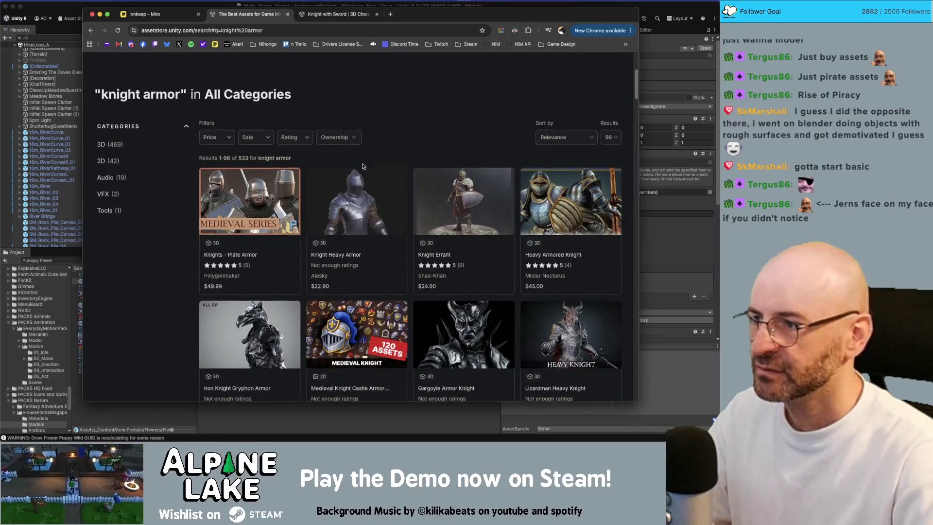
{"action": "scroll", "coordinate": [362, 166], "scroll_direction": "up", "scroll_amount": 3}
Narrow the knight armor results to free 3D assets
{"action": "left_click", "coordinate": [108, 253]}
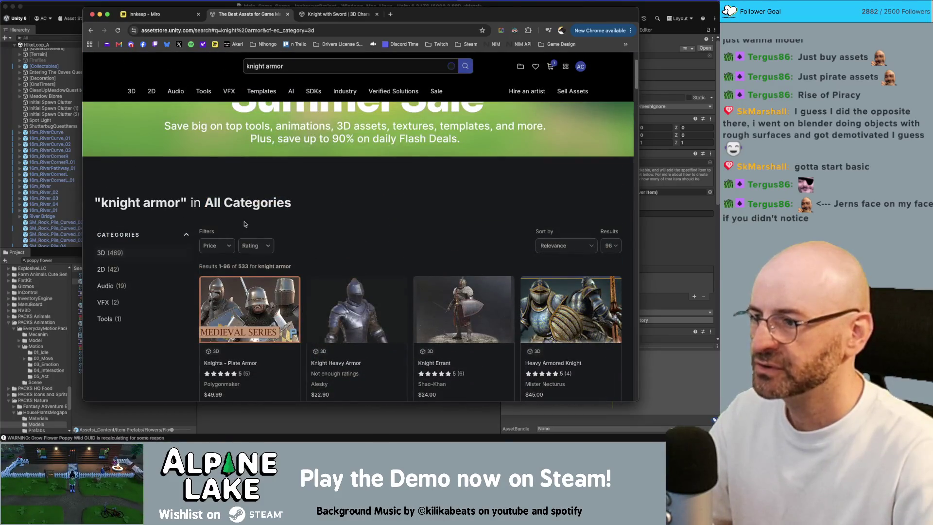
{"action": "scroll", "coordinate": [275, 250], "scroll_direction": "down", "scroll_amount": 3}
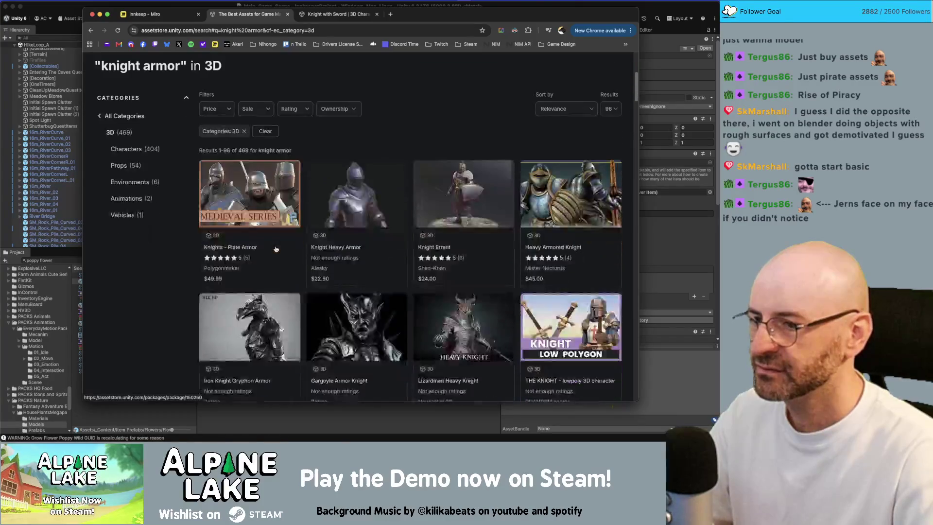
{"action": "left_click", "coordinate": [226, 109]}
{"action": "left_click", "coordinate": [216, 129]}
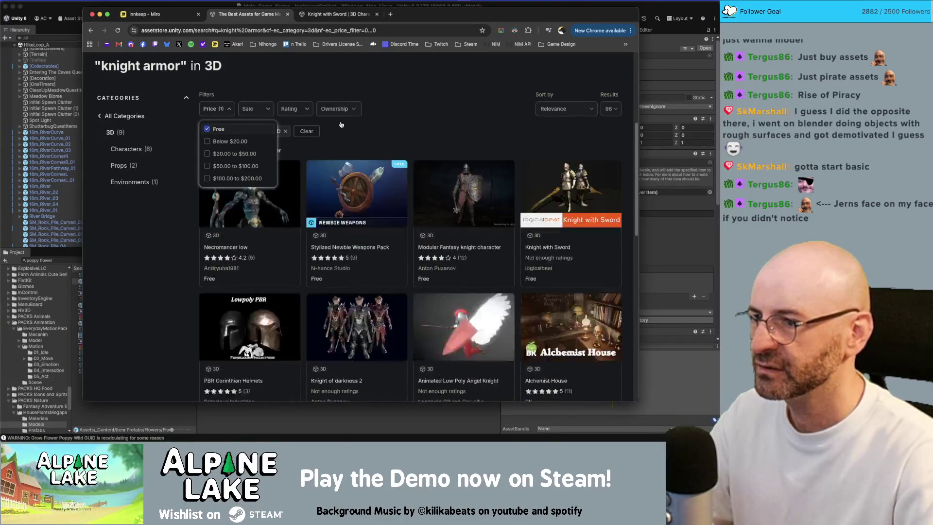
{"action": "left_click", "coordinate": [412, 109]}
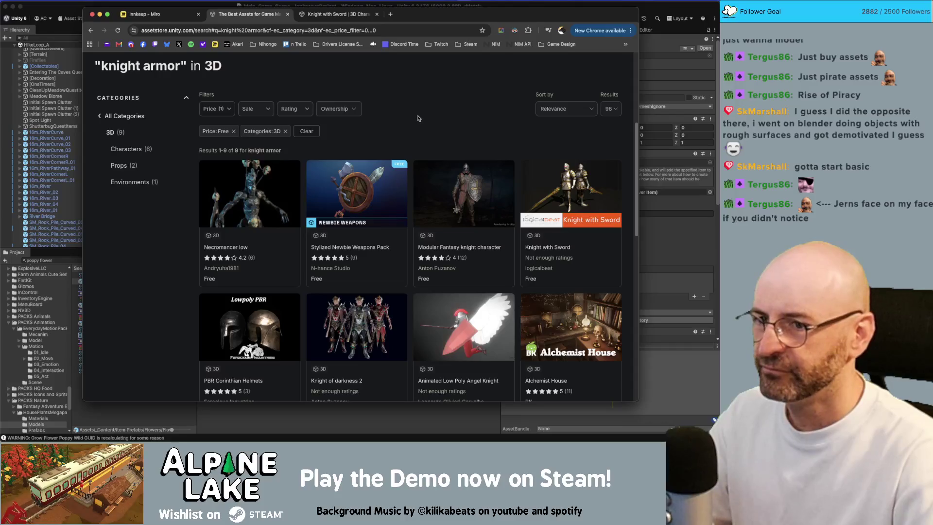
{"action": "scroll", "coordinate": [398, 130], "scroll_direction": "down", "scroll_amount": 3}
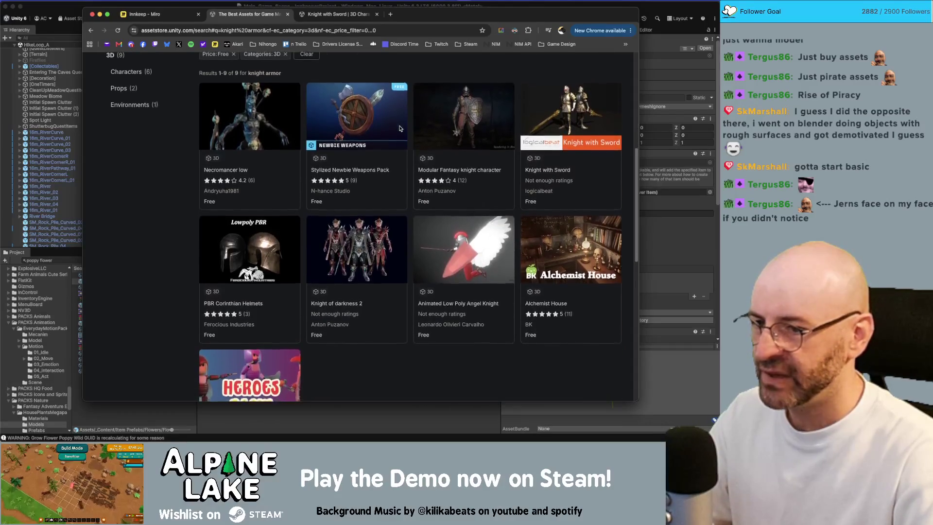
{"action": "scroll", "coordinate": [384, 131], "scroll_direction": "up", "scroll_amount": 5}
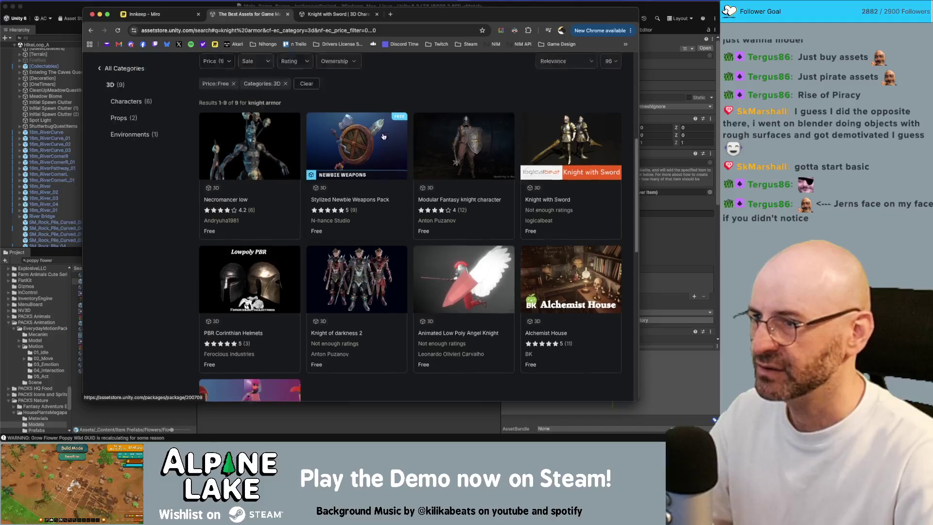
Replace the query with 'armor display' and run the search
{"action": "left_click", "coordinate": [269, 65]}
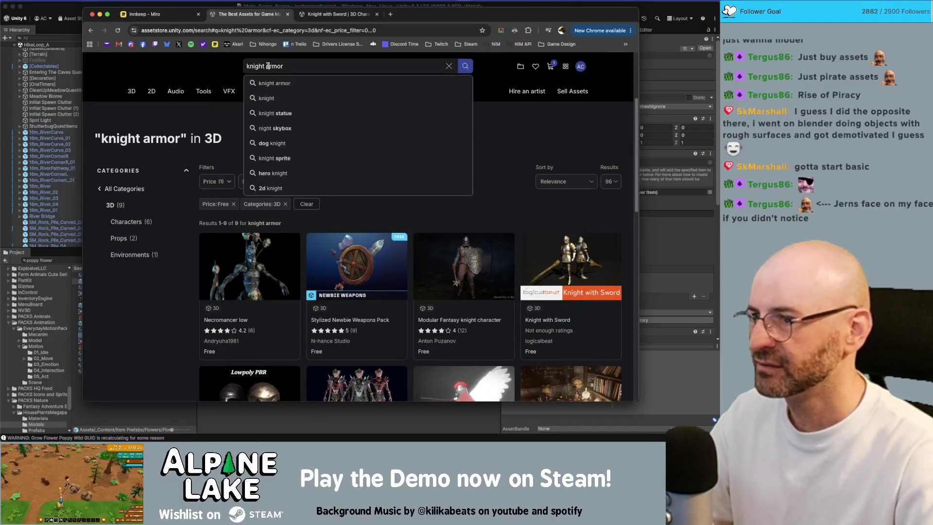
{"action": "key", "text": "BackSpace"}
{"action": "key", "text": "BackSpace"}
{"action": "key", "text": "BackSpace"}
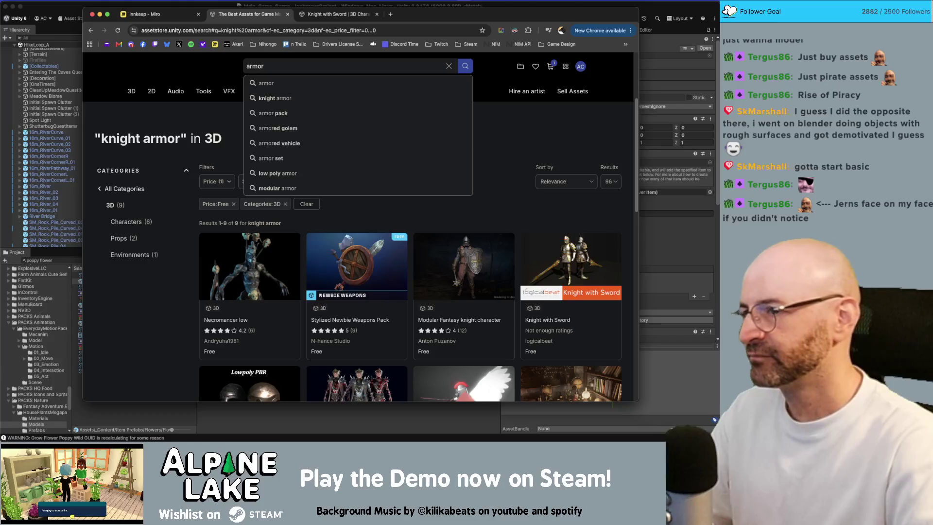
{"action": "type", "text": "display"}
{"action": "key", "text": "Return"}
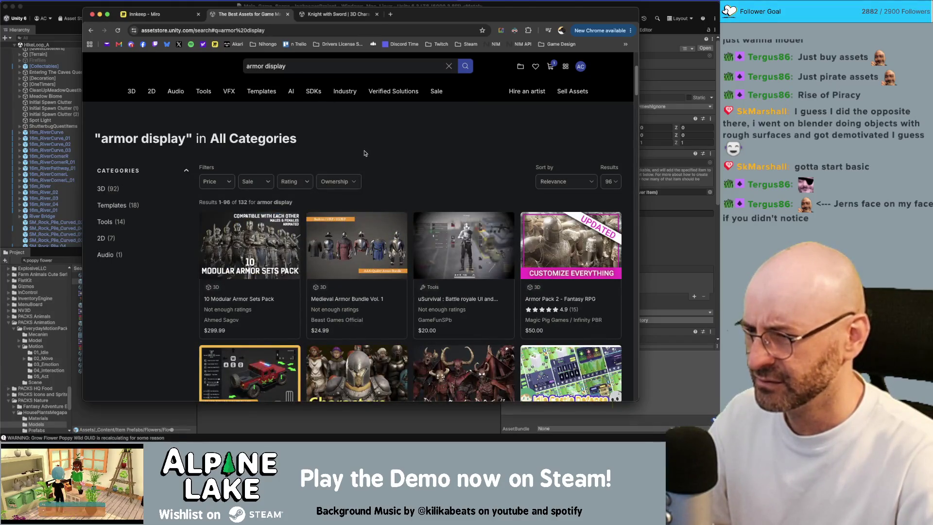
Limit the armor display results to free assets
{"action": "left_click", "coordinate": [216, 181]}
{"action": "left_click", "coordinate": [213, 201]}
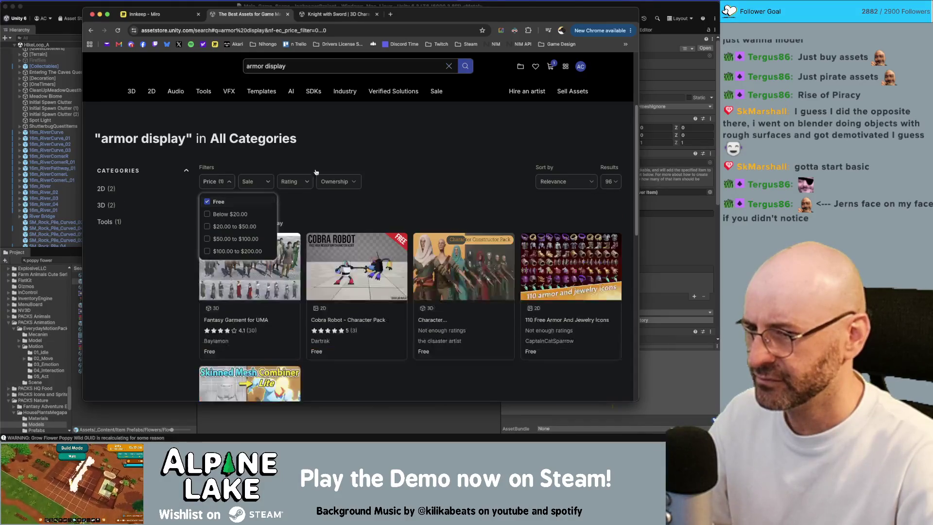
{"action": "left_click", "coordinate": [392, 151]}
{"action": "scroll", "coordinate": [381, 159], "scroll_direction": "down", "scroll_amount": 10}
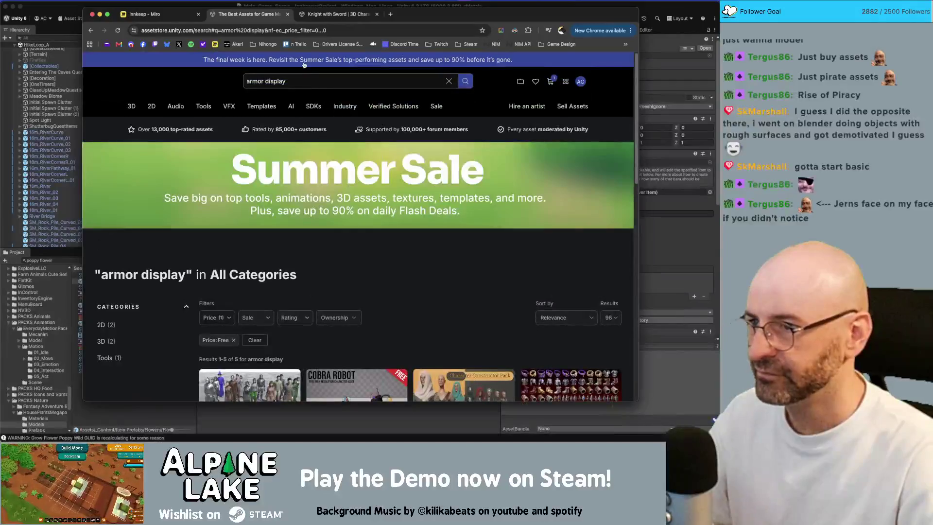
Search 'fantasy armor', keep only free results, and open the Fantasy Garment for UMA page
{"action": "double_click", "coordinate": [292, 76]}
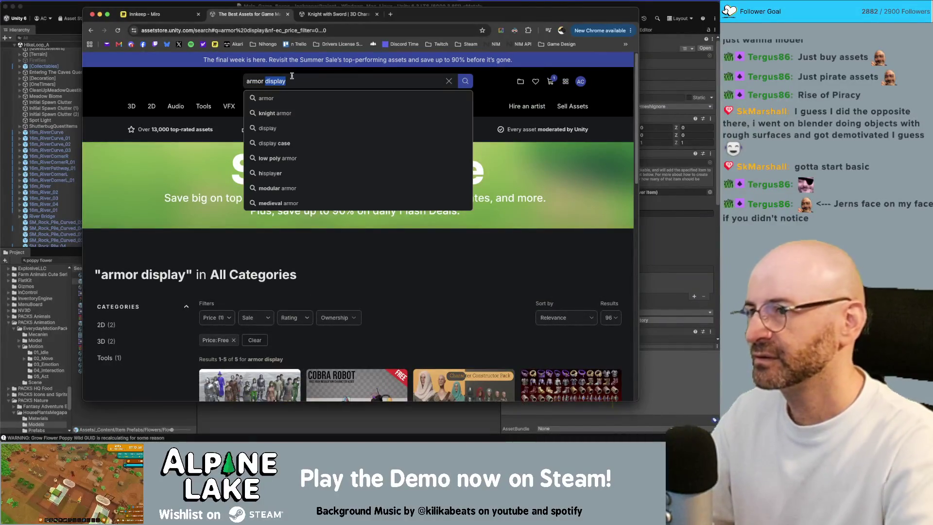
{"action": "key", "text": "BackSpace"}
{"action": "type", "text": "fantasy armor"}
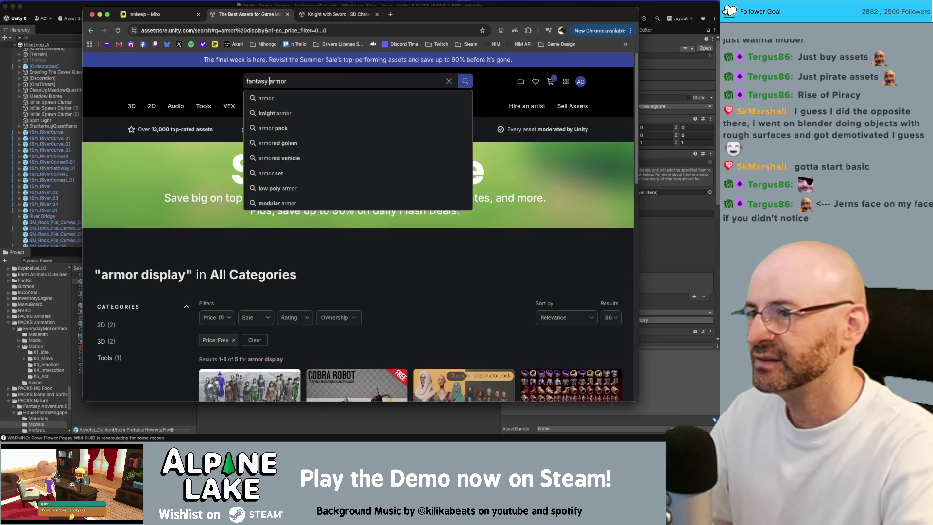
{"action": "key", "text": "Return"}
{"action": "scroll", "coordinate": [320, 221], "scroll_direction": "down", "scroll_amount": 4}
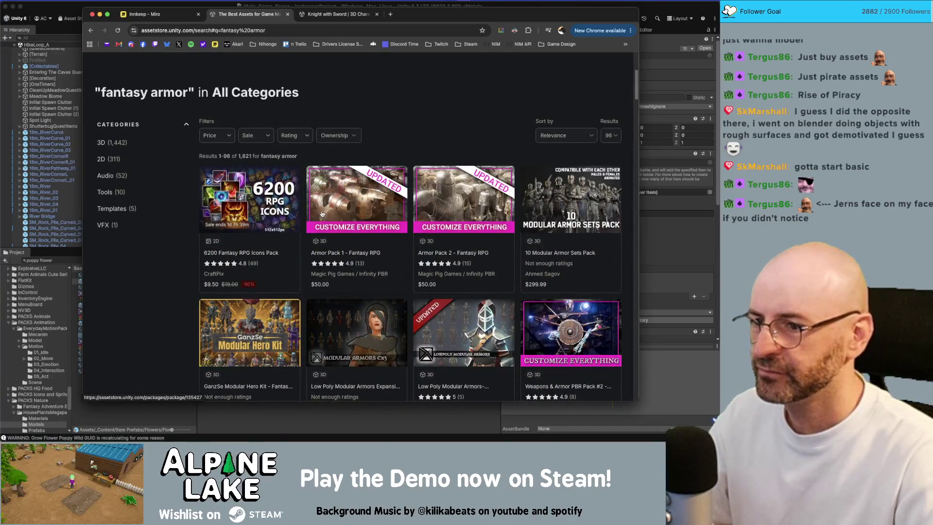
{"action": "left_click", "coordinate": [216, 137]}
{"action": "left_click", "coordinate": [215, 156]}
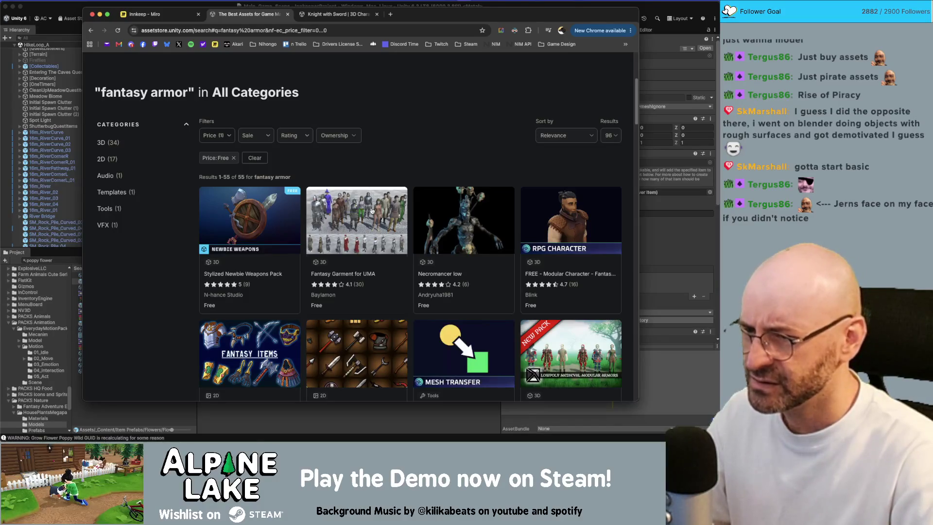
{"action": "left_click", "coordinate": [379, 188]}
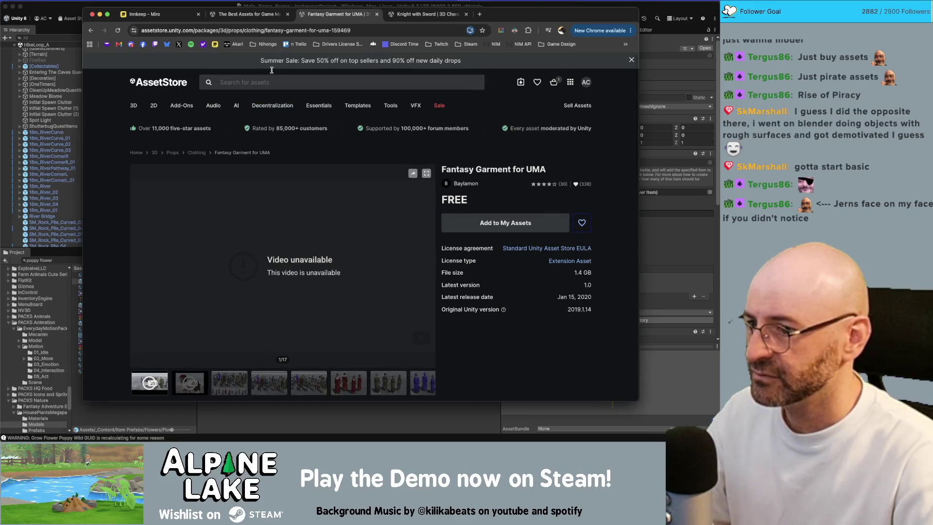
View a Fantasy Garment preview image, then return to the free fantasy armor results
{"action": "left_click", "coordinate": [234, 376]}
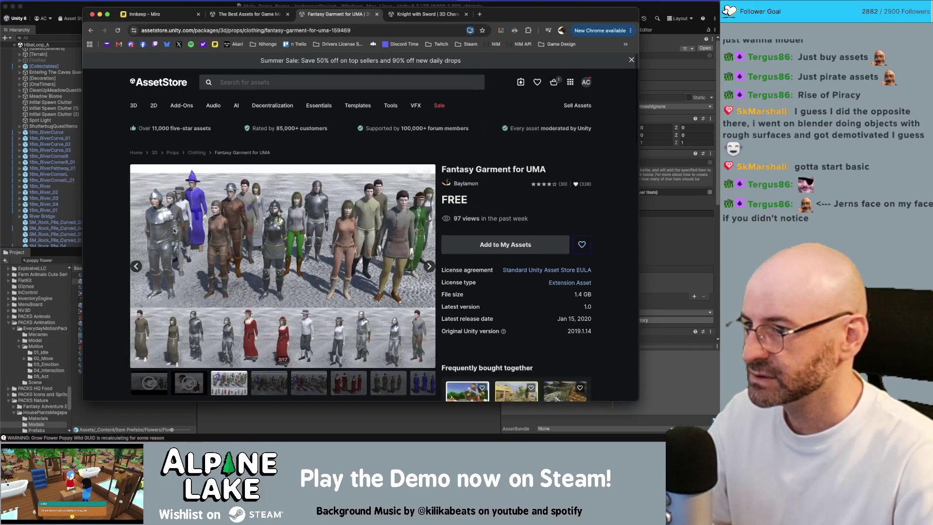
{"action": "left_click", "coordinate": [248, 14]}
{"action": "scroll", "coordinate": [367, 243], "scroll_direction": "down", "scroll_amount": 3}
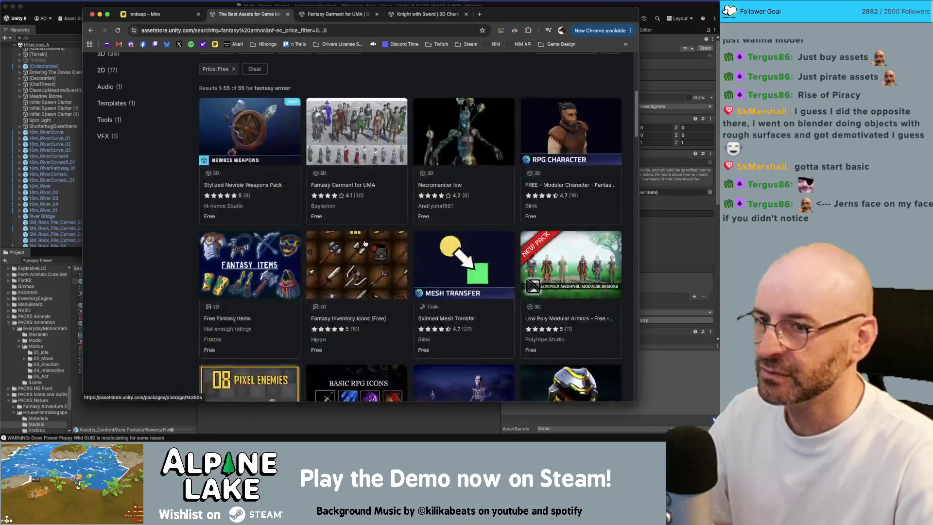
{"action": "scroll", "coordinate": [368, 242], "scroll_direction": "up", "scroll_amount": 1}
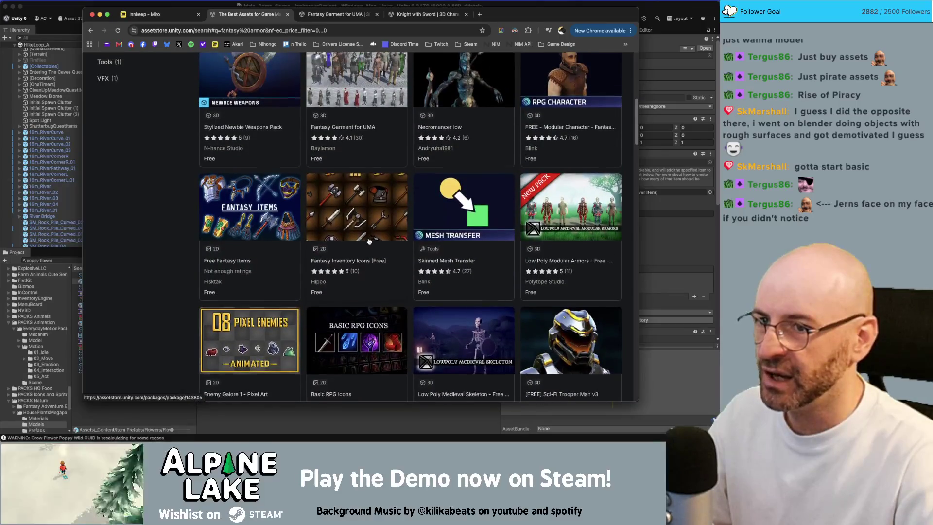
{"action": "scroll", "coordinate": [368, 241], "scroll_direction": "up", "scroll_amount": 1}
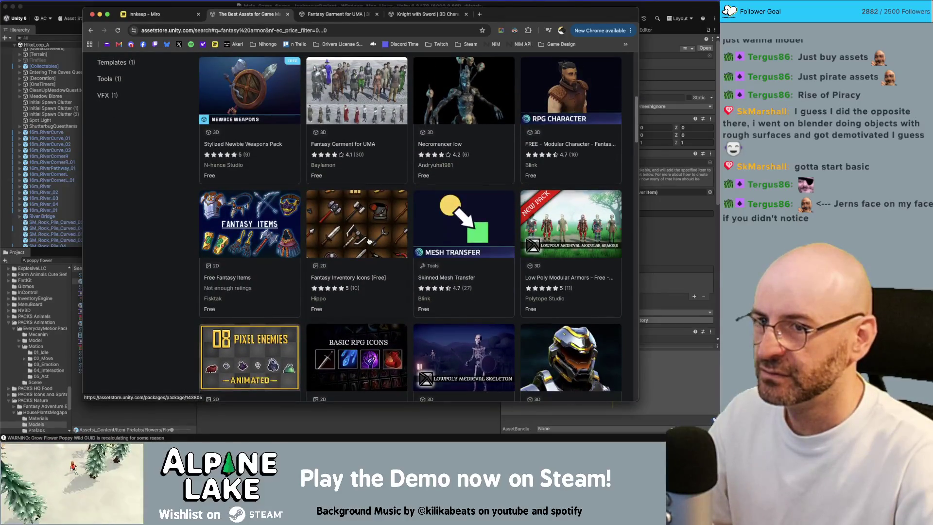
{"action": "scroll", "coordinate": [368, 242], "scroll_direction": "down", "scroll_amount": 4}
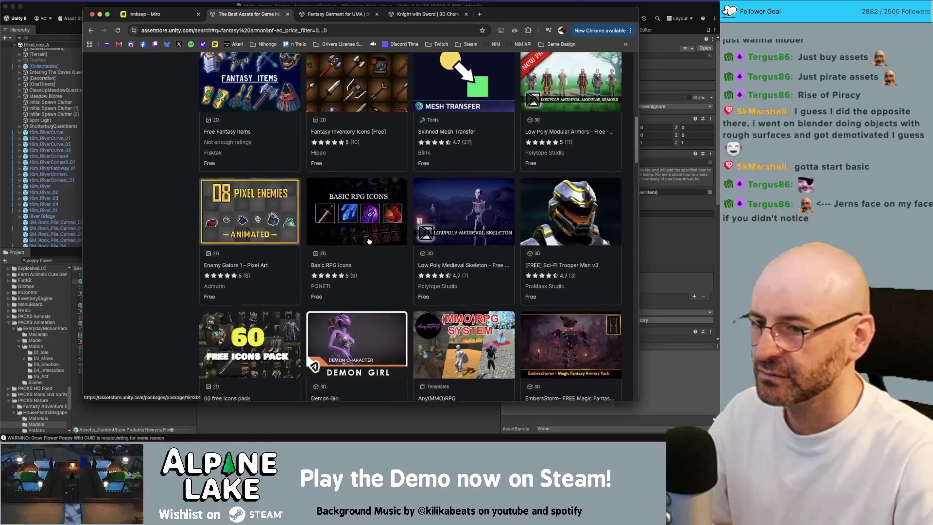
Scroll past the Warrior maiden listing and open the GanzSe Modular Character pack page
{"action": "scroll", "coordinate": [372, 247], "scroll_direction": "down", "scroll_amount": 5}
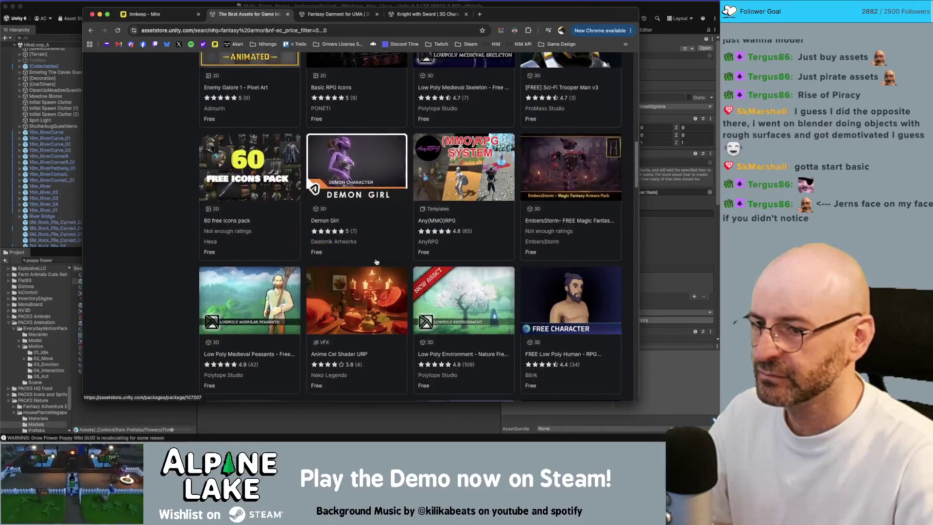
{"action": "scroll", "coordinate": [377, 262], "scroll_direction": "down", "scroll_amount": 2}
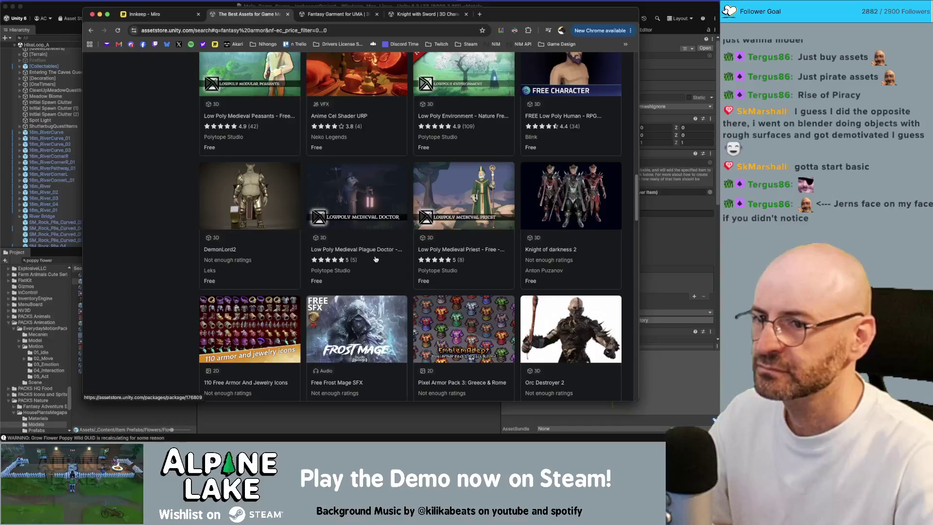
{"action": "scroll", "coordinate": [375, 258], "scroll_direction": "down", "scroll_amount": 4}
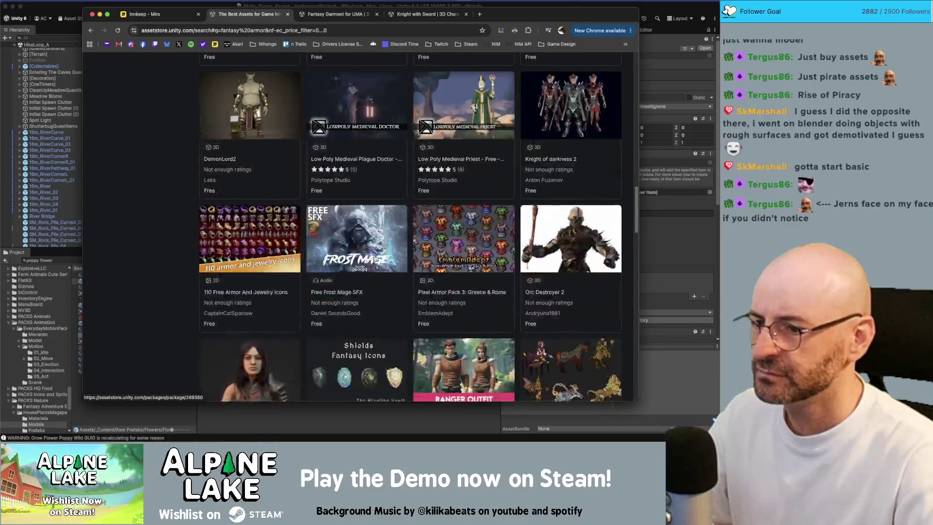
{"action": "scroll", "coordinate": [375, 259], "scroll_direction": "down", "scroll_amount": 2}
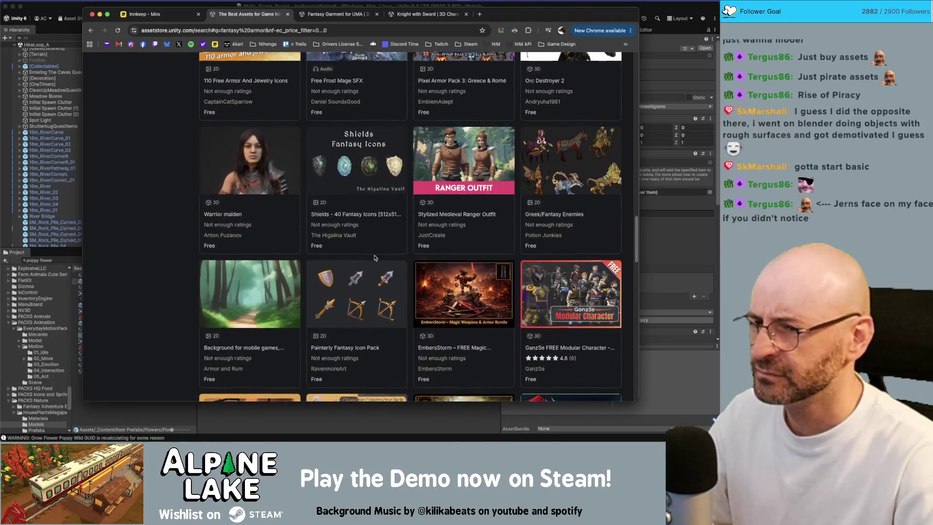
{"action": "scroll", "coordinate": [374, 258], "scroll_direction": "down", "scroll_amount": 1}
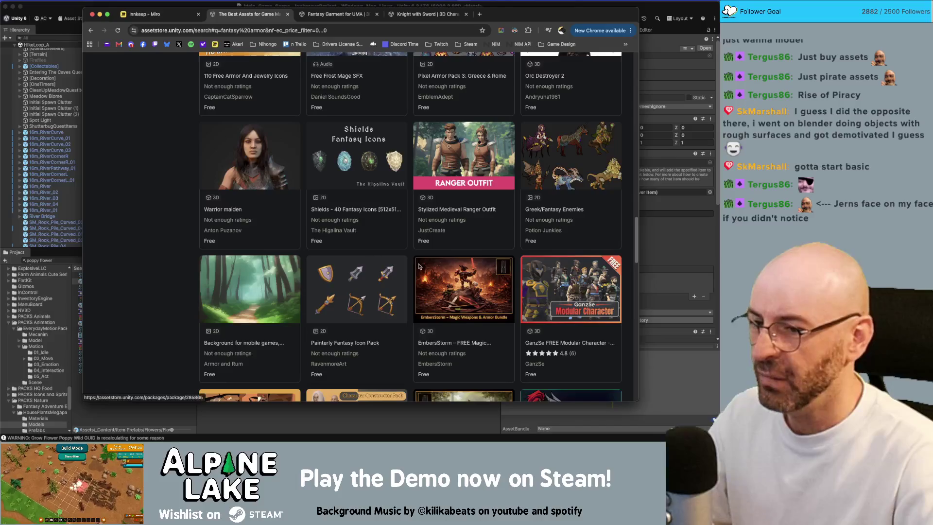
{"action": "left_click", "coordinate": [570, 289]}
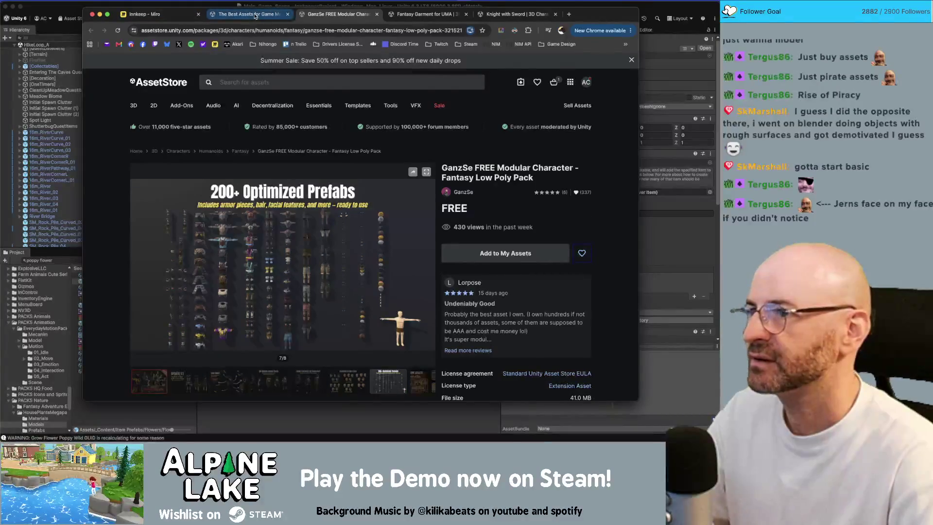
Close the GanzSe page and scroll through the 55 free fantasy armor results
{"action": "key", "text": "super+w"}
{"action": "scroll", "coordinate": [247, 214], "scroll_direction": "down", "scroll_amount": 1}
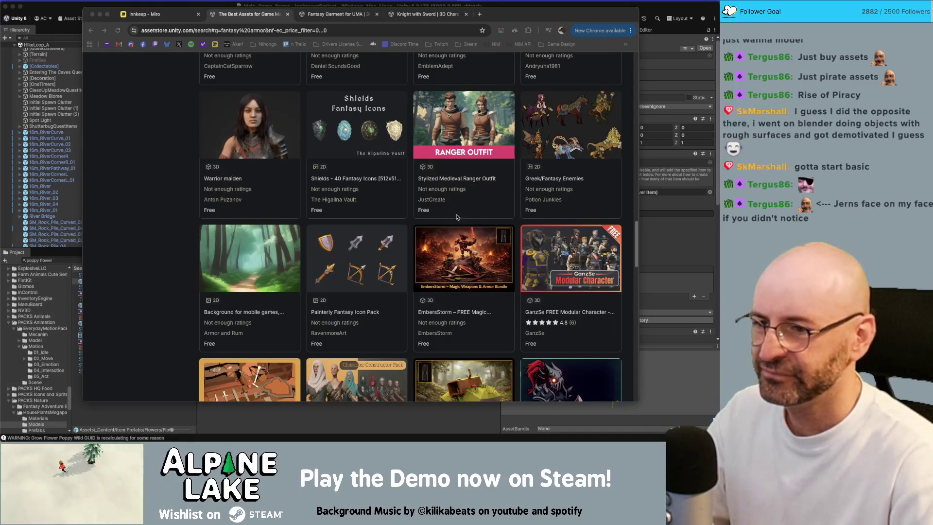
{"action": "scroll", "coordinate": [480, 215], "scroll_direction": "down", "scroll_amount": 5}
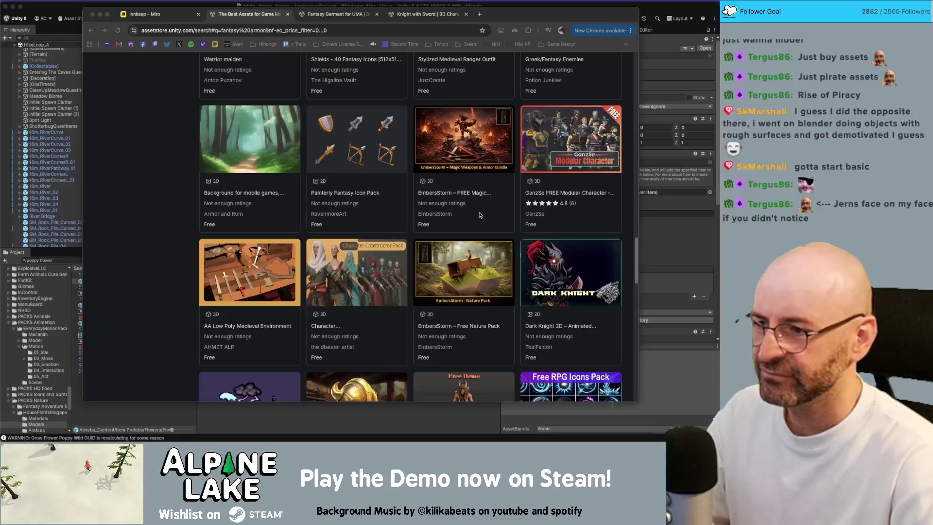
{"action": "scroll", "coordinate": [480, 215], "scroll_direction": "down", "scroll_amount": 8}
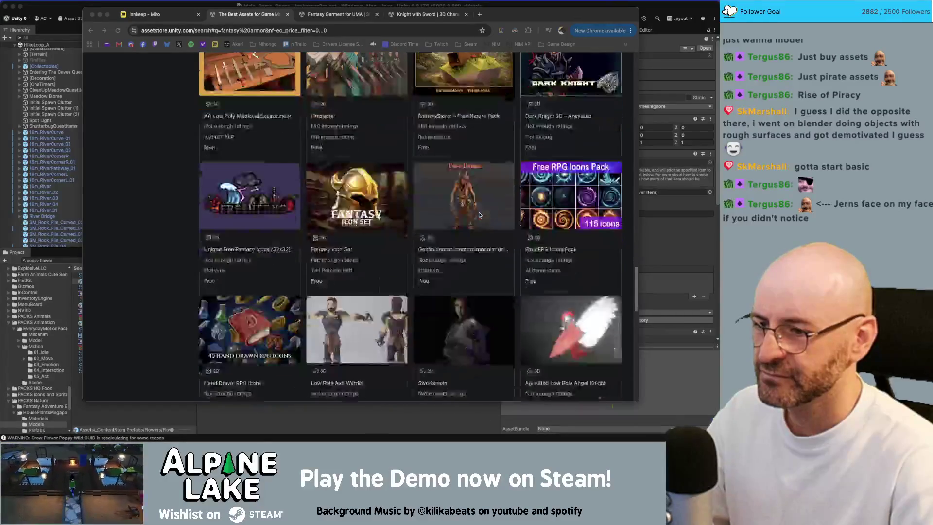
{"action": "scroll", "coordinate": [480, 214], "scroll_direction": "down", "scroll_amount": 7}
{"action": "scroll", "coordinate": [480, 215], "scroll_direction": "down", "scroll_amount": 7}
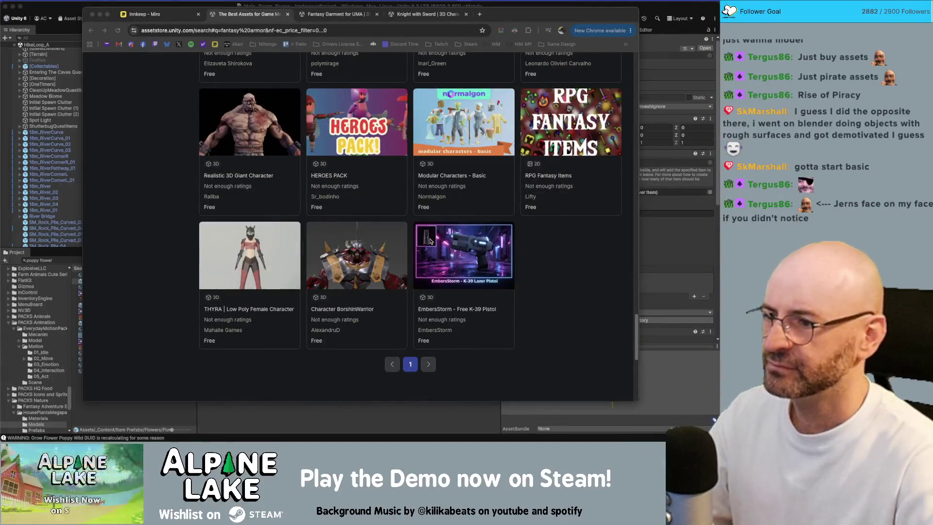
{"action": "scroll", "coordinate": [423, 245], "scroll_direction": "down", "scroll_amount": 3}
{"action": "scroll", "coordinate": [400, 264], "scroll_direction": "up", "scroll_amount": 20}
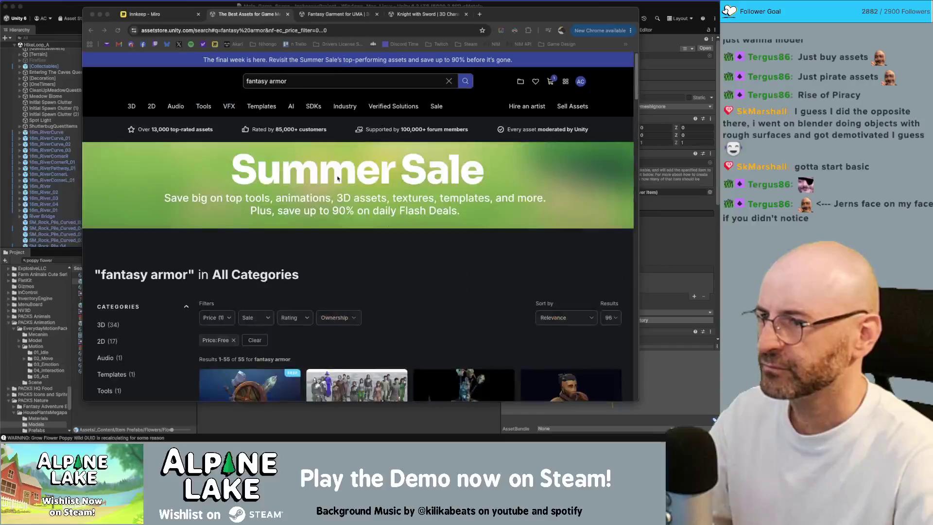
{"action": "left_click", "coordinate": [286, 83]}
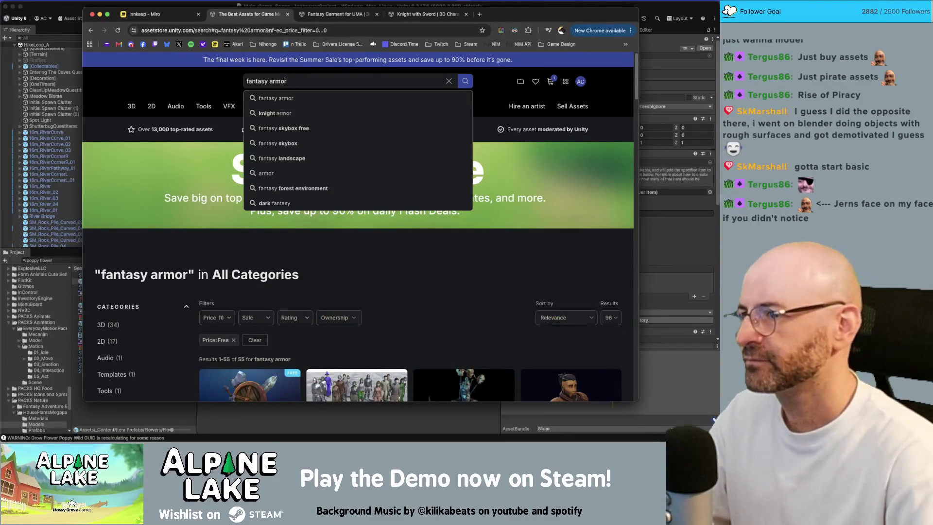
Change the store search to 'soldier armor'
{"action": "key", "text": "Delete"}
{"action": "key", "text": "Delete"}
{"action": "key", "text": "Delete"}
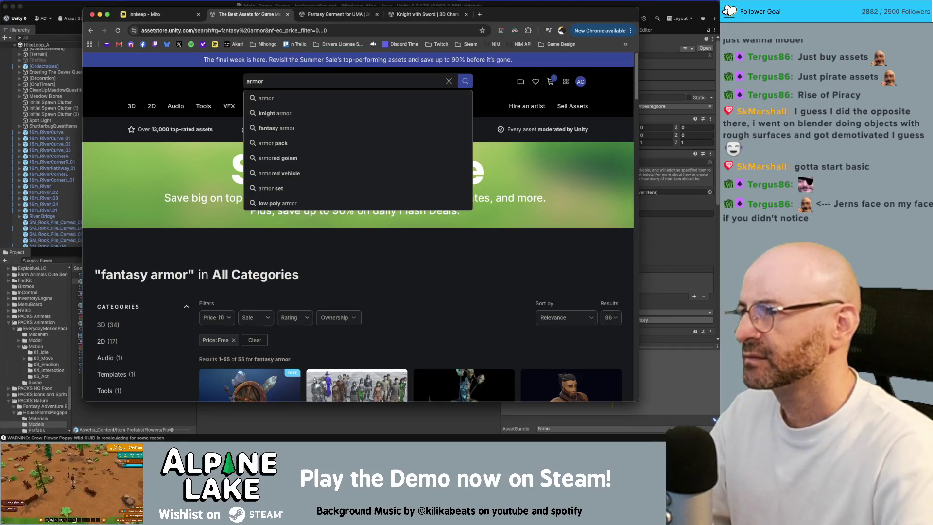
{"action": "type", "text": "soldier"}
{"action": "key", "text": "Return"}
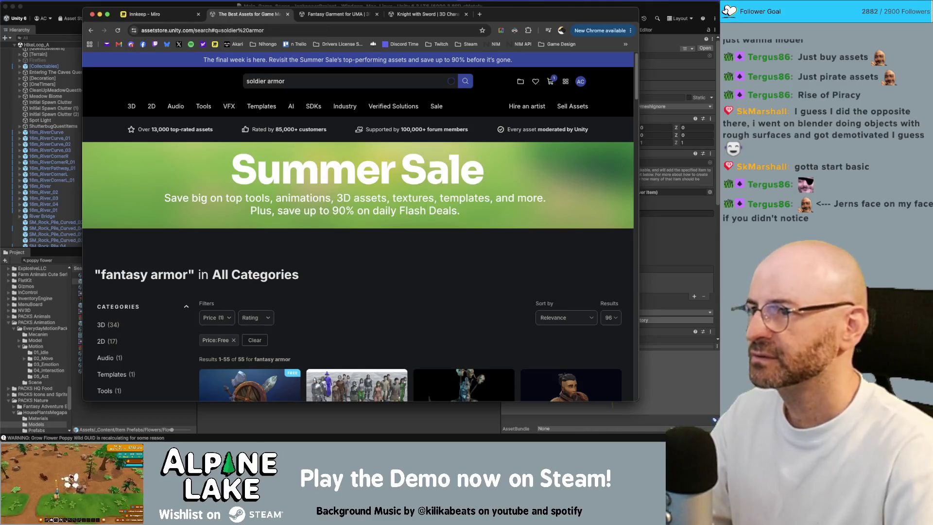
{"action": "scroll", "coordinate": [378, 168], "scroll_direction": "down", "scroll_amount": 4}
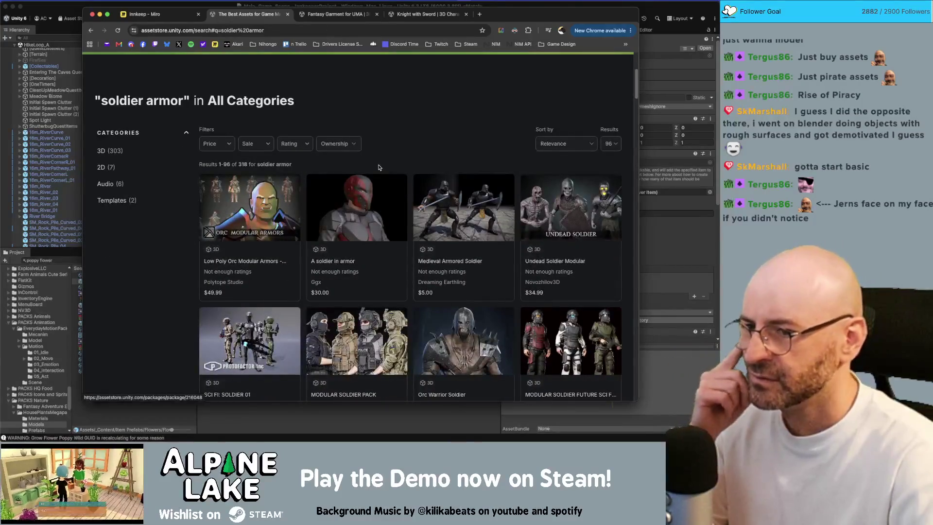
{"action": "scroll", "coordinate": [378, 170], "scroll_direction": "down", "scroll_amount": 2}
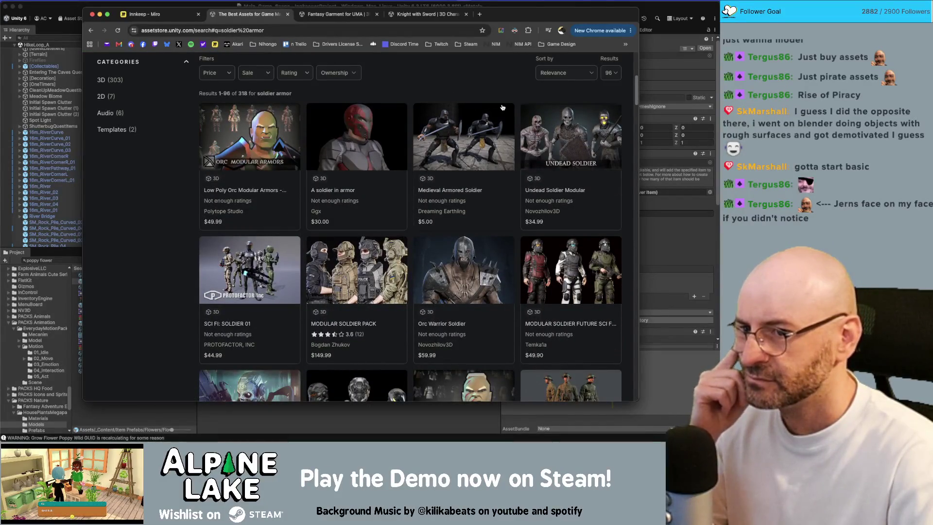
Filter to the 14 free soldier armor results and open Low Poly Medieval Plague Doctor
{"action": "left_click", "coordinate": [214, 72]}
{"action": "left_click", "coordinate": [208, 93]}
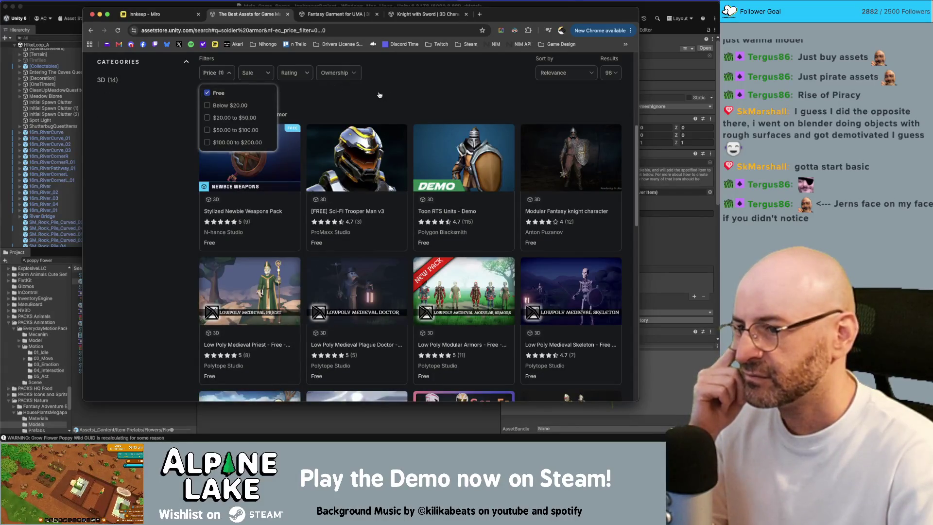
{"action": "left_click", "coordinate": [185, 220]}
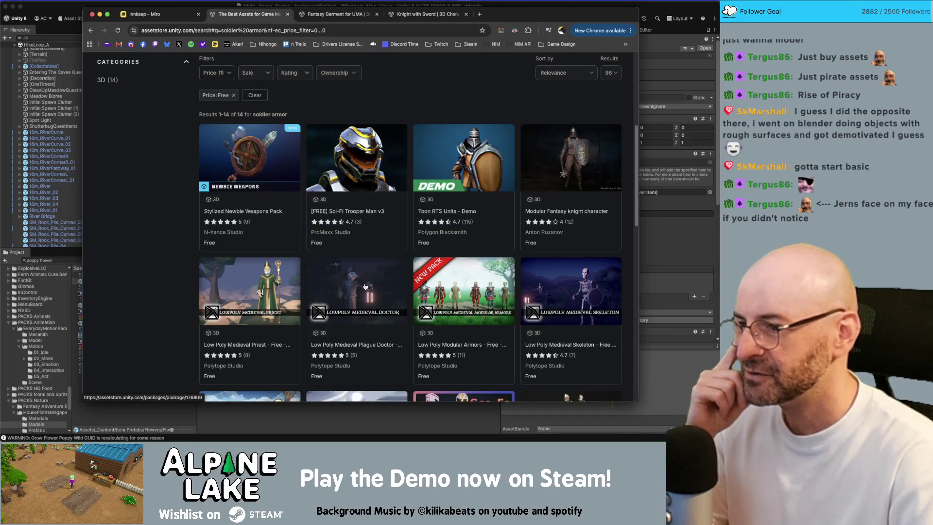
{"action": "left_click", "coordinate": [365, 286]}
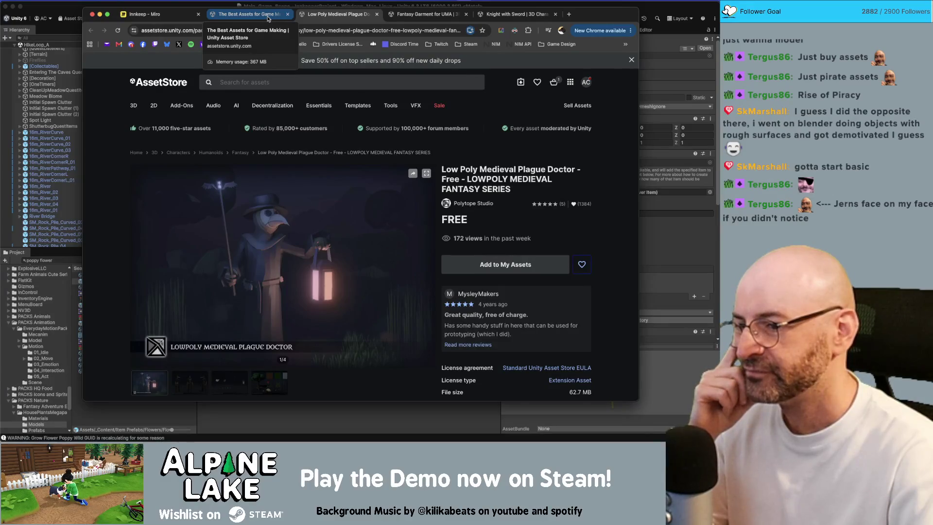
Go back to the soldier armor results and open the Low Poly Modular Armors page
{"action": "left_click", "coordinate": [268, 16]}
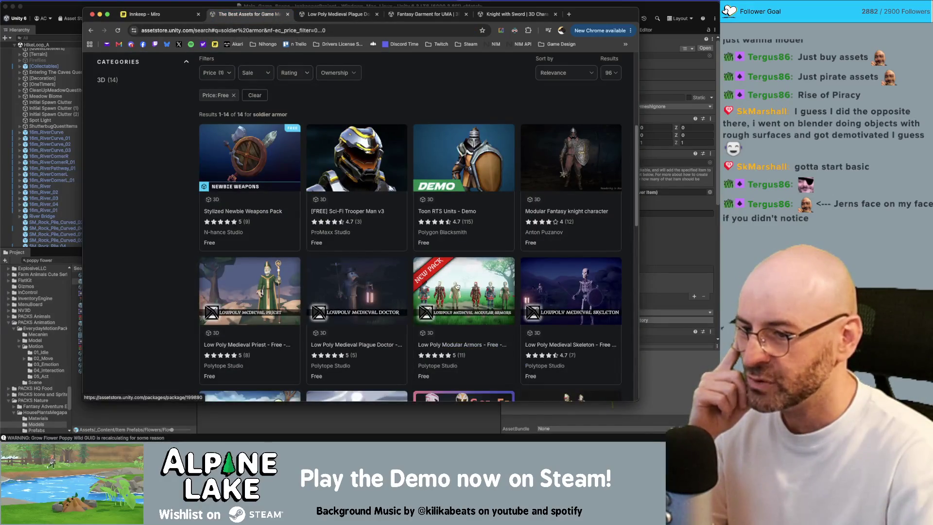
{"action": "left_click", "coordinate": [457, 286]}
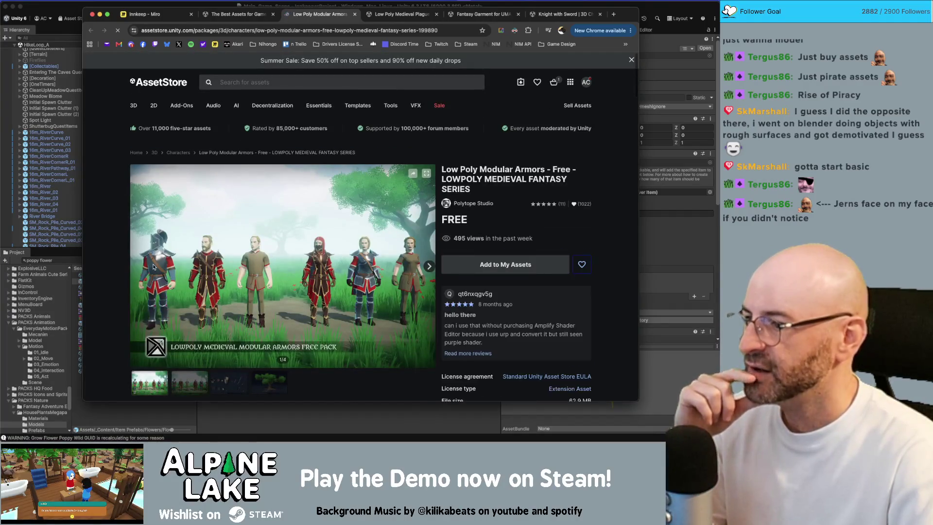
{"action": "scroll", "coordinate": [138, 255], "scroll_direction": "down", "scroll_amount": 1}
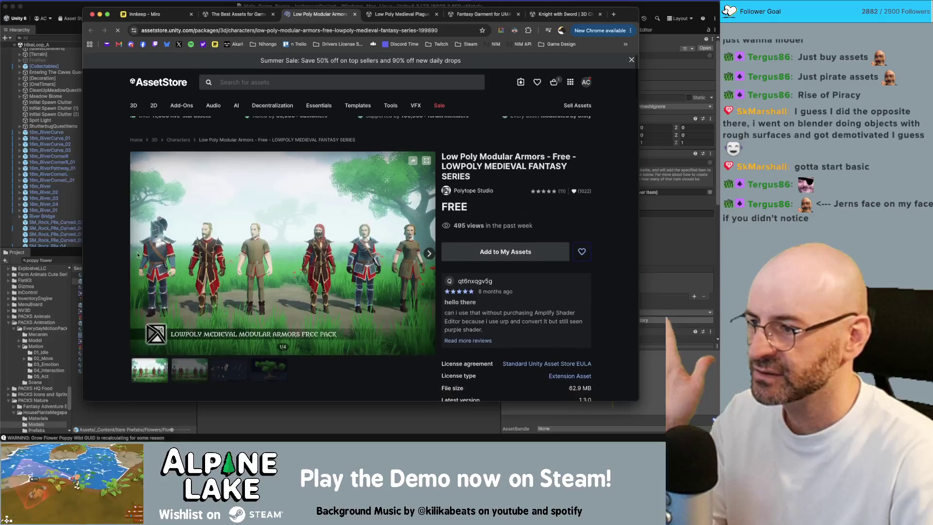
{"action": "scroll", "coordinate": [157, 261], "scroll_direction": "down", "scroll_amount": 4}
Browse the armor preview images, then add the free pack to My Assets, accepting the terms
{"action": "left_click", "coordinate": [191, 290]}
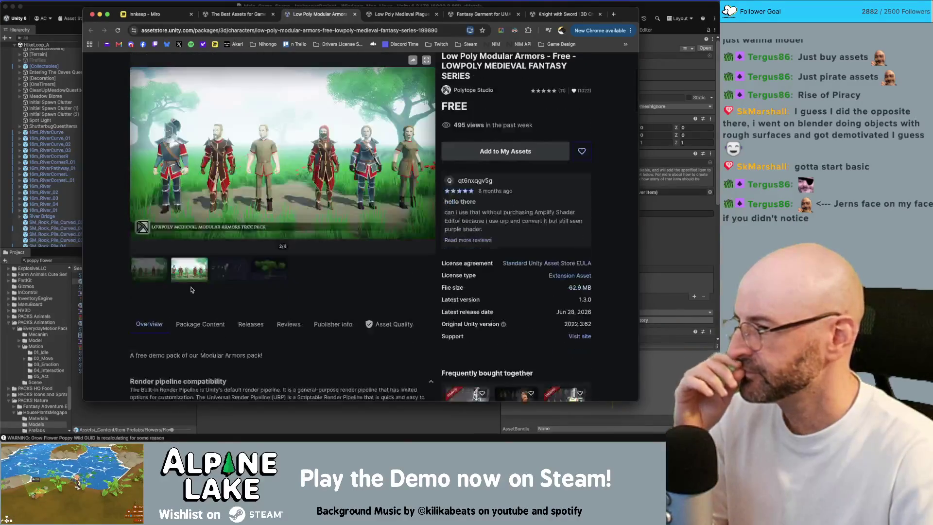
{"action": "left_click", "coordinate": [225, 274]}
{"action": "left_click", "coordinate": [199, 275]}
{"action": "left_click", "coordinate": [154, 270]}
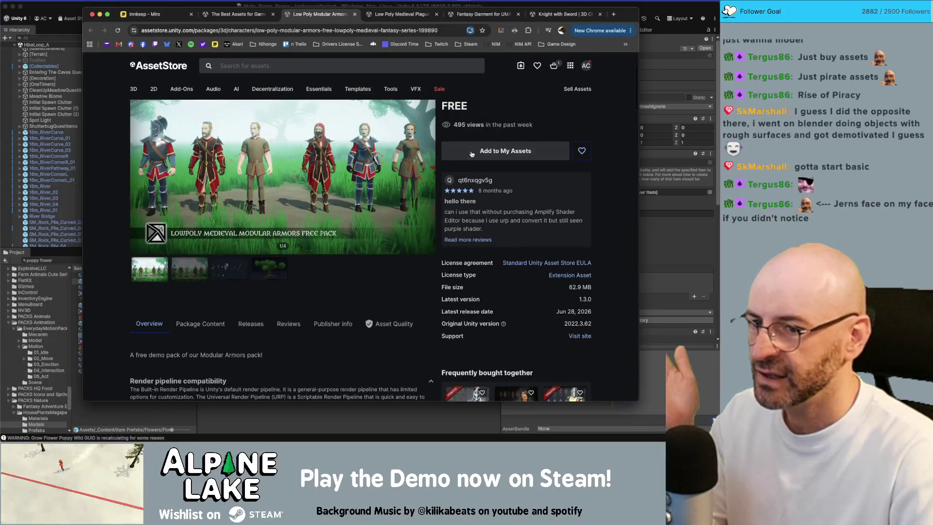
{"action": "left_click", "coordinate": [491, 153]}
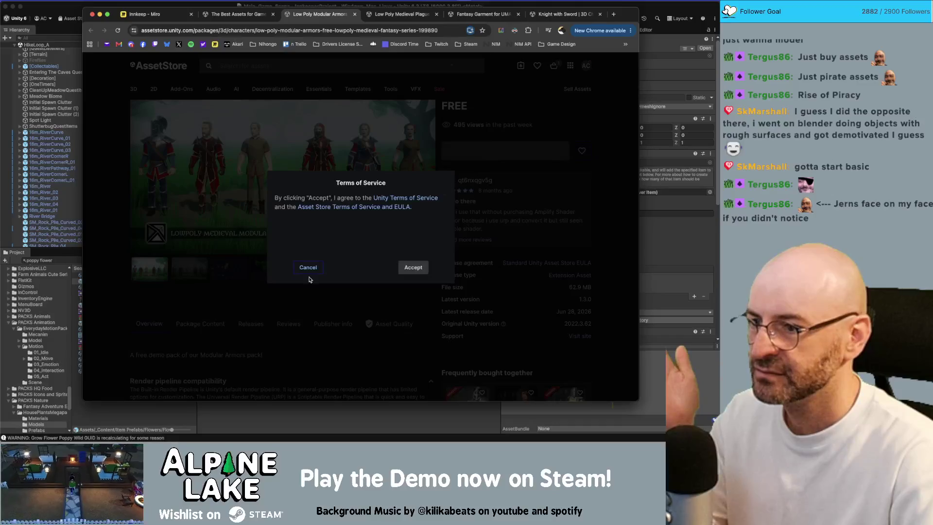
{"action": "left_click", "coordinate": [413, 267]}
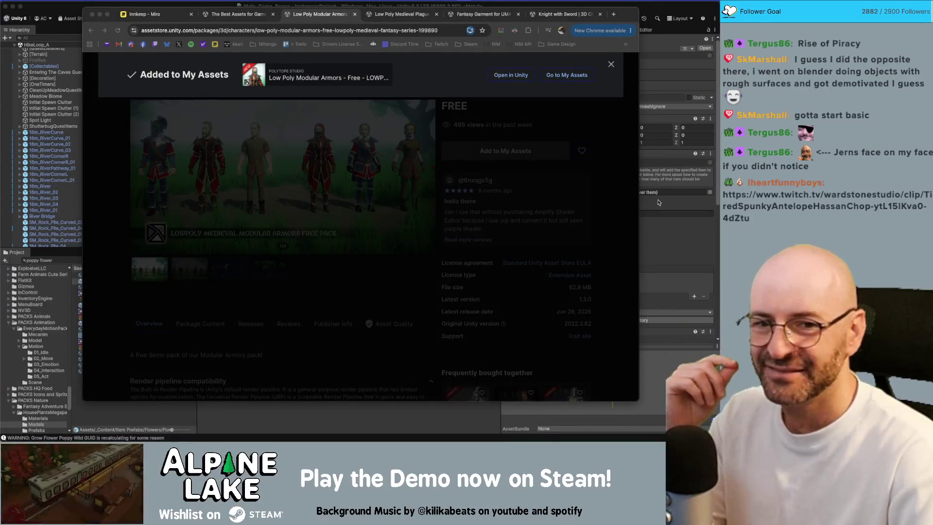
{"action": "left_click_drag", "start_coordinate": [718, 41], "coordinate": [153, 42]}
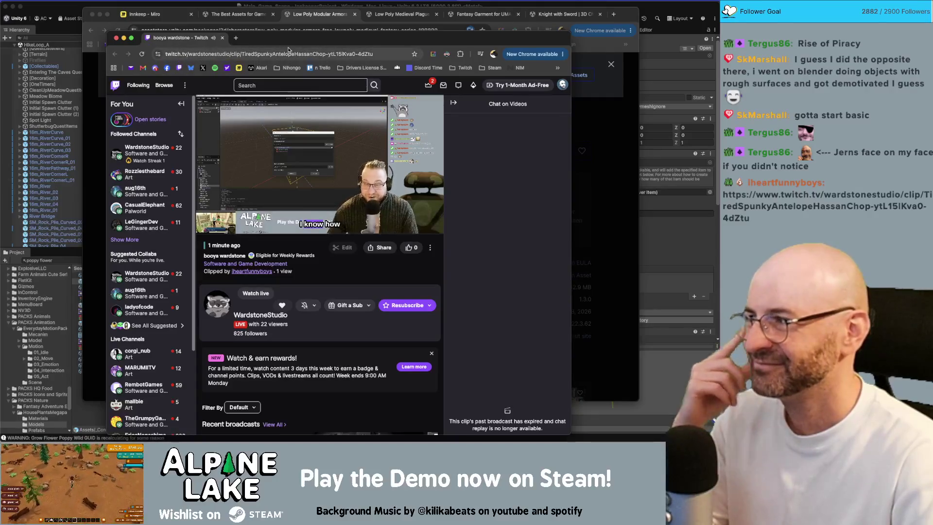
{"action": "left_click", "coordinate": [221, 160]}
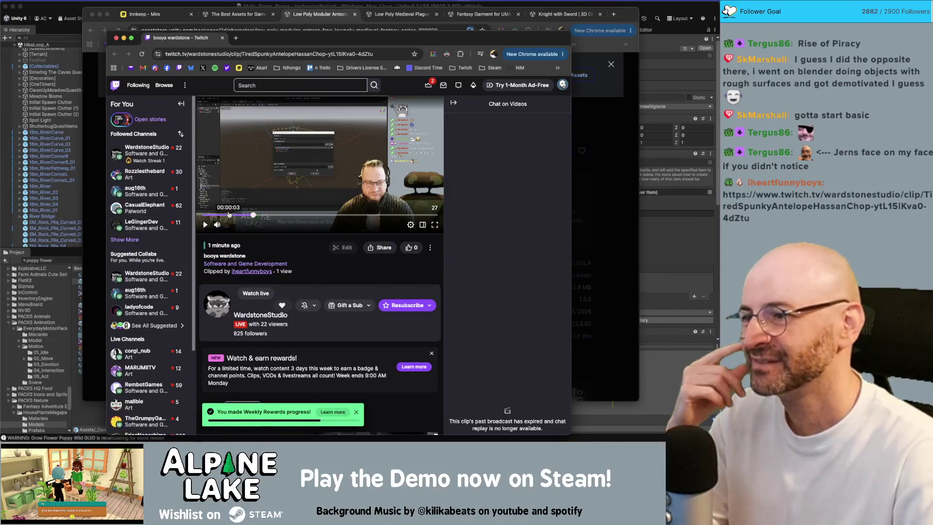
{"action": "left_click", "coordinate": [206, 224]}
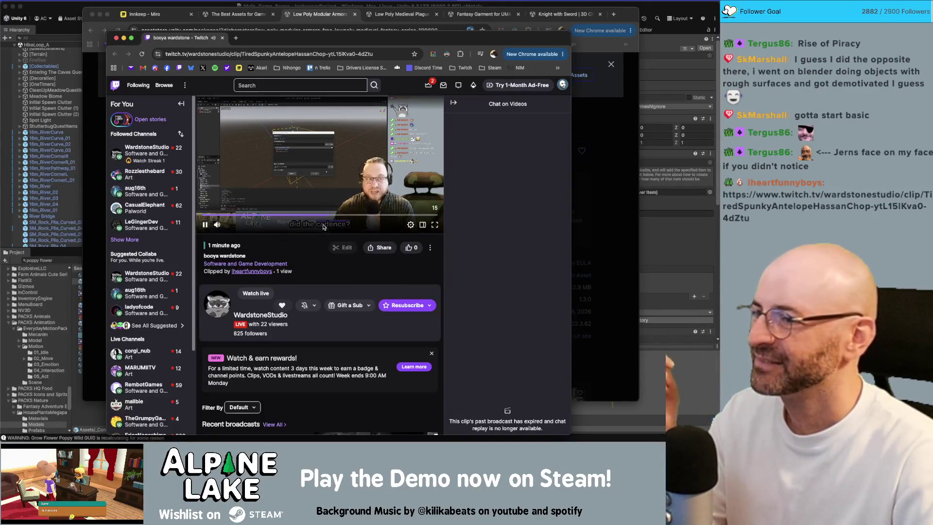
{"action": "left_click", "coordinate": [206, 227]}
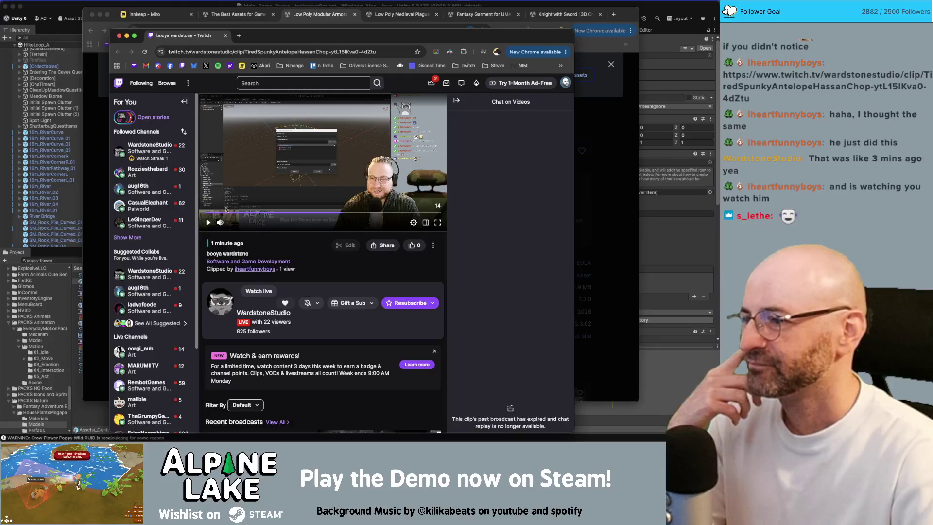
{"action": "left_click", "coordinate": [207, 222]}
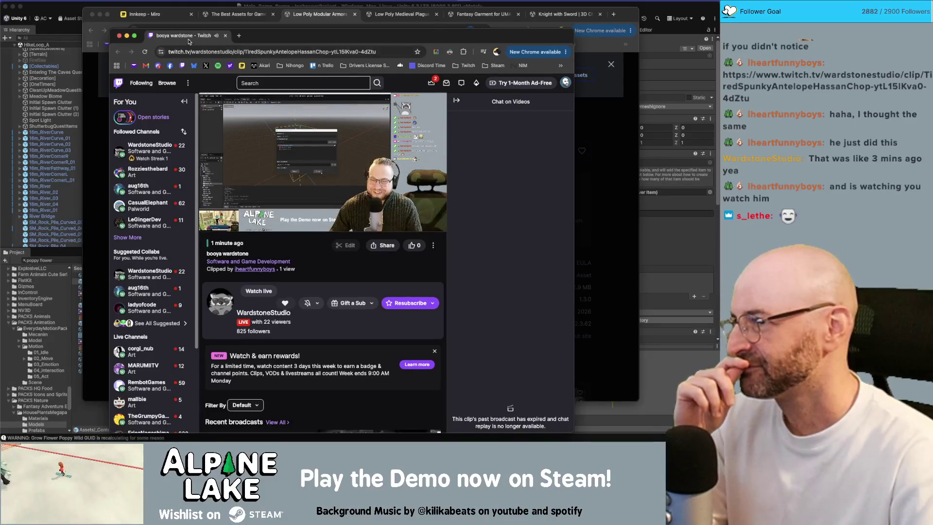
{"action": "key", "text": "super+w"}
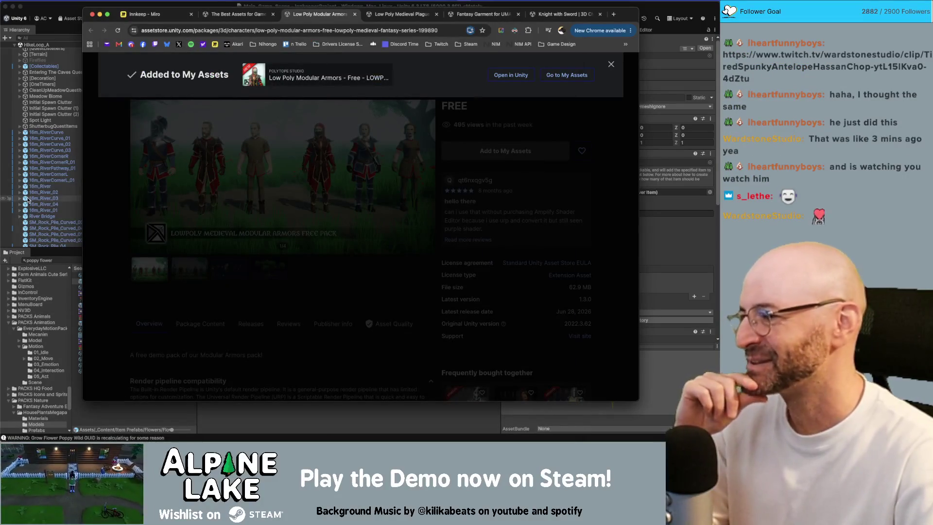
Open the Low Poly Modular Armors pack from the Asset Store in Unity's Package Manager
{"action": "key", "text": "super+Tab"}
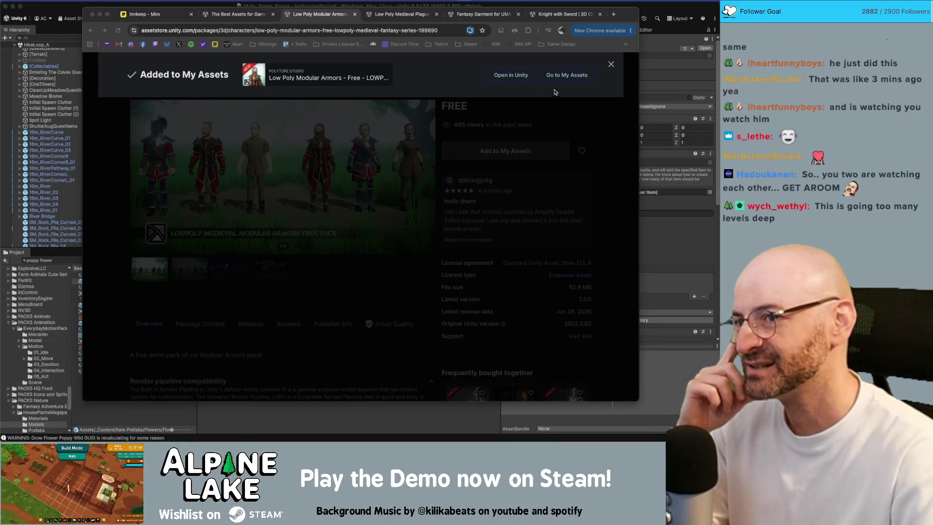
{"action": "left_click", "coordinate": [518, 77]}
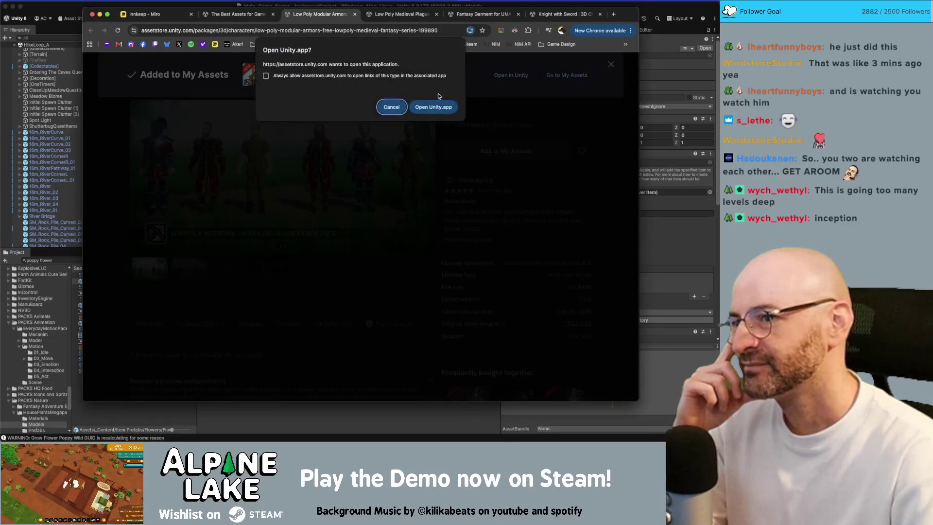
{"action": "left_click", "coordinate": [431, 105]}
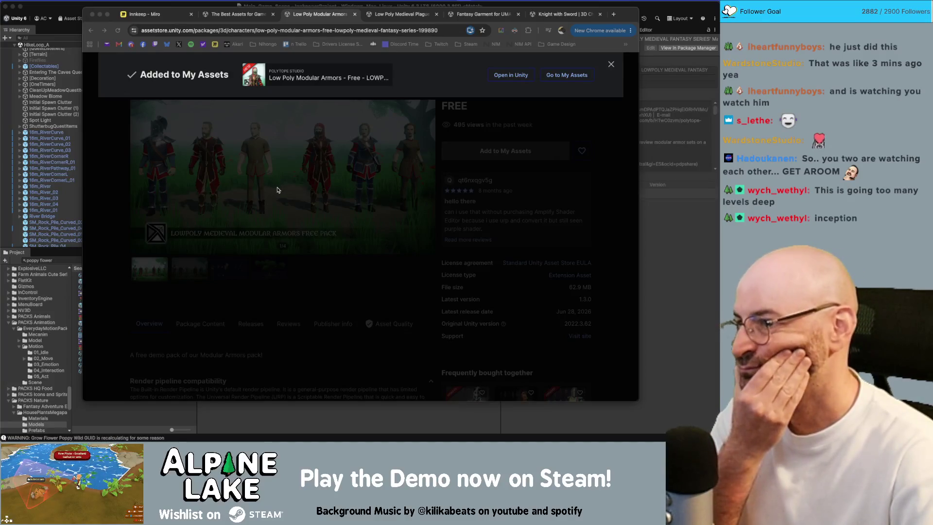
{"action": "left_click", "coordinate": [533, 4]}
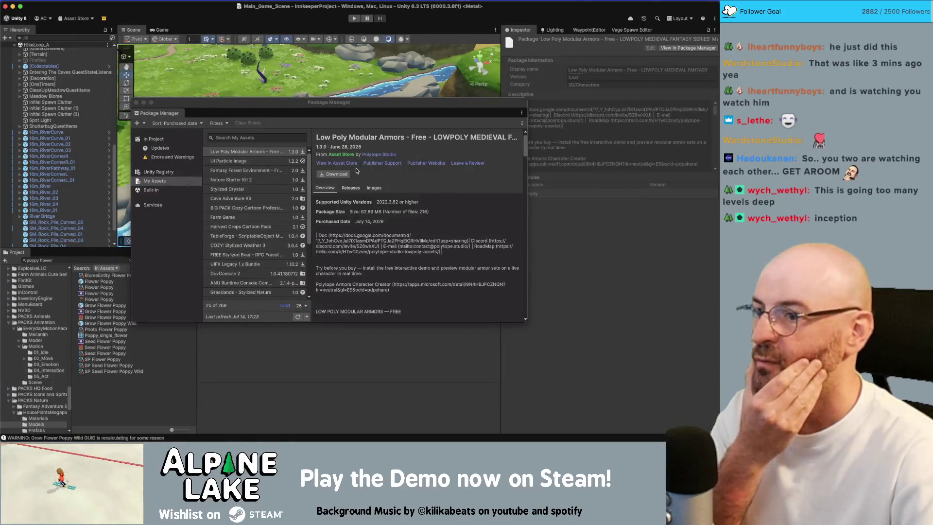
Download the Low Poly Modular Armors - Free pack and start importing version 1.3.0
{"action": "left_click", "coordinate": [325, 176]}
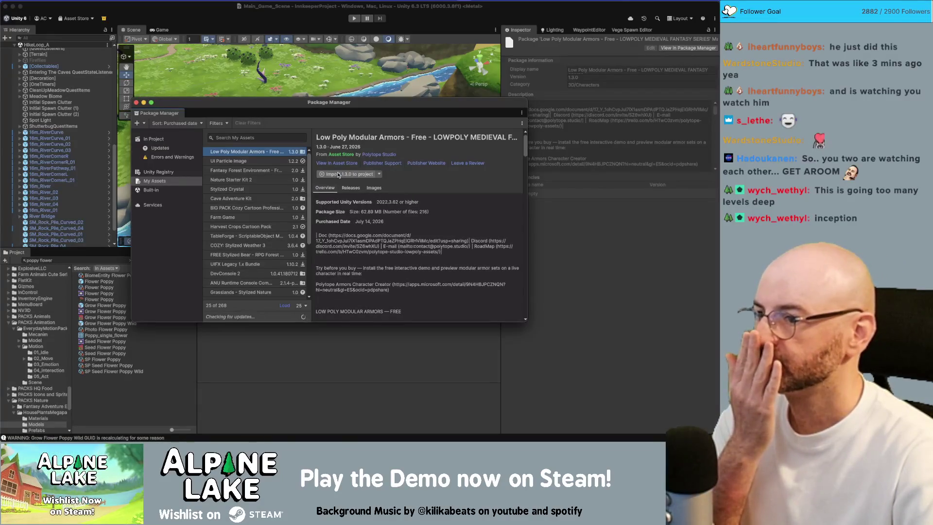
{"action": "left_click", "coordinate": [375, 174]}
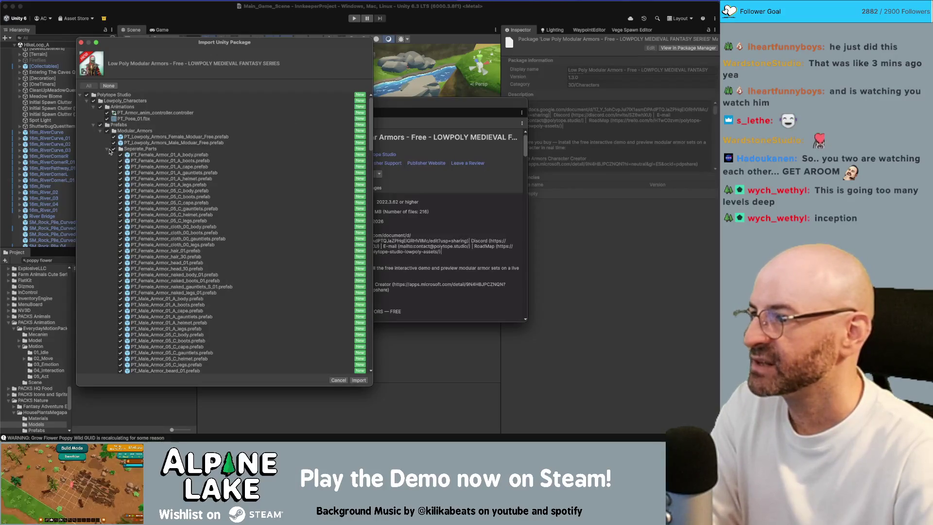
Collapse the Seperate_Parts, Animations, Prefabs, Sources and URP folders in the import list
{"action": "left_click", "coordinate": [107, 149]}
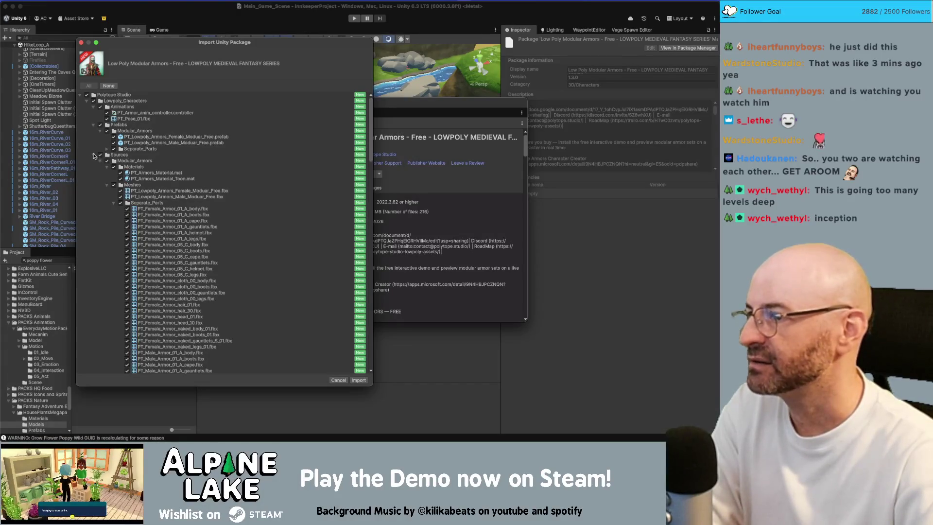
{"action": "left_click", "coordinate": [94, 107]}
{"action": "left_click", "coordinate": [94, 112]}
{"action": "left_click", "coordinate": [94, 119]}
{"action": "left_click", "coordinate": [94, 125]}
{"action": "left_click", "coordinate": [93, 125]}
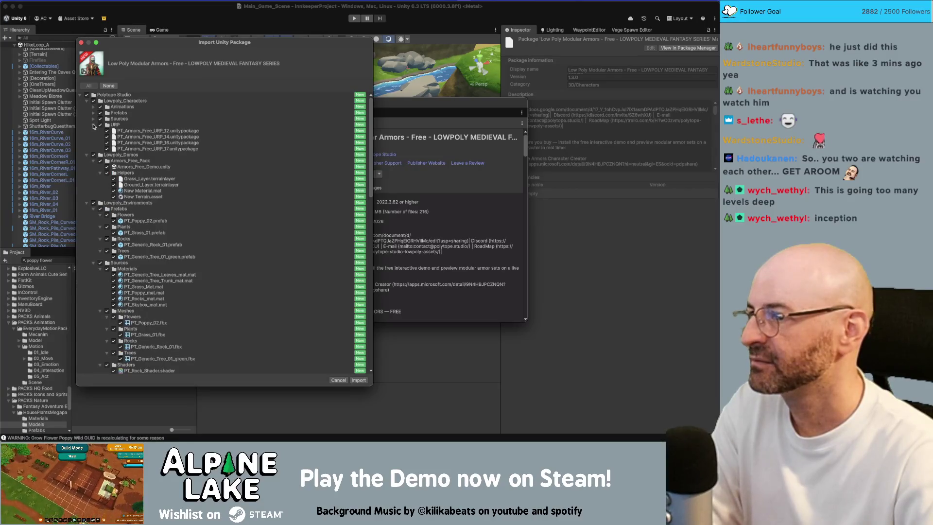
{"action": "left_click", "coordinate": [94, 125]}
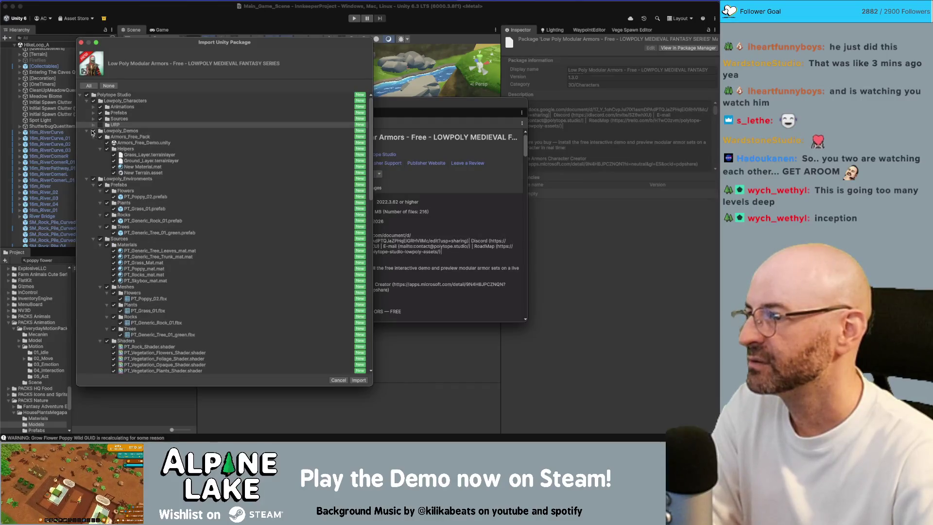
Toggle the Lowpoly_Demos and Lowpoly_Environments checkboxes, then import the selected files
{"action": "left_click", "coordinate": [94, 131]}
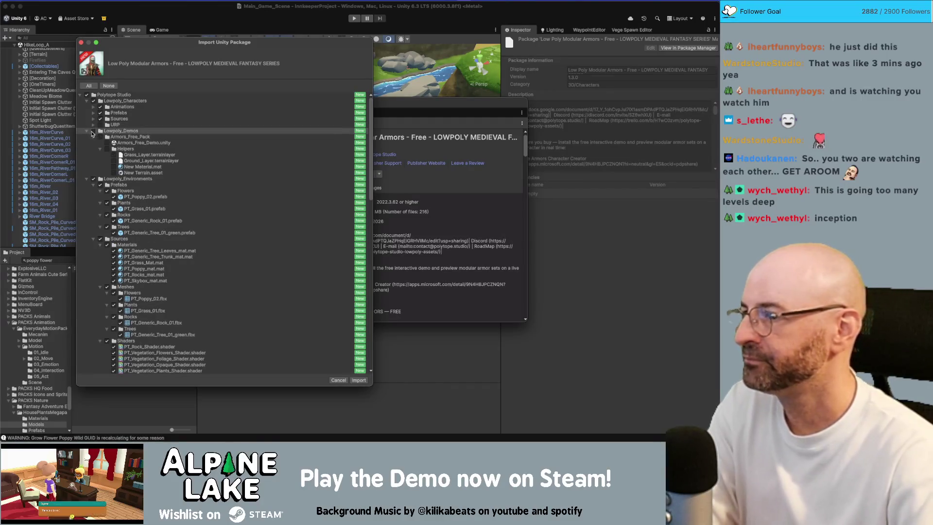
{"action": "left_click", "coordinate": [87, 131]}
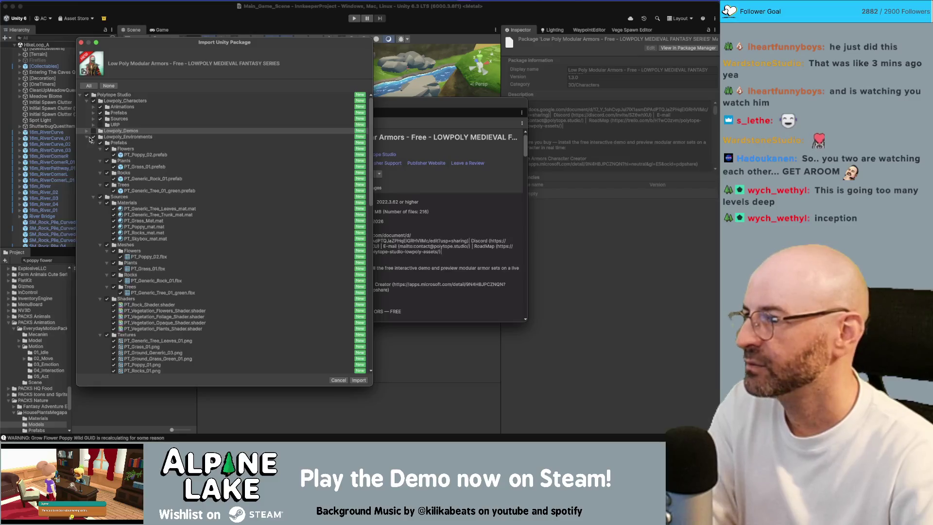
{"action": "left_click", "coordinate": [93, 138]}
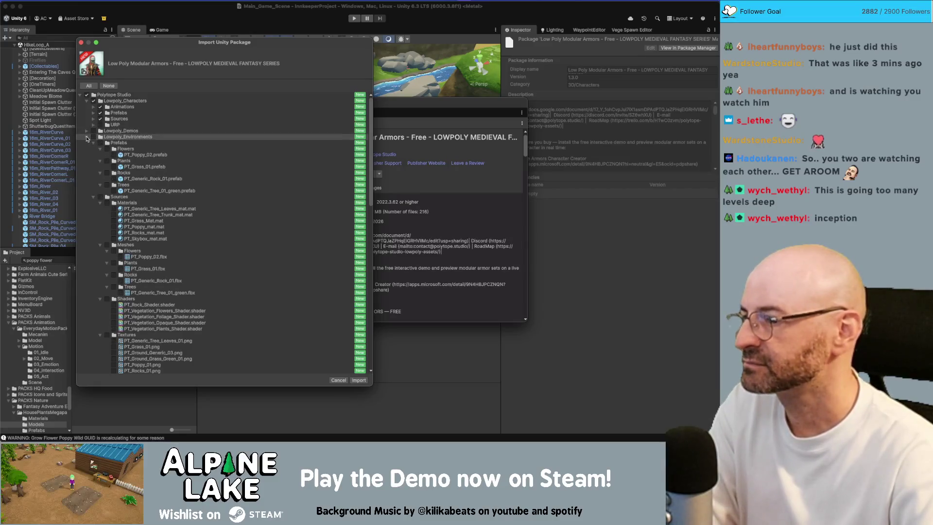
{"action": "left_click", "coordinate": [94, 137]}
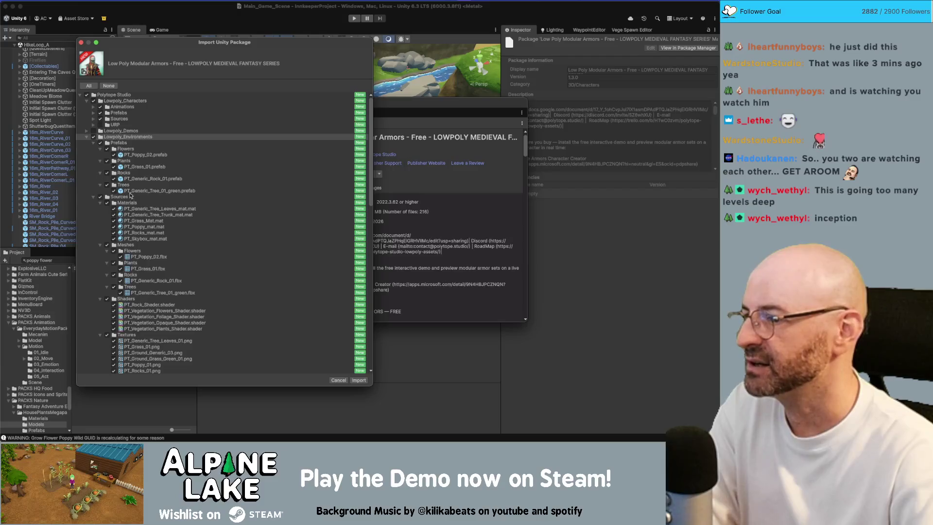
{"action": "left_click", "coordinate": [93, 132]}
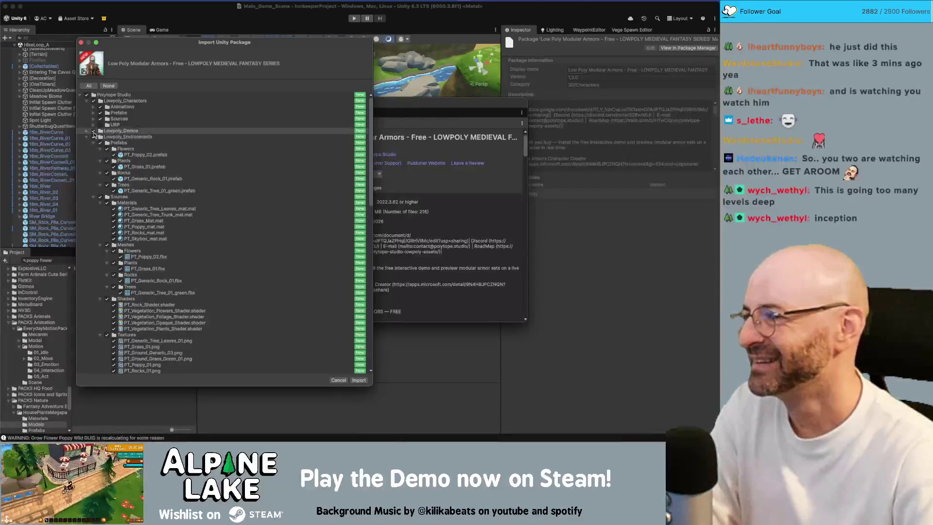
{"action": "scroll", "coordinate": [150, 158], "scroll_direction": "down", "scroll_amount": 15}
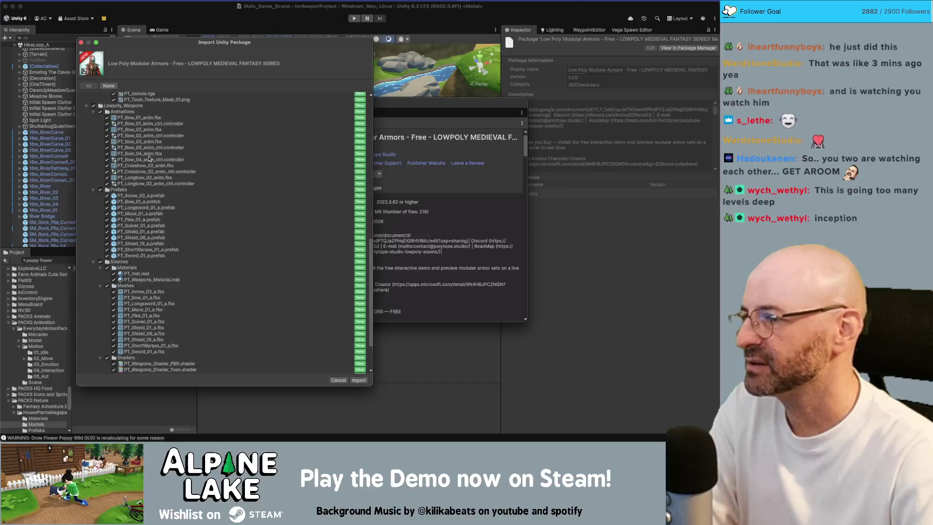
{"action": "scroll", "coordinate": [150, 158], "scroll_direction": "down", "scroll_amount": 5}
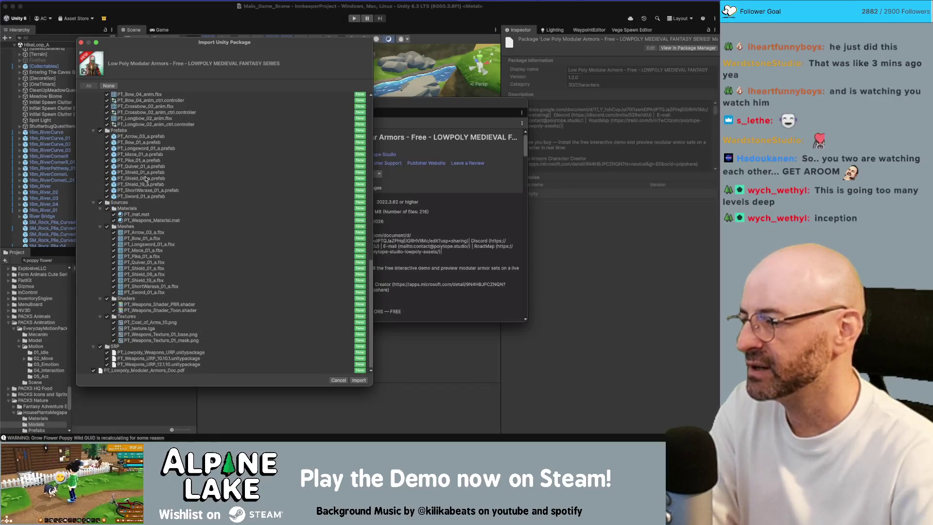
{"action": "scroll", "coordinate": [153, 233], "scroll_direction": "up", "scroll_amount": 20}
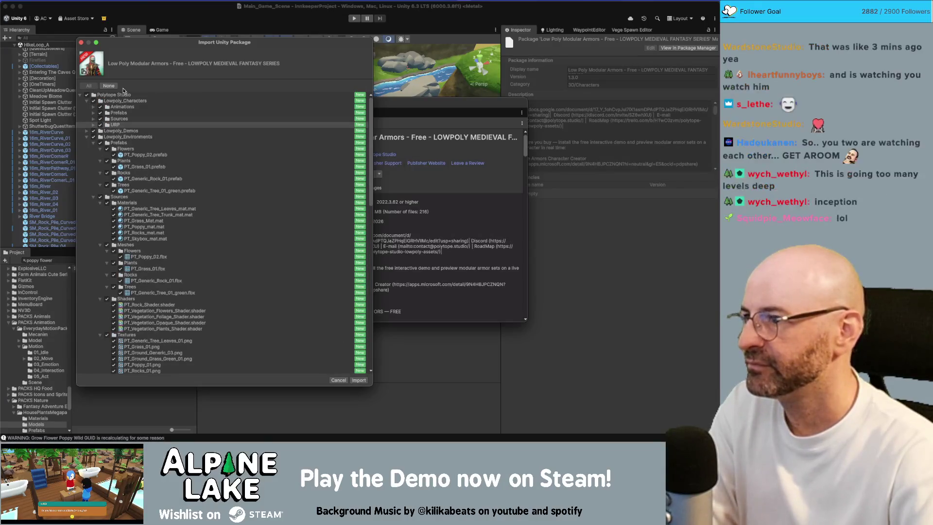
{"action": "left_click", "coordinate": [359, 380]}
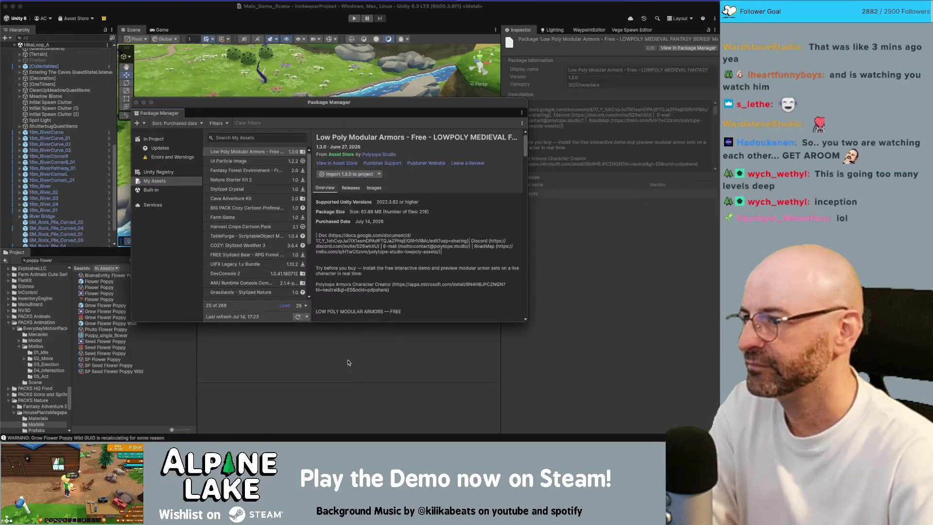